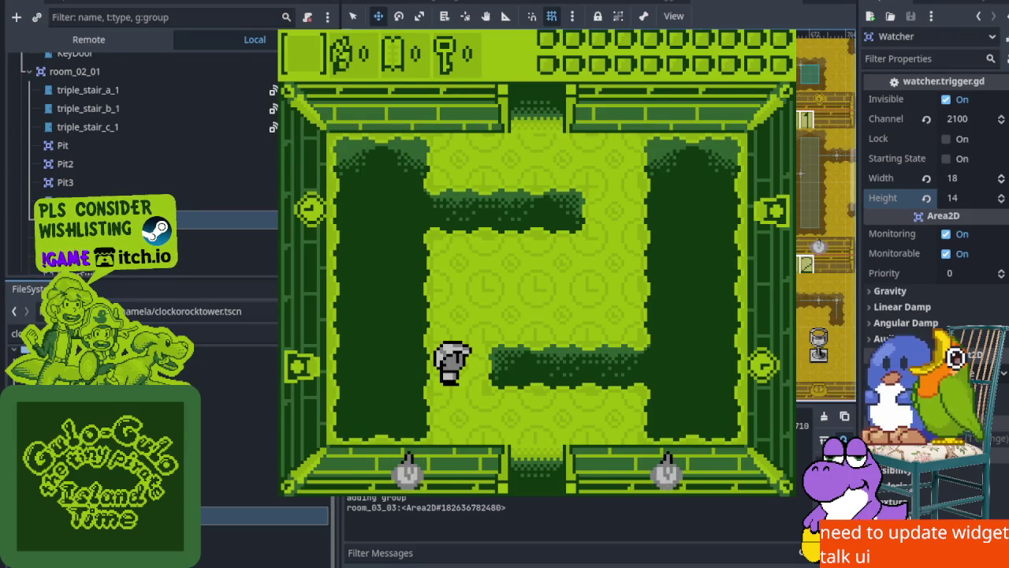
Walk the hero down, left and up through the first few dungeon rooms
key(Down)
key(Right)
key(Down)
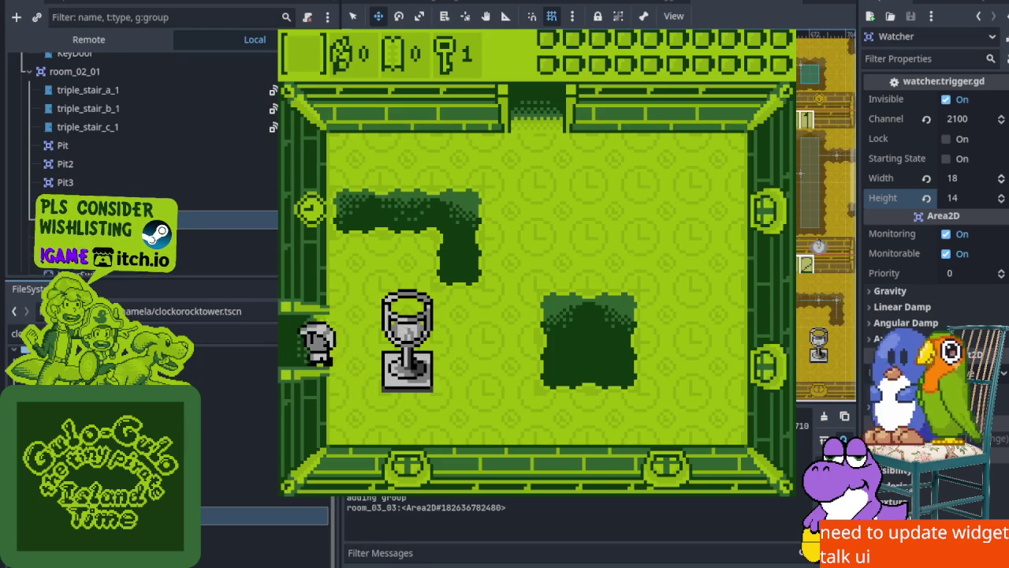
key(Left)
key(Left)
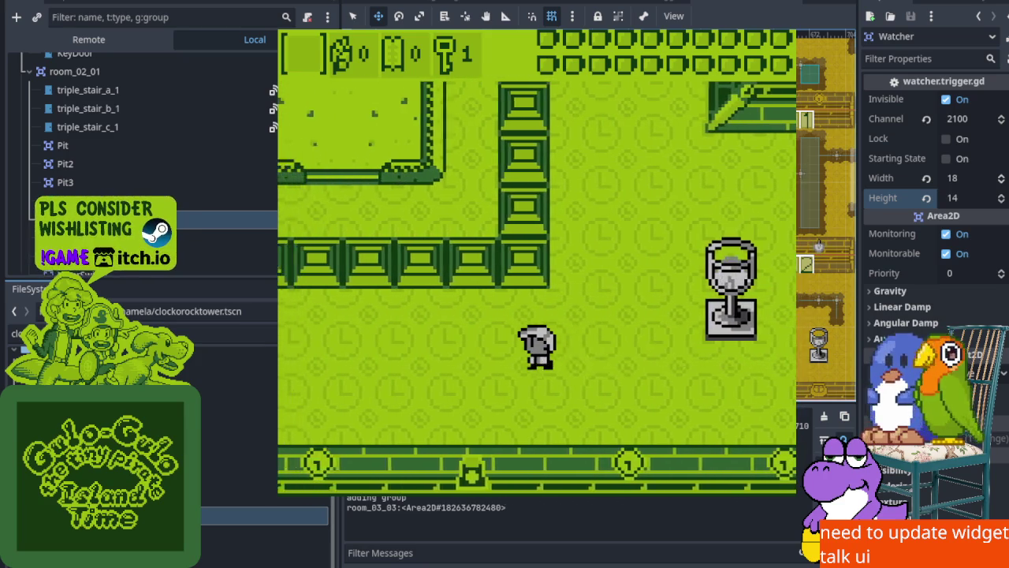
key(Left)
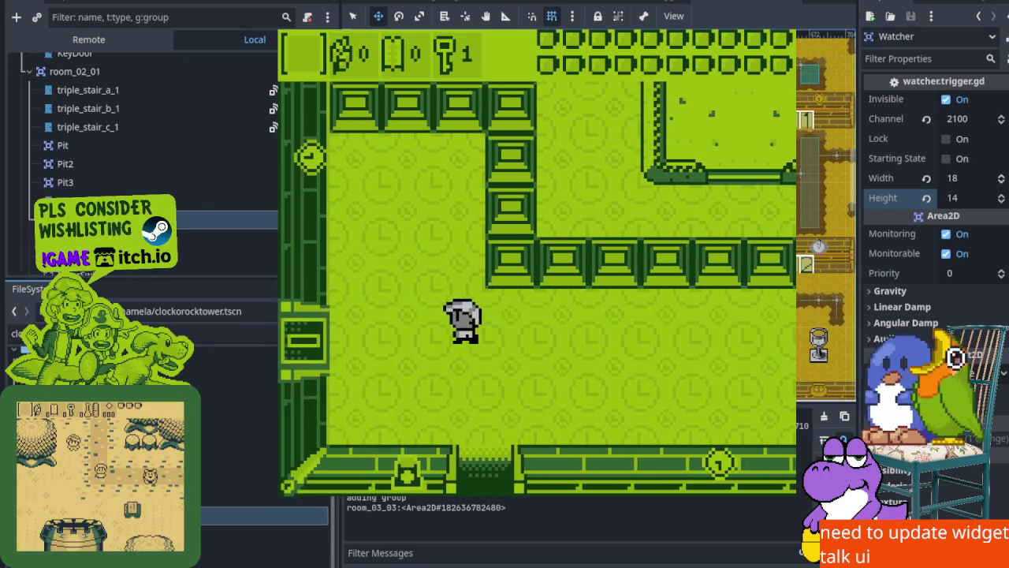
key(Left)
key(Up)
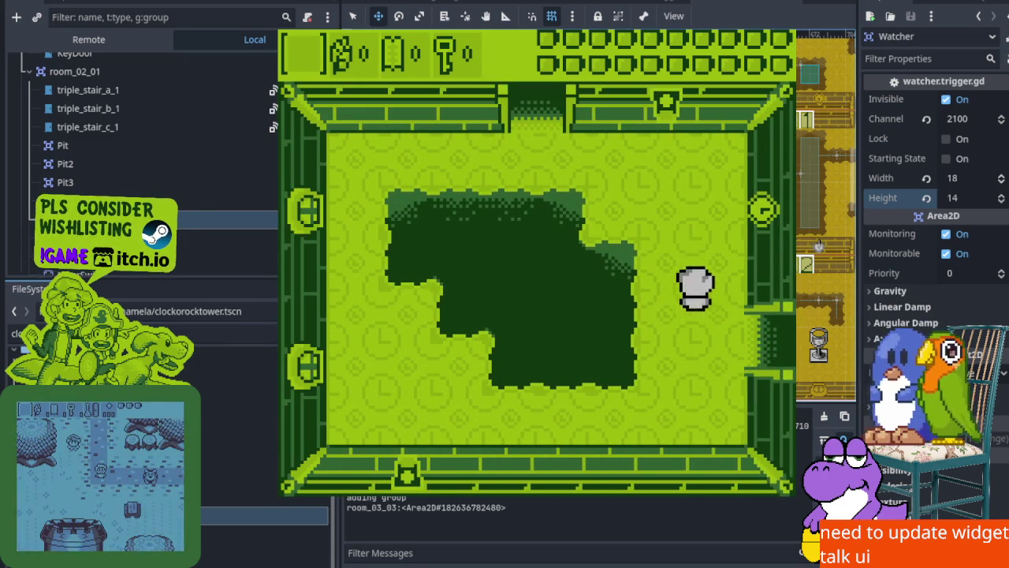
key(Left)
key(Up)
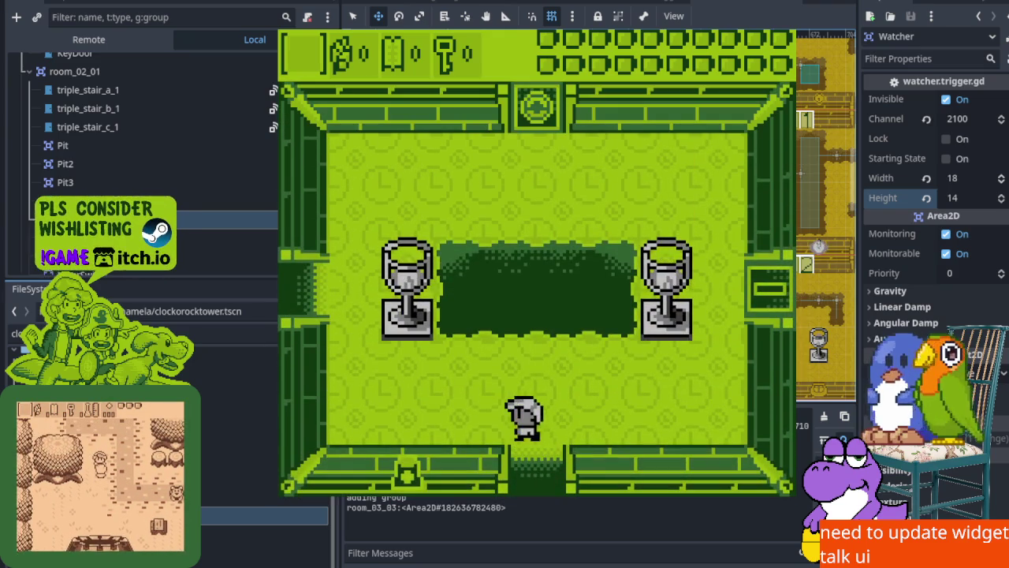
key(Left)
key(Left)
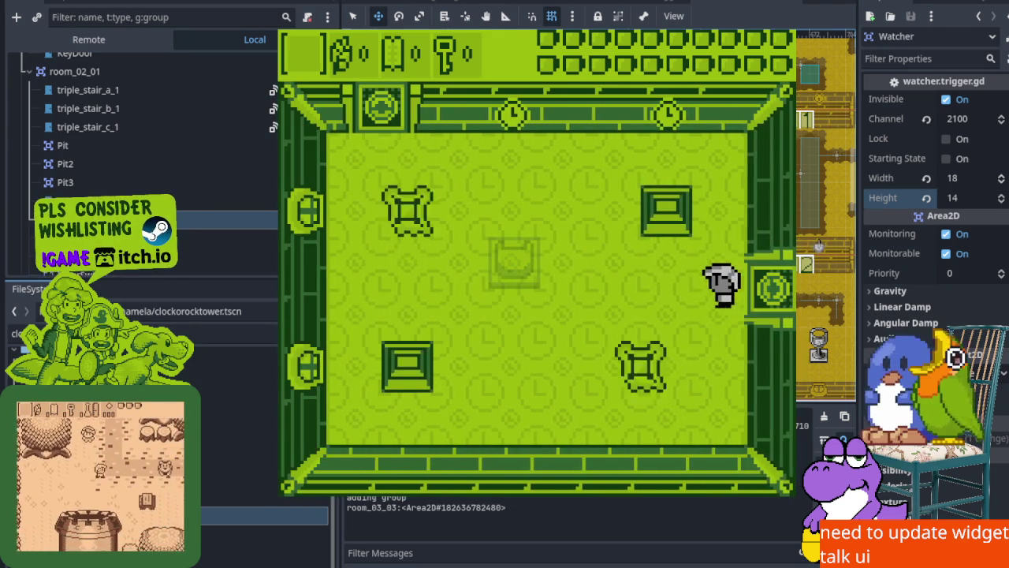
key(Down)
Attack and defeat the bear enemy, then go up through the top door
key(Right)
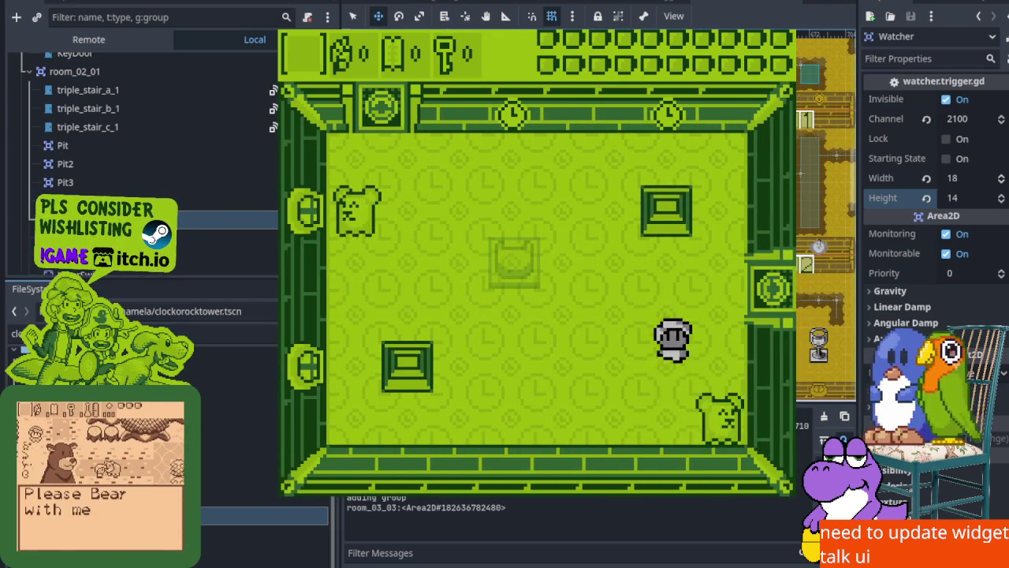
key(Down)
key(Left)
key(Left)
key(Up)
key(z)
key(Up)
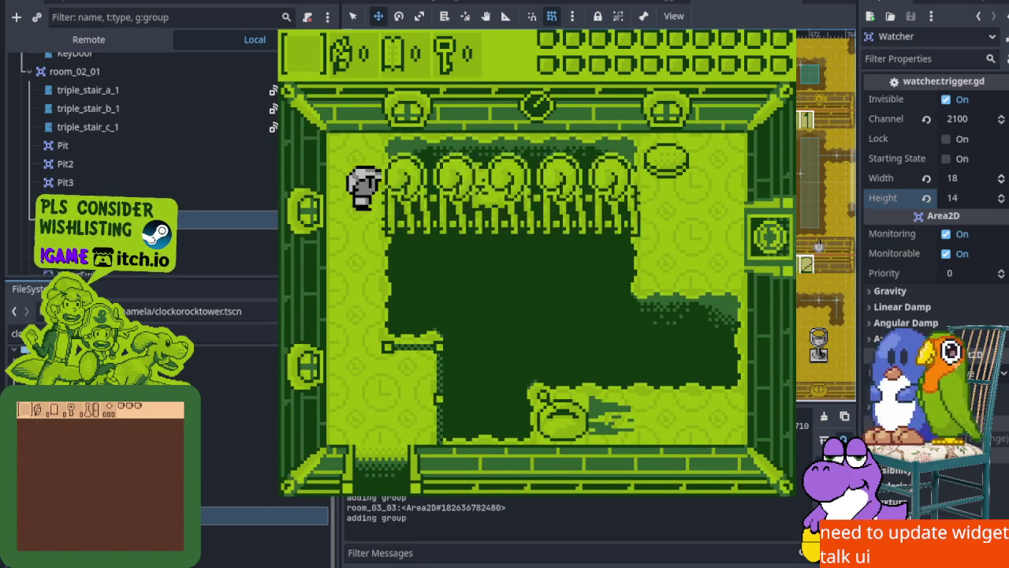
Walk along the spiked fence row and climb the stairs into the next room
key(Right)
key(Right)
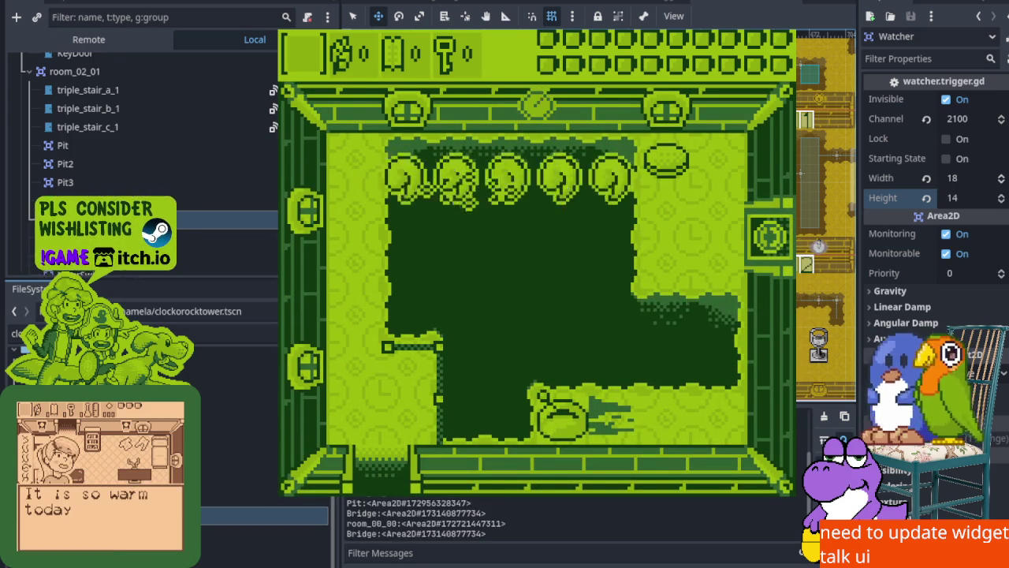
key(Up)
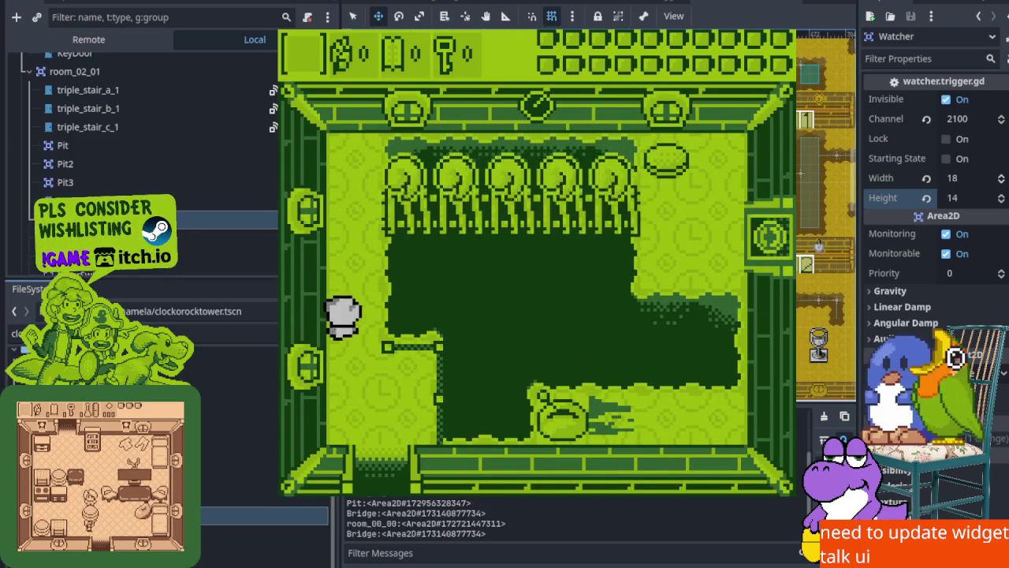
key(Right)
key(Right)
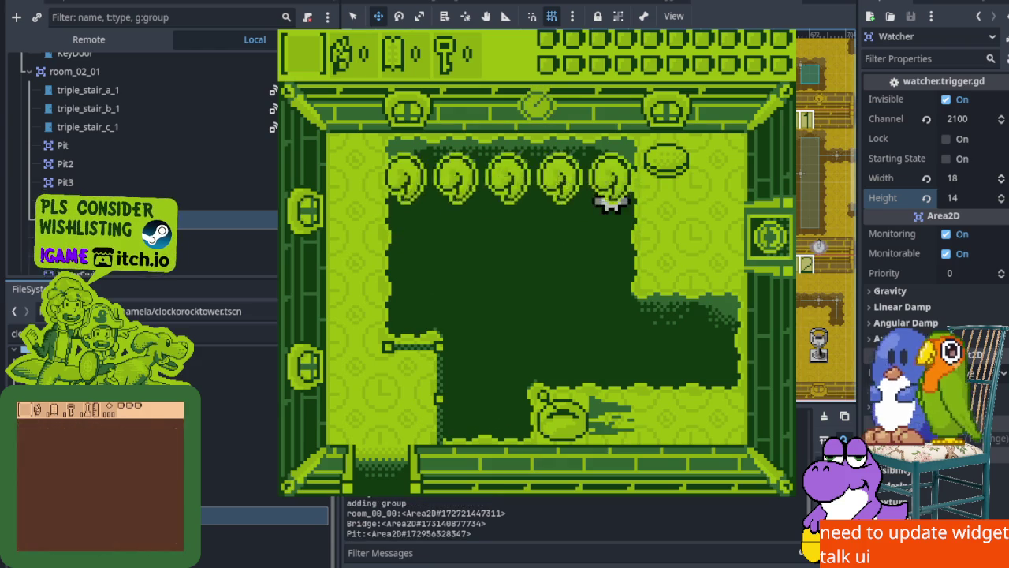
key(Up)
key(Right)
key(Right)
key(Down)
key(Down)
key(Left)
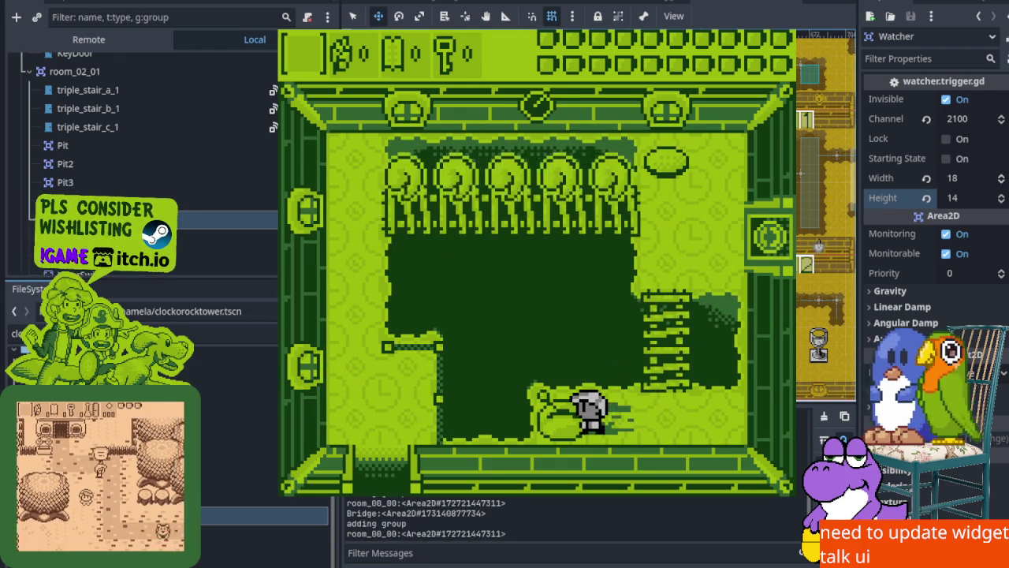
key(Right)
key(Up)
key(Up)
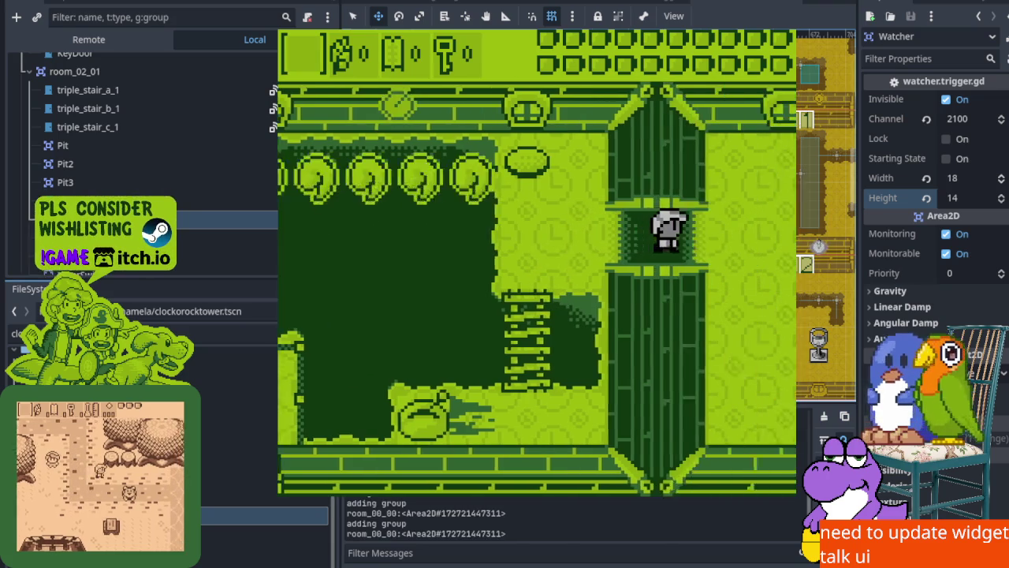
key(Down)
Push the block aside to reveal the hole and start swinging the sword
key(Up)
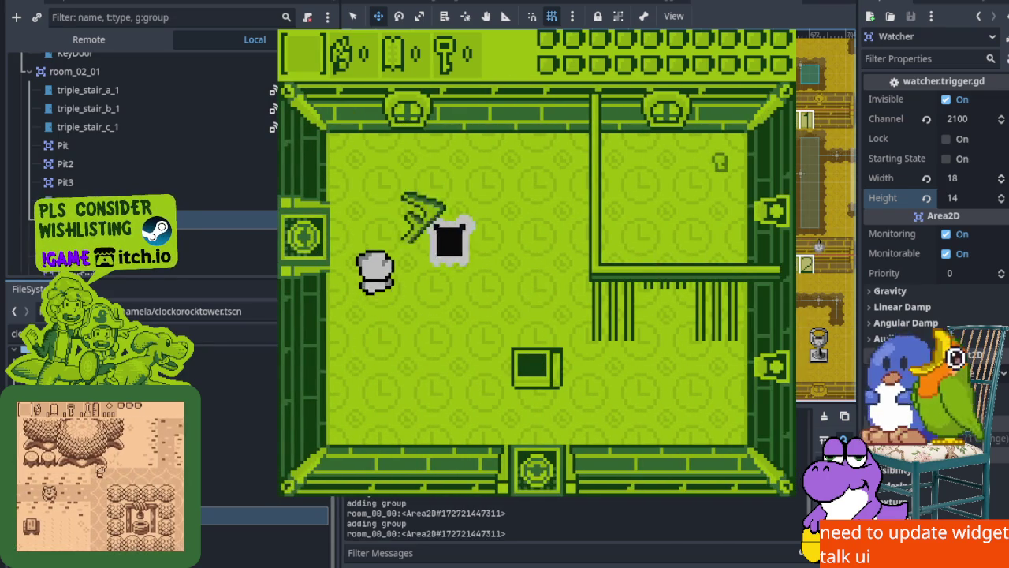
key(Down)
key(Left)
key(Right)
Fight around the room until the bear is defeated and the doors open
key(Up)
key(x)
key(Left)
key(x)
key(Up)
key(Right)
key(Up)
key(Down)
key(Left)
key(Down)
key(Right)
key(Up)
key(x)
key(Left)
key(Down)
key(Right)
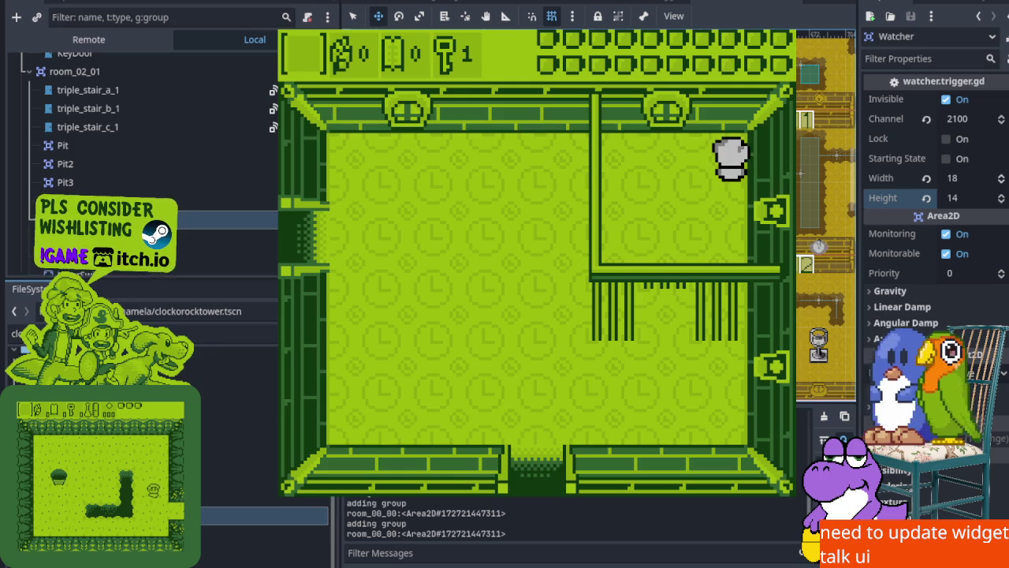
Exit the bottom doorway, unlock the east door with the key, and stop the game with F8
key(Left)
key(Down)
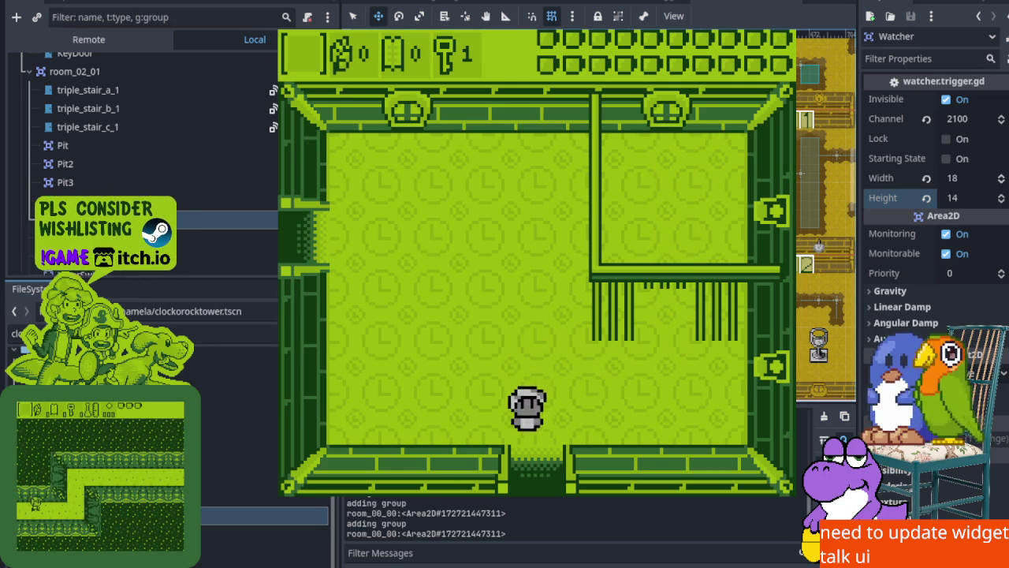
key(Down)
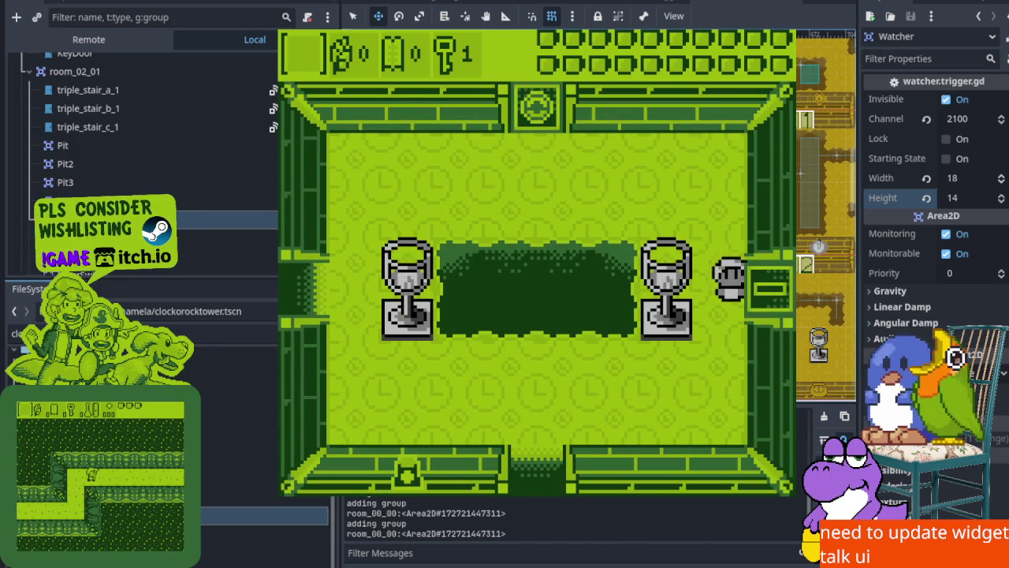
key(Right)
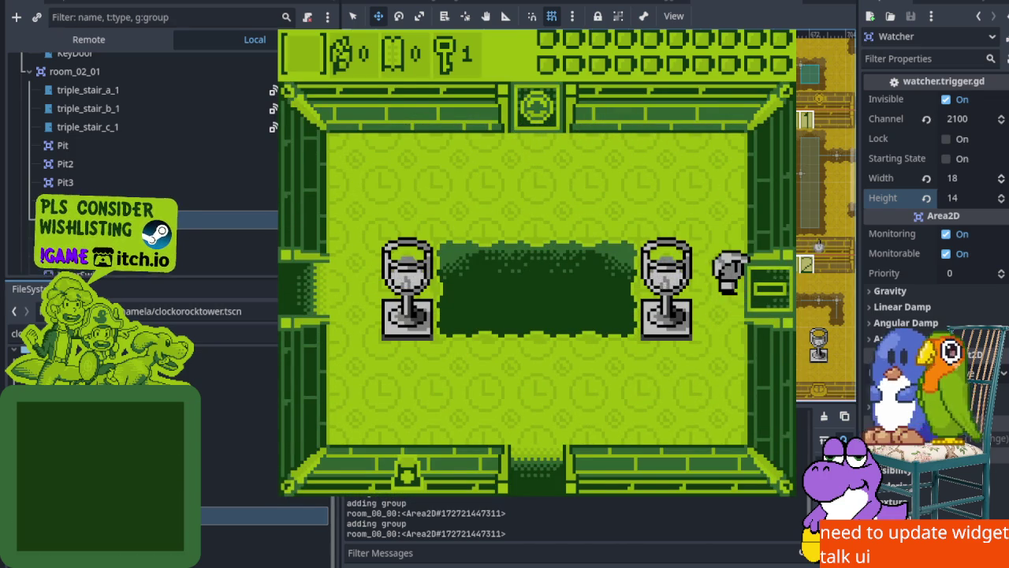
key(Down)
key(Right)
key(Up)
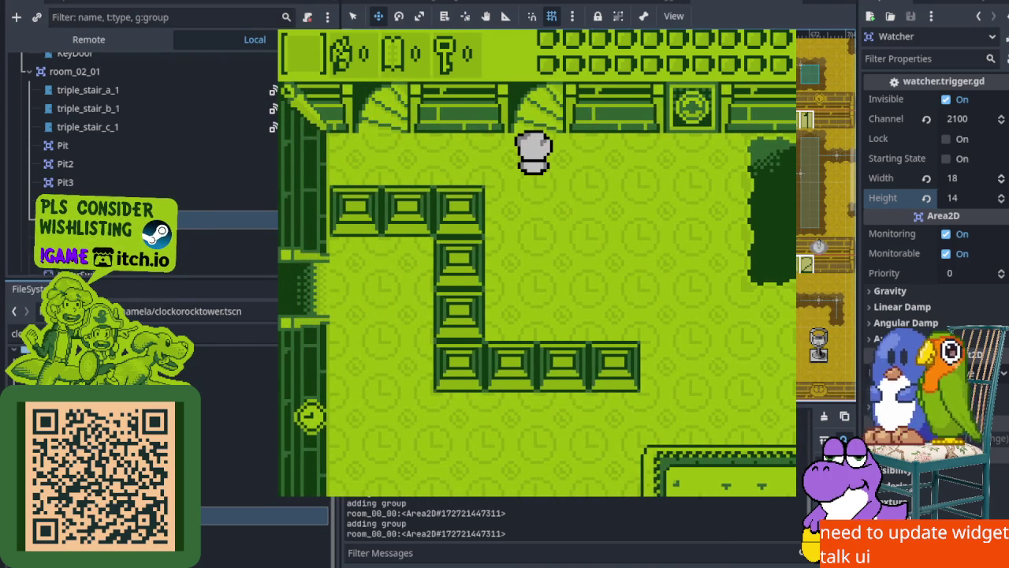
key(F8)
scroll(536, 140, up, 5)
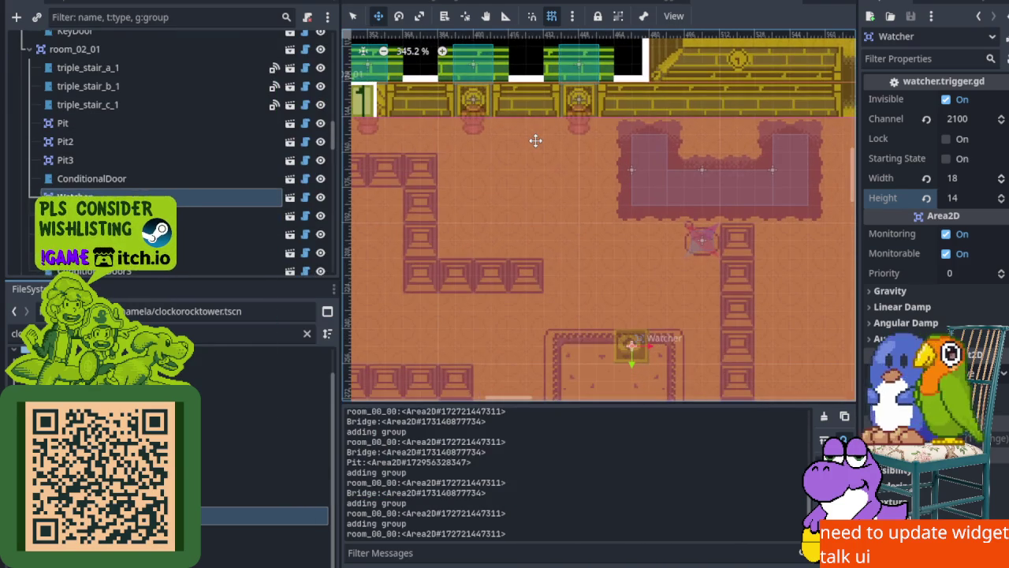
scroll(507, 218, down, 5)
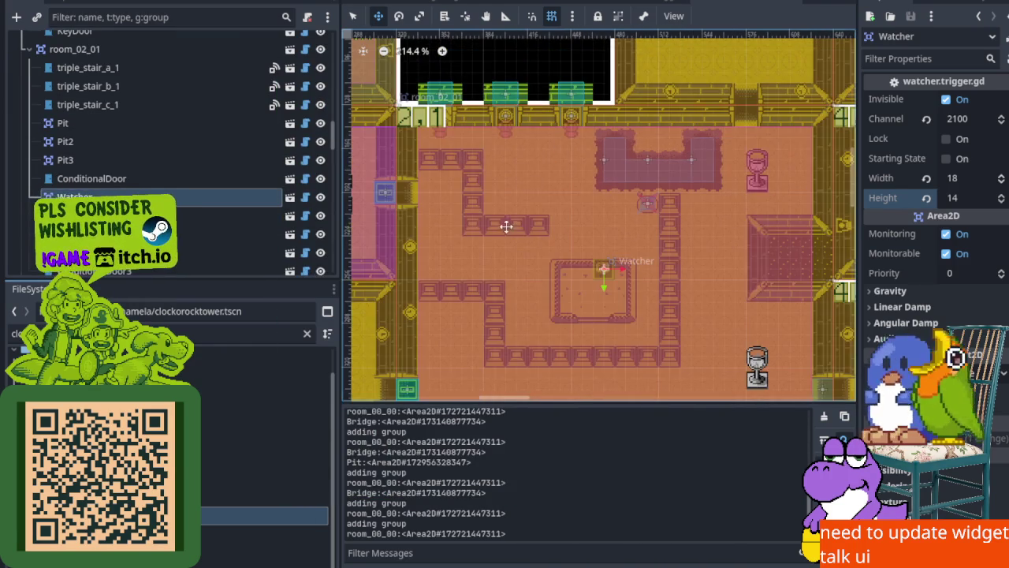
drag(525, 216, 455, 158)
scroll(465, 160, up, 2)
scroll(529, 173, down, 1)
scroll(349, 162, up, 1)
scroll(518, 181, left, 5)
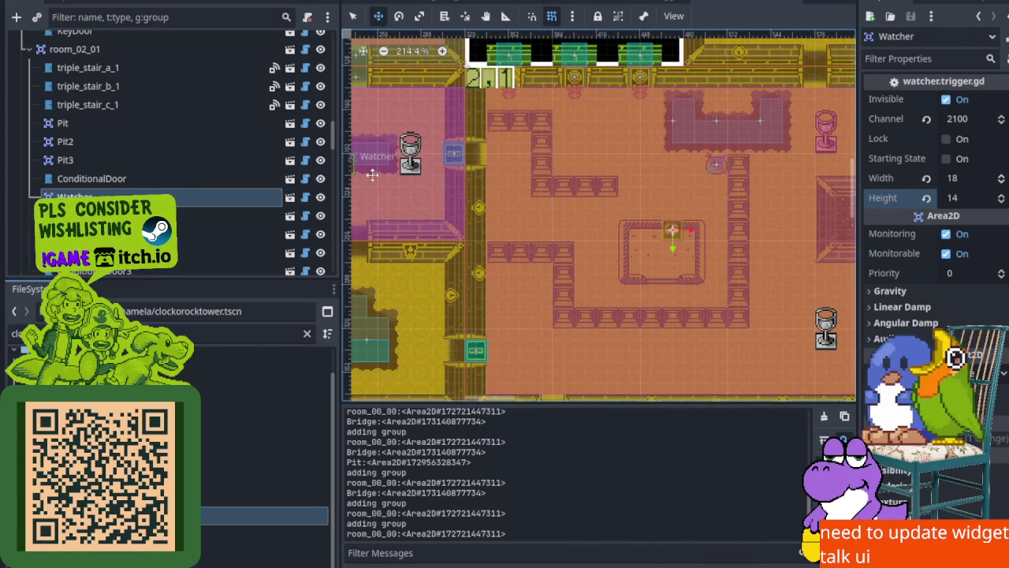
scroll(564, 96, up, 3)
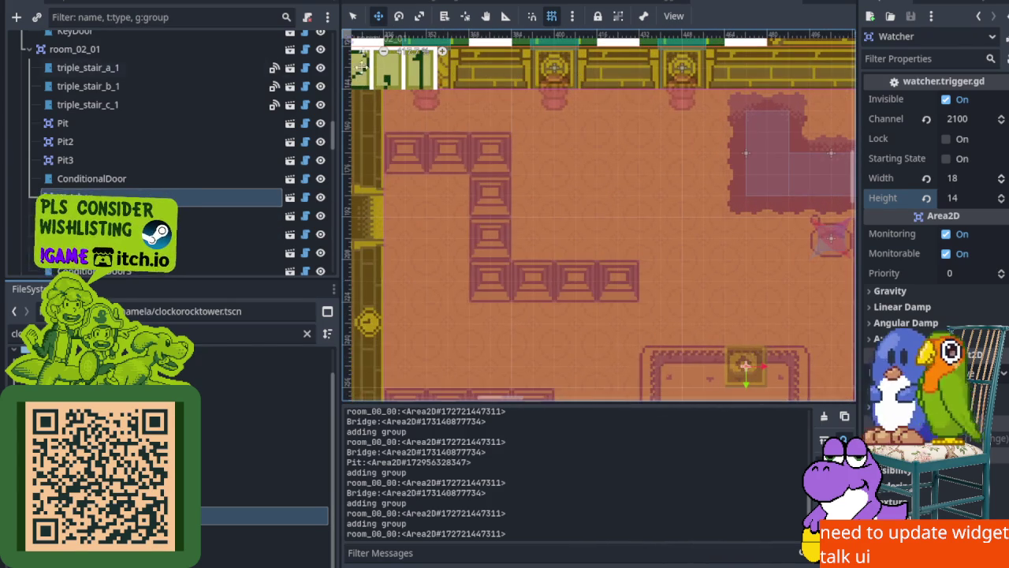
key(q)
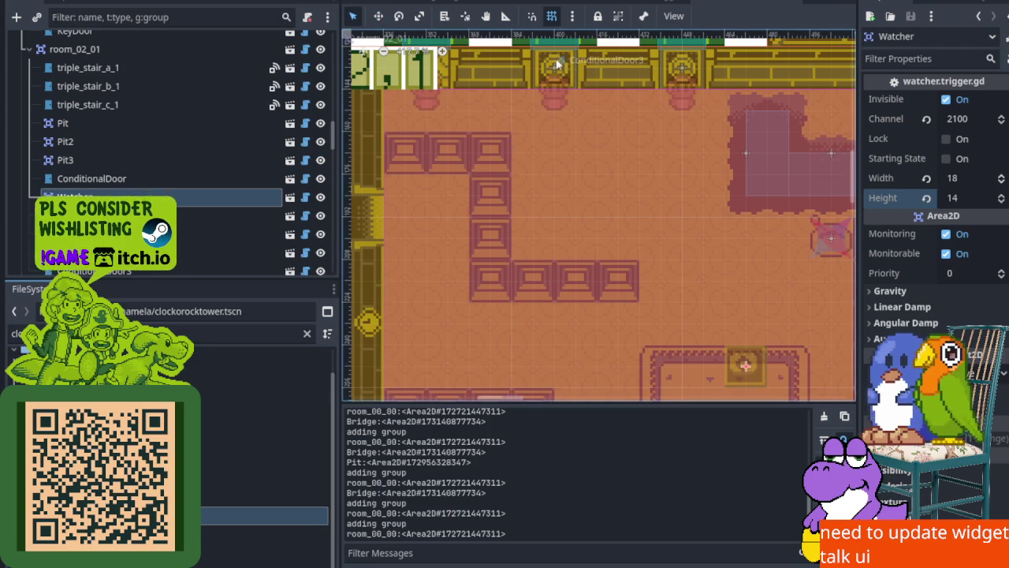
click(556, 63)
scroll(220, 189, down, 3)
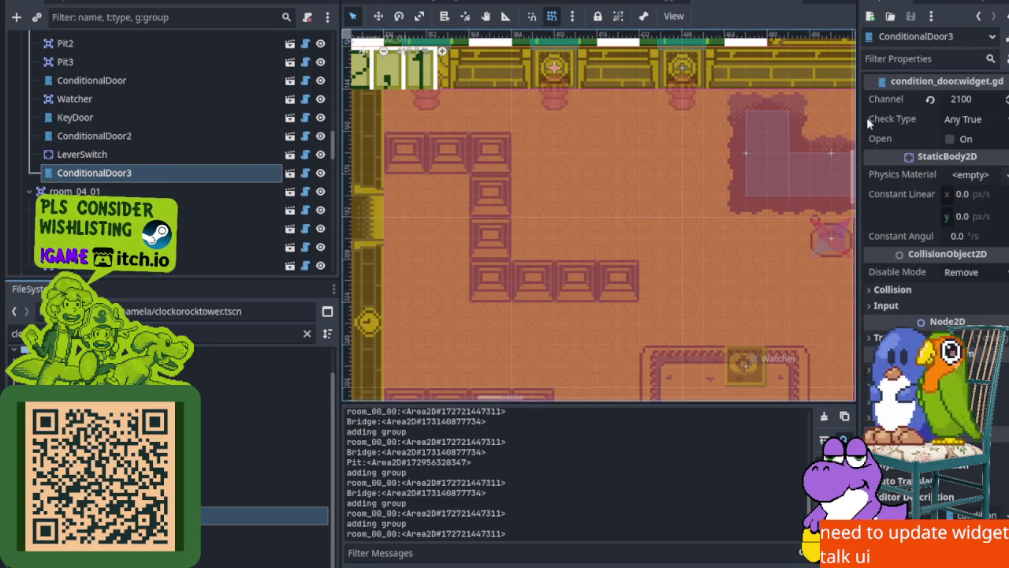
scroll(847, 177, down, 5)
scroll(604, 296, right, 5)
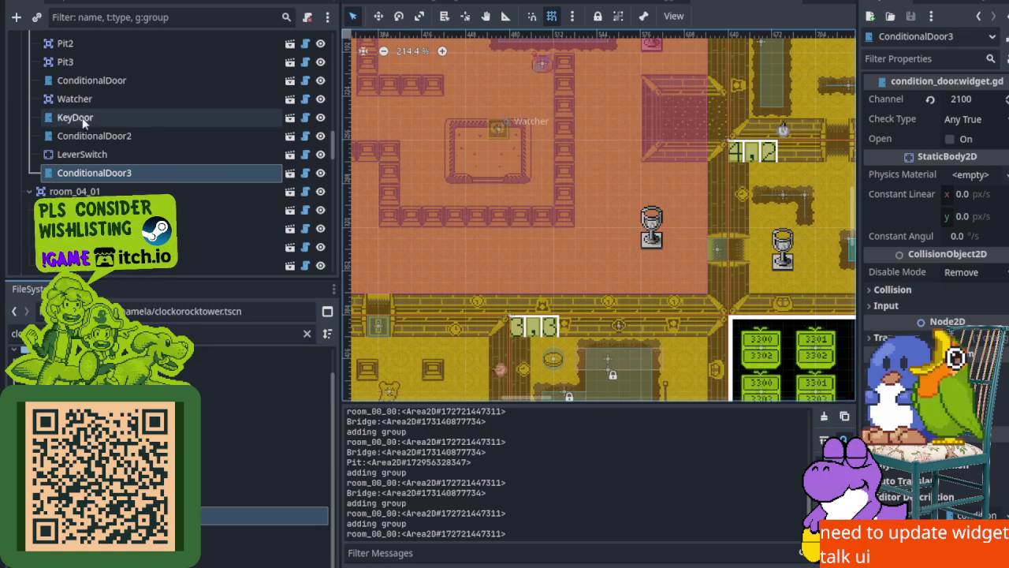
click(108, 137)
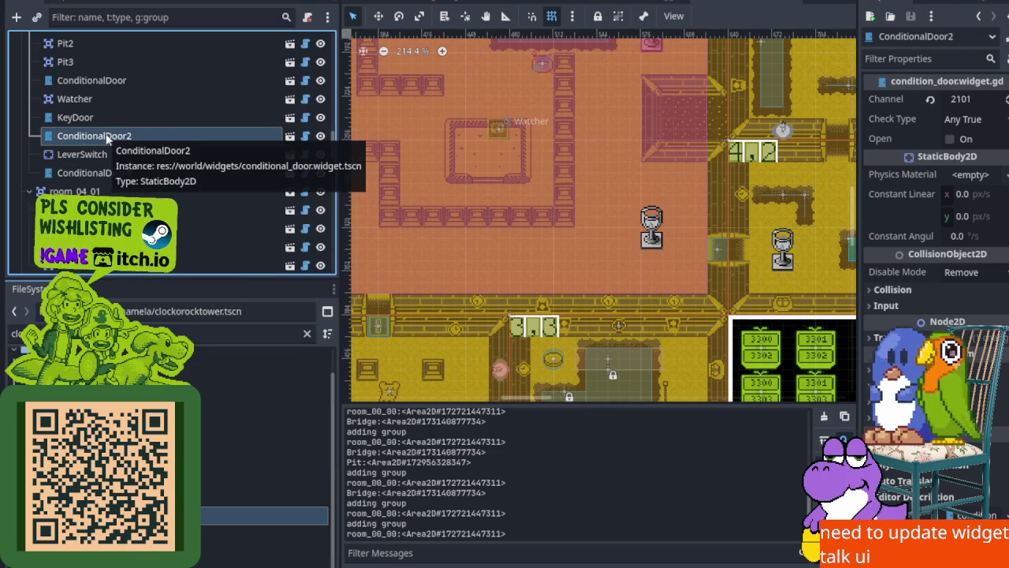
mouse_move(484, 119)
mouse_down()
mouse_move(558, 275)
mouse_move(529, 188)
mouse_up()
click(116, 174)
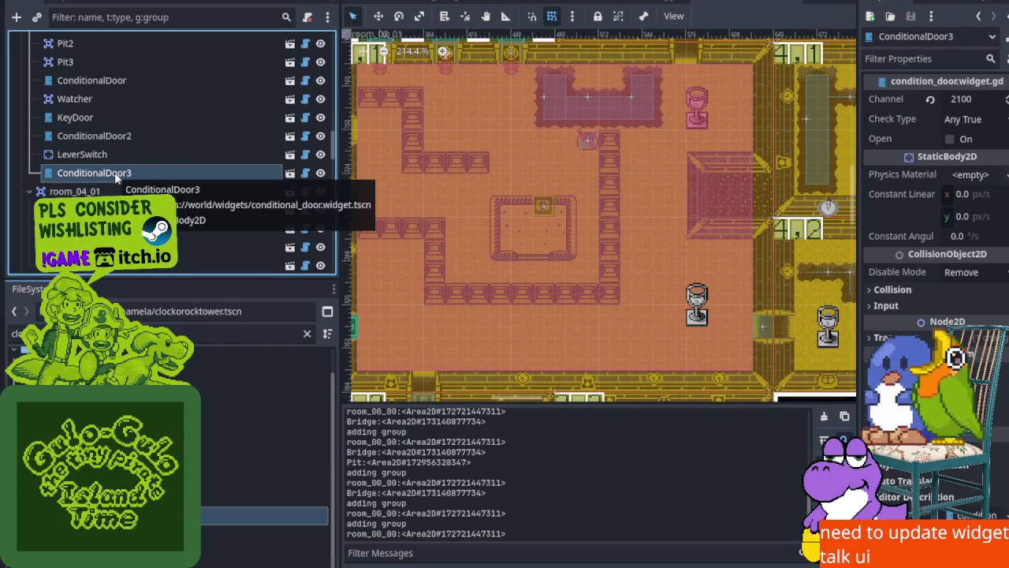
mouse_move(516, 123)
mouse_down()
mouse_move(527, 138)
mouse_move(498, 131)
mouse_move(547, 189)
mouse_move(503, 154)
mouse_up()
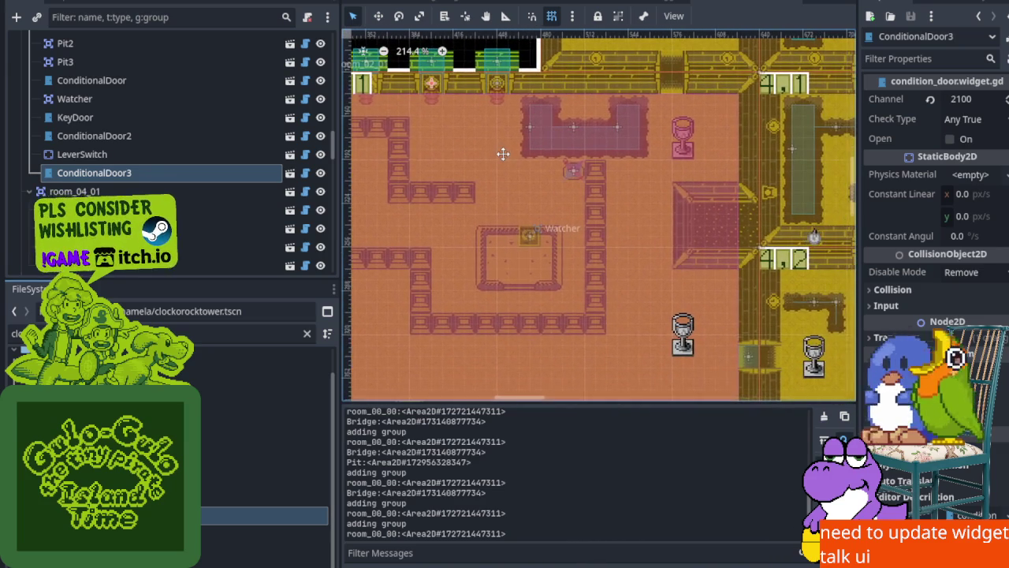
click(90, 140)
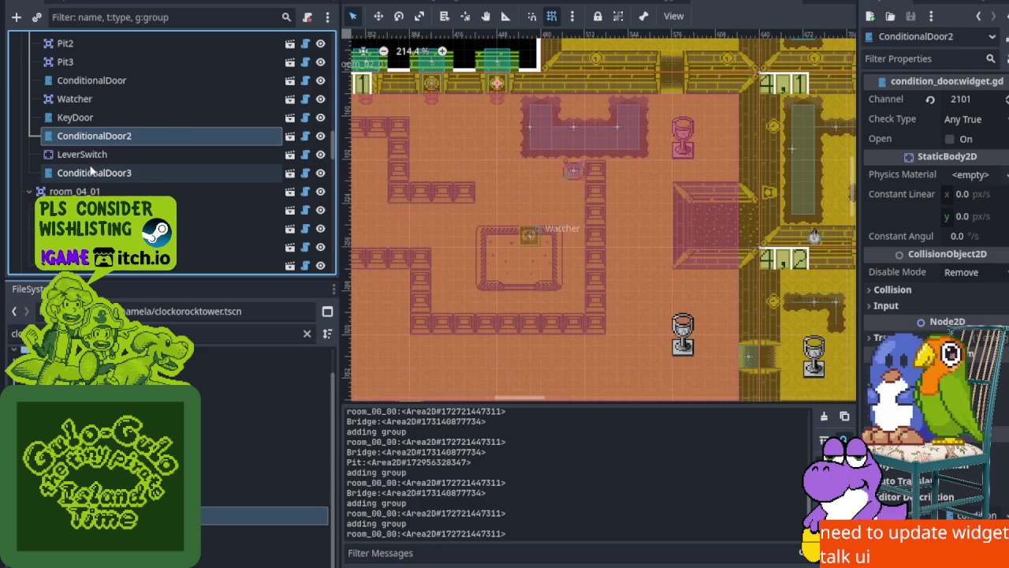
click(89, 82)
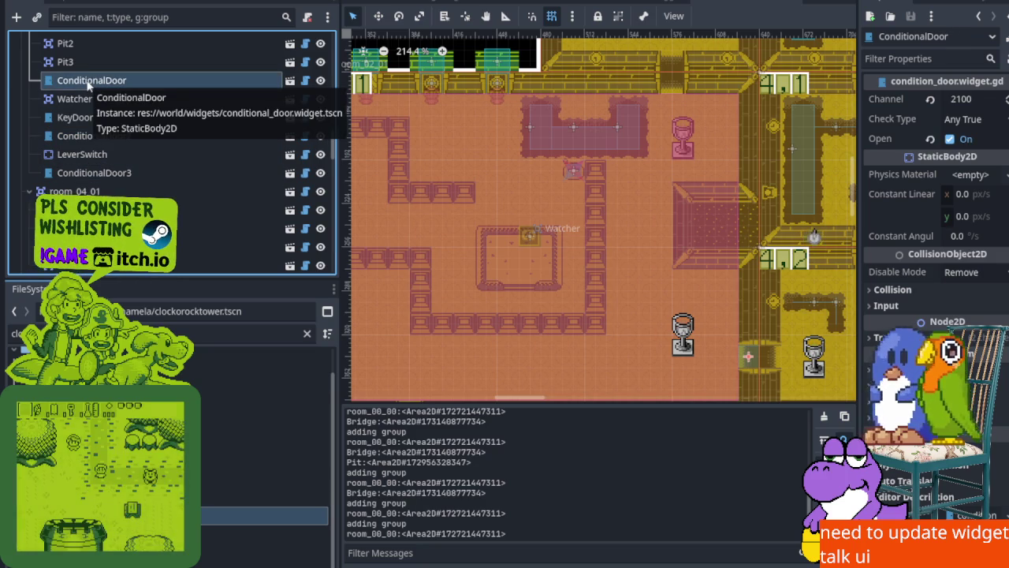
Turn on Open for ConditionalDoor3 in the Inspector and save the scene
click(92, 173)
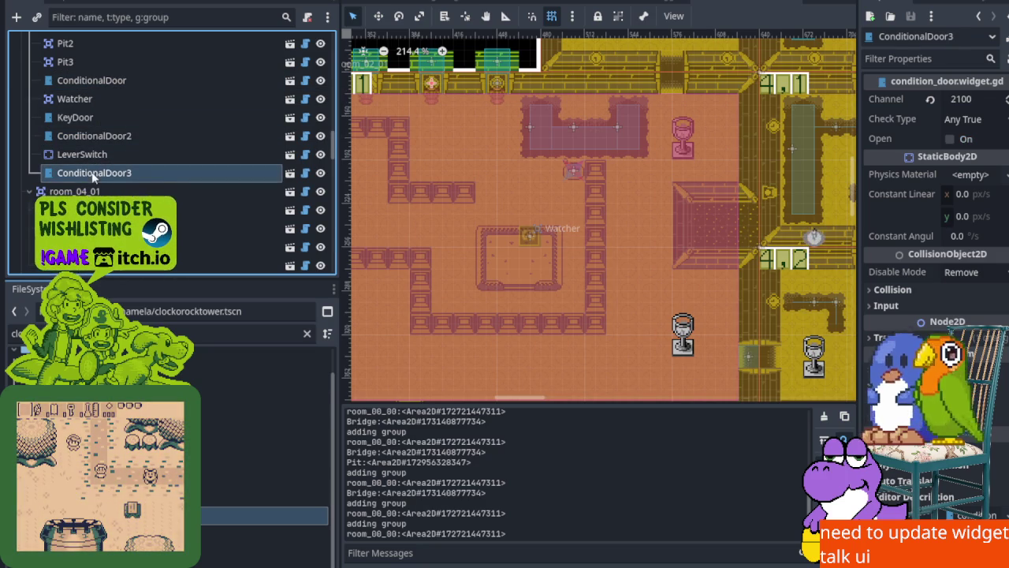
scroll(447, 184, up, 5)
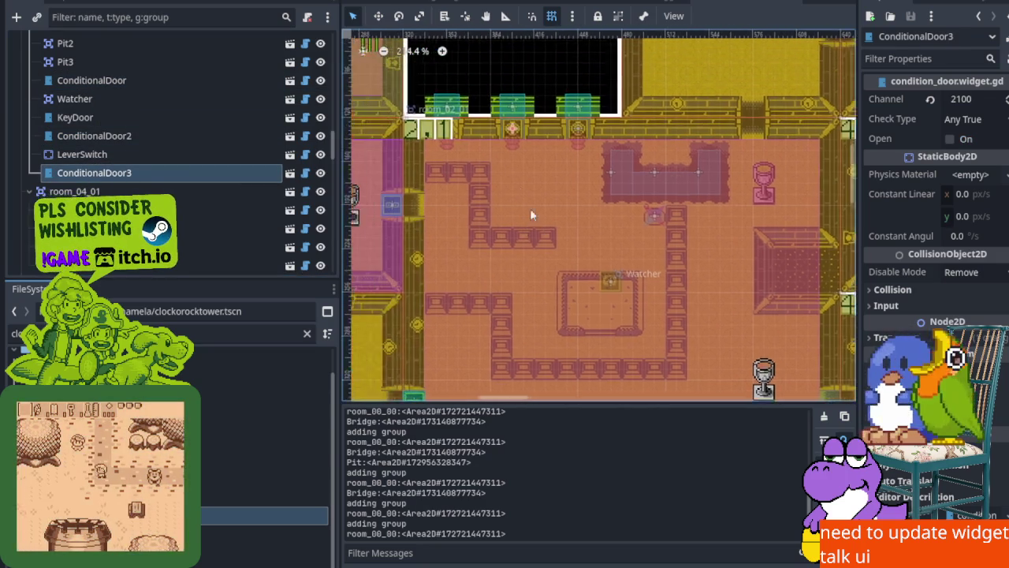
click(950, 139)
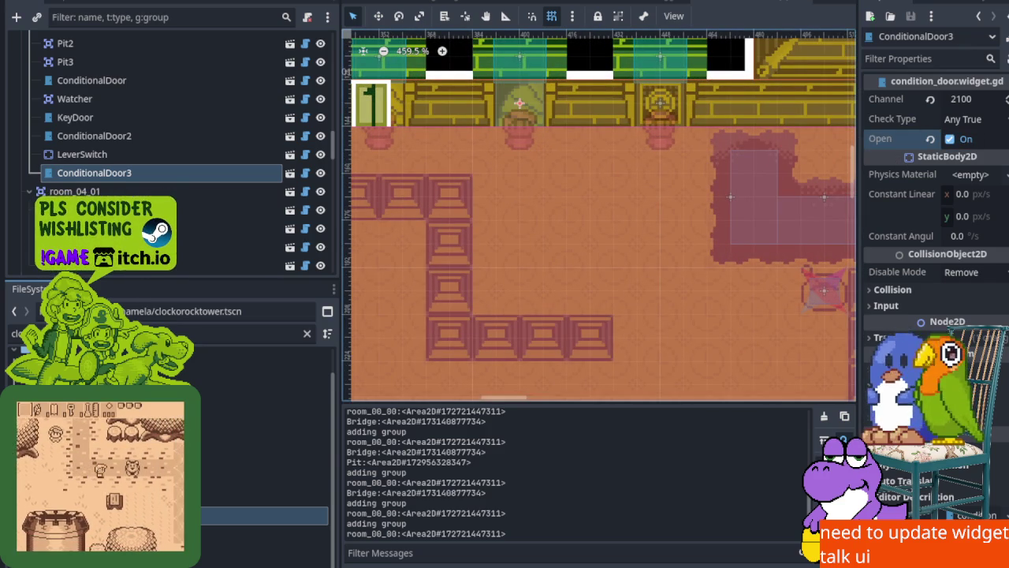
key(ctrl+s)
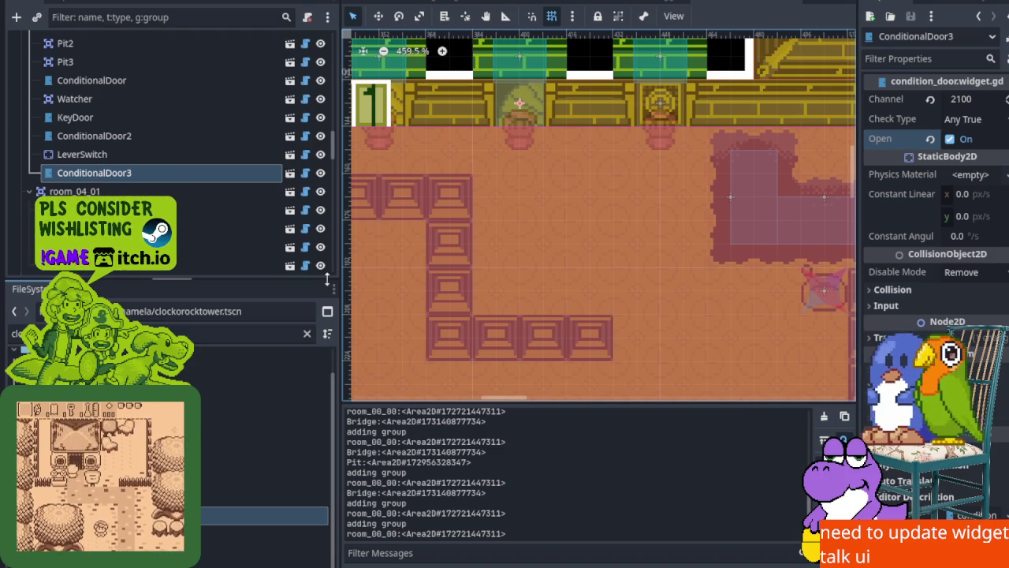
Scroll the Scene dock up and select the gulo_gulo player node
scroll(178, 135, up, 15)
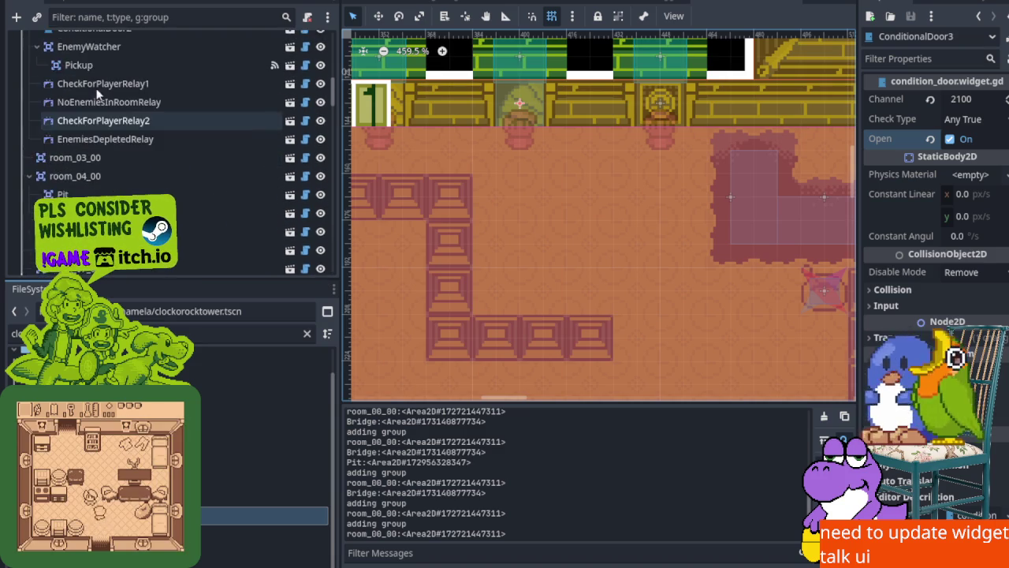
scroll(97, 80, up, 10)
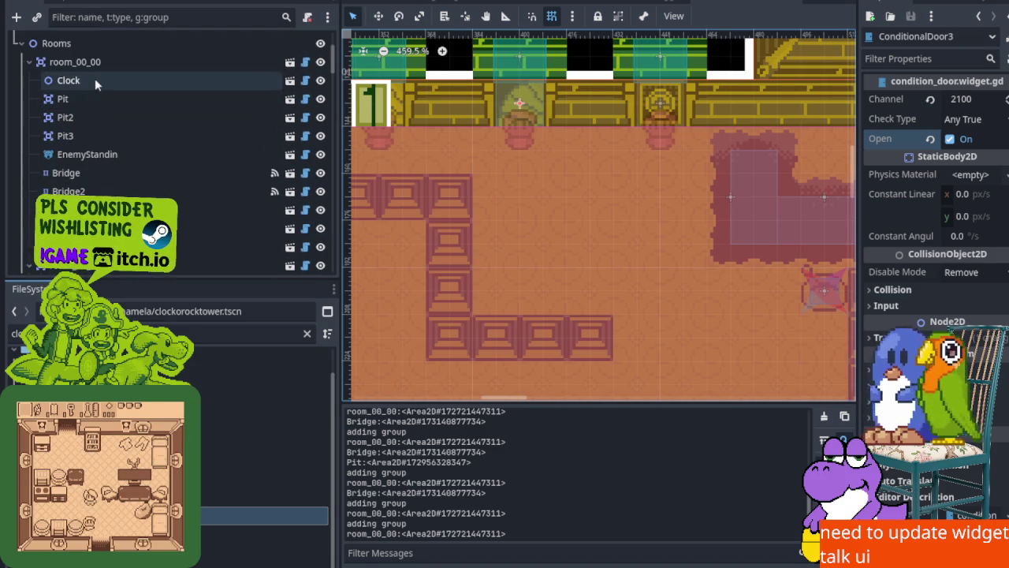
click(93, 89)
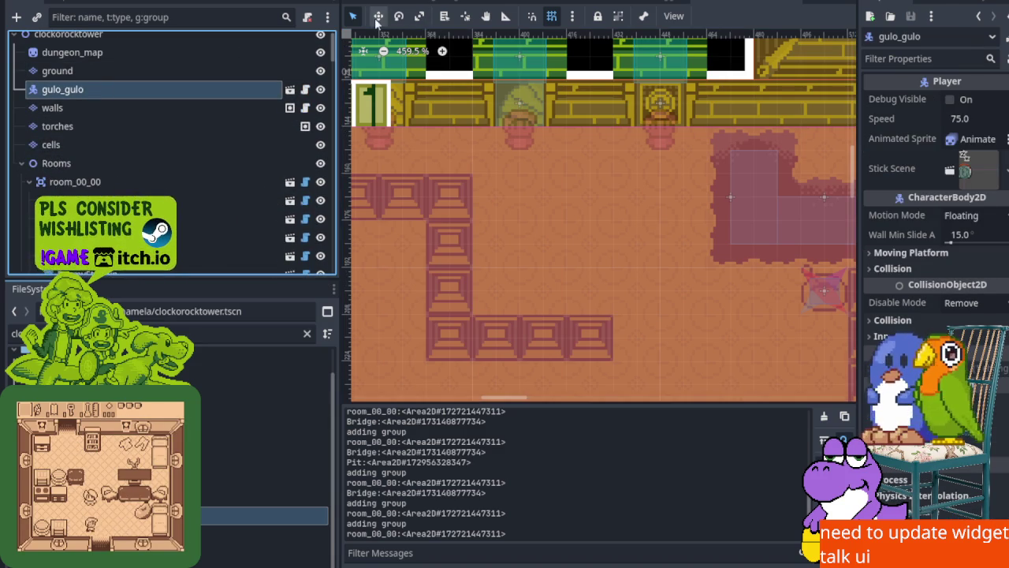
Drag gulo_gulo into the top room beside the Watcher with the Move tool and save
click(378, 16)
scroll(473, 139, down, 15)
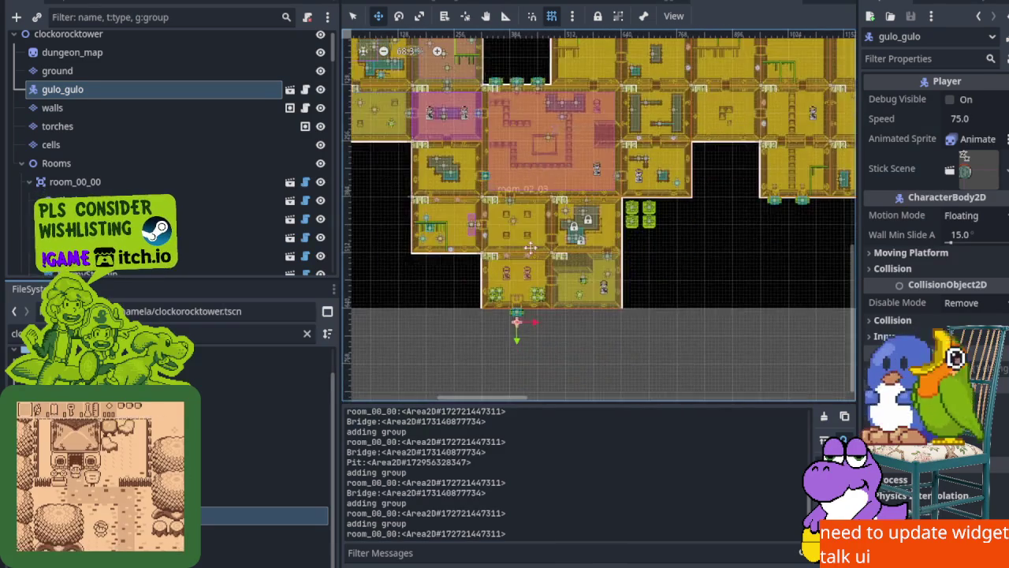
scroll(529, 303, up, 4)
scroll(505, 221, up, 3)
mouse_move(404, 126)
mouse_down()
mouse_move(505, 221)
mouse_move(536, 217)
mouse_move(525, 214)
mouse_up()
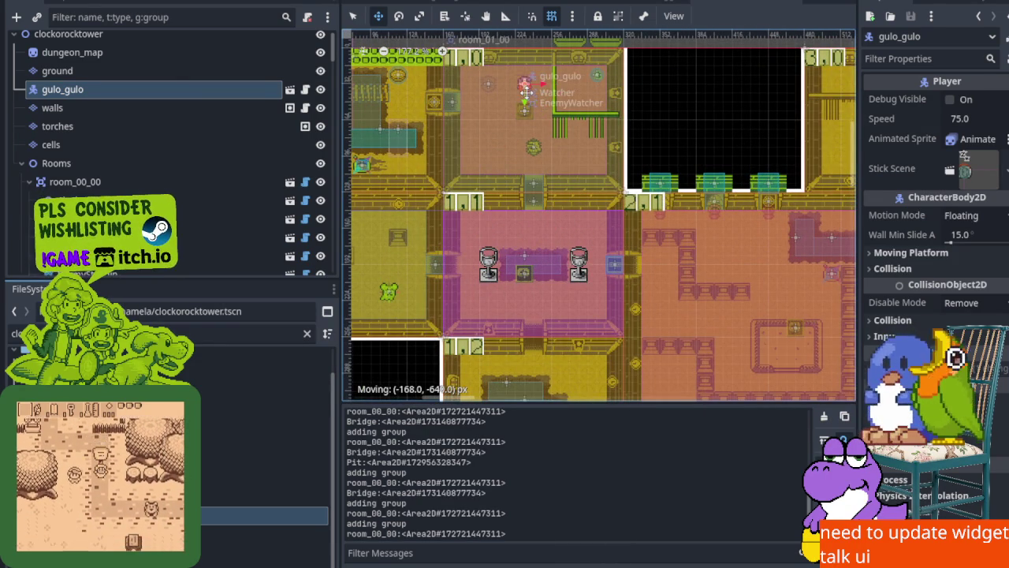
key(ctrl+s)
Launch the game with F5, walk around the first room and defeat the bear enemy
key(F5)
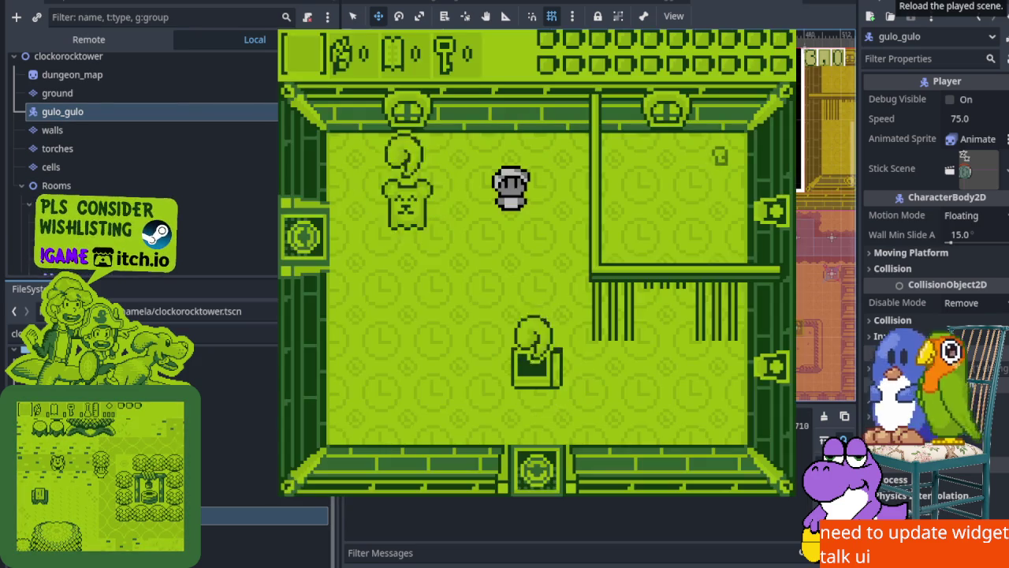
key(Left)
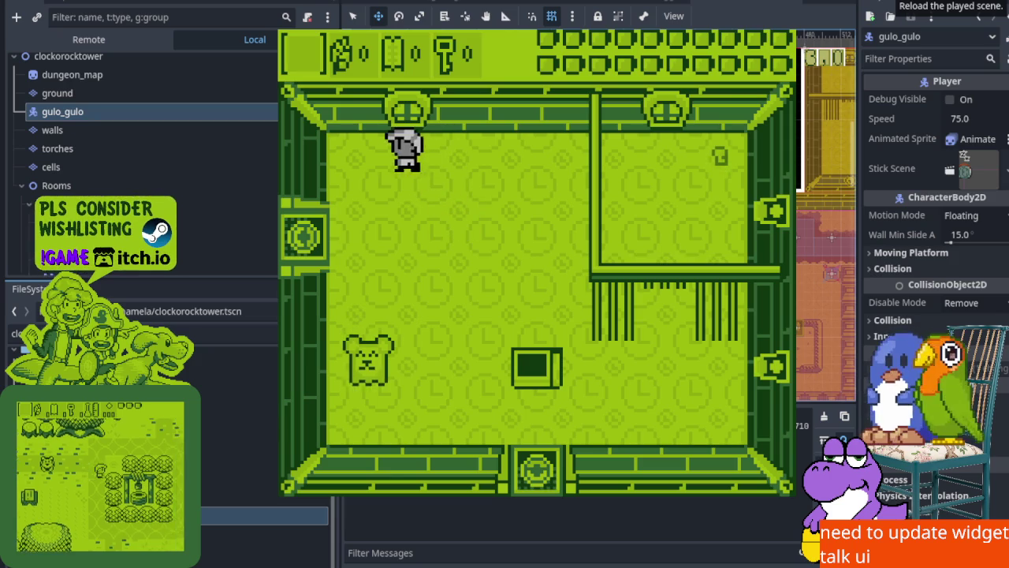
key(Up)
key(Right)
key(Down)
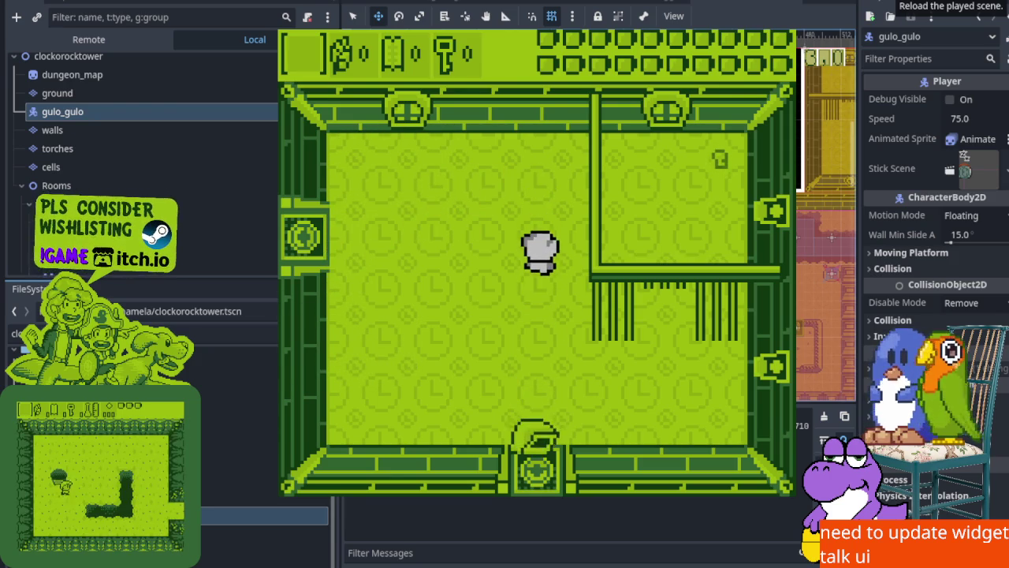
key(Up)
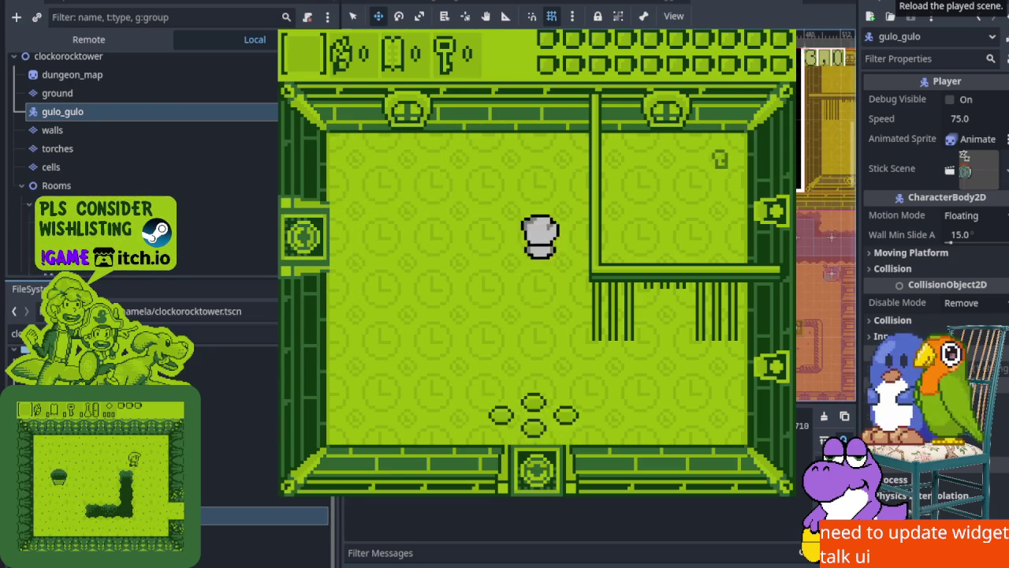
key(Left)
key(Left)
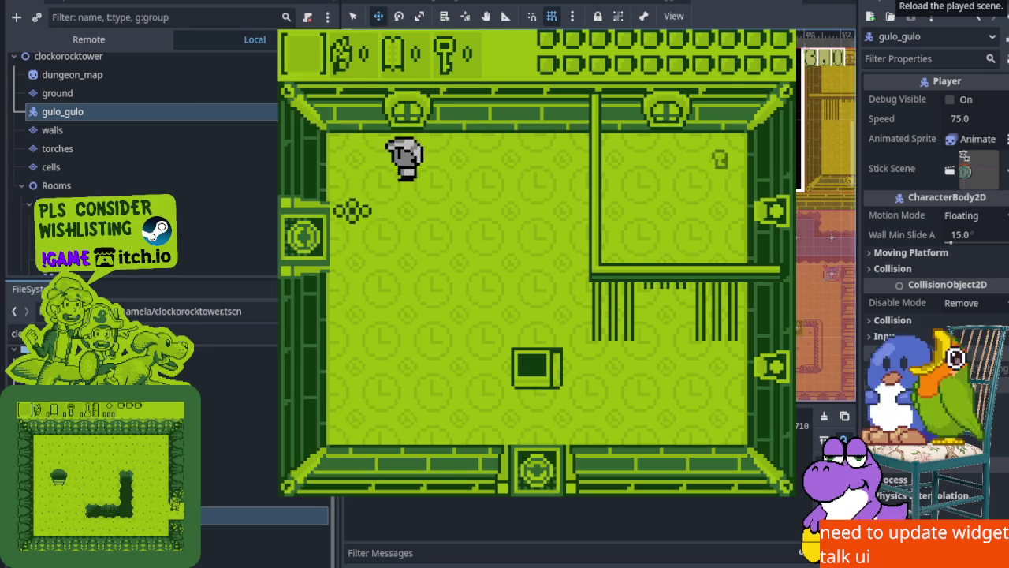
key(Right)
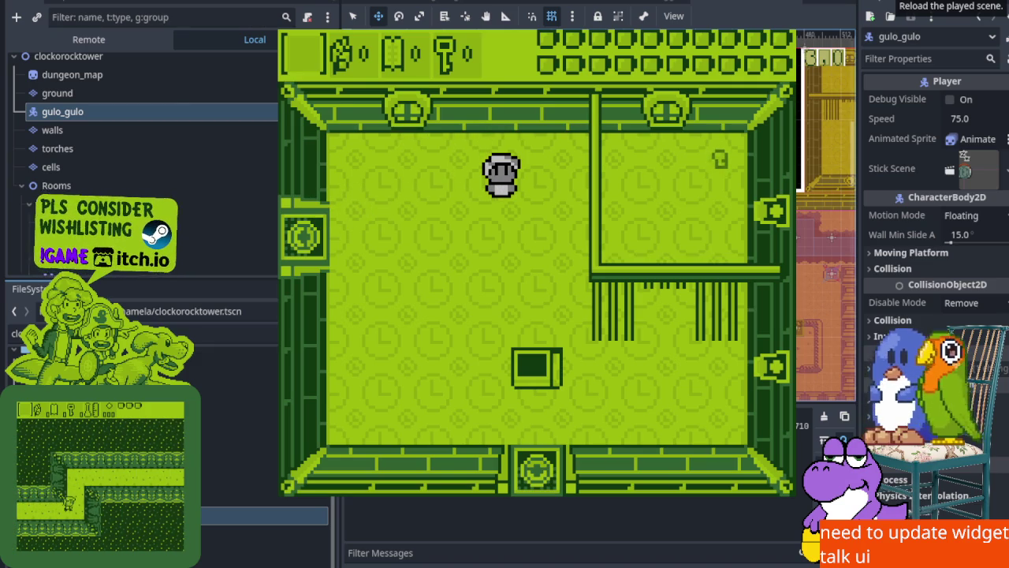
key(Down)
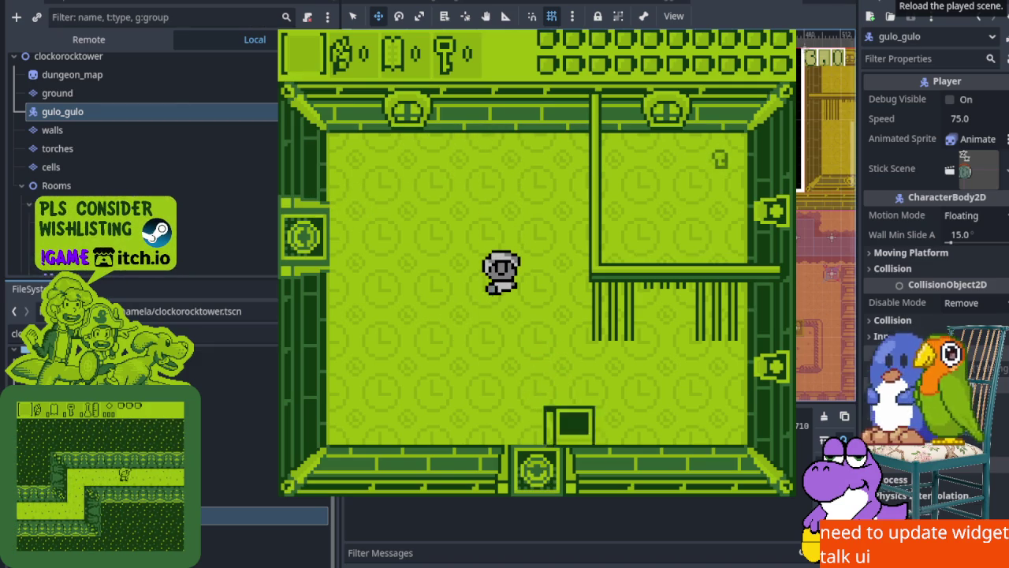
key(Up)
key(Right)
Slash the nearby enemies and destroy the shuriken enemy so the room's doors open
key(Down)
key(Left)
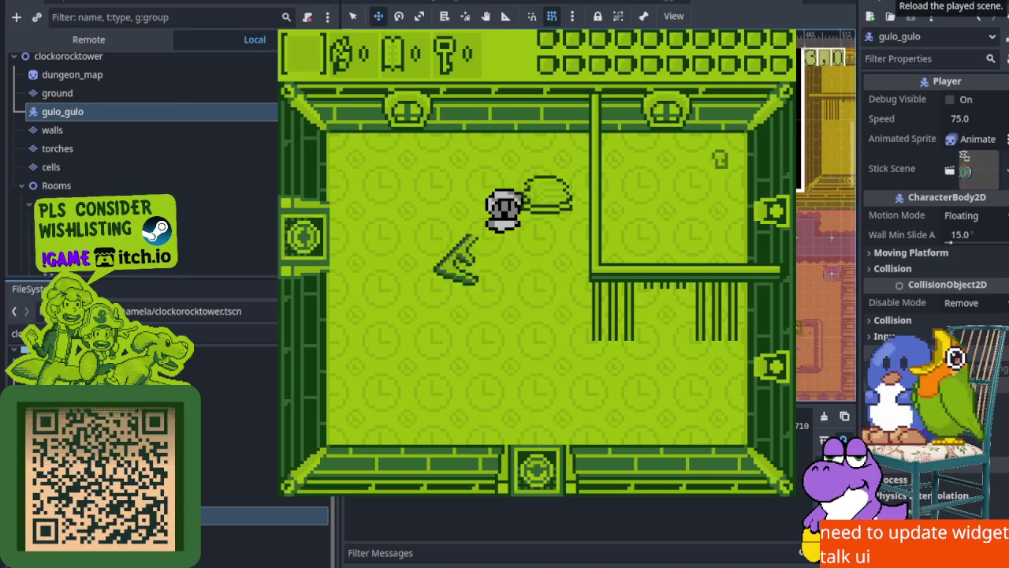
key(Down)
key(Up)
key(Left)
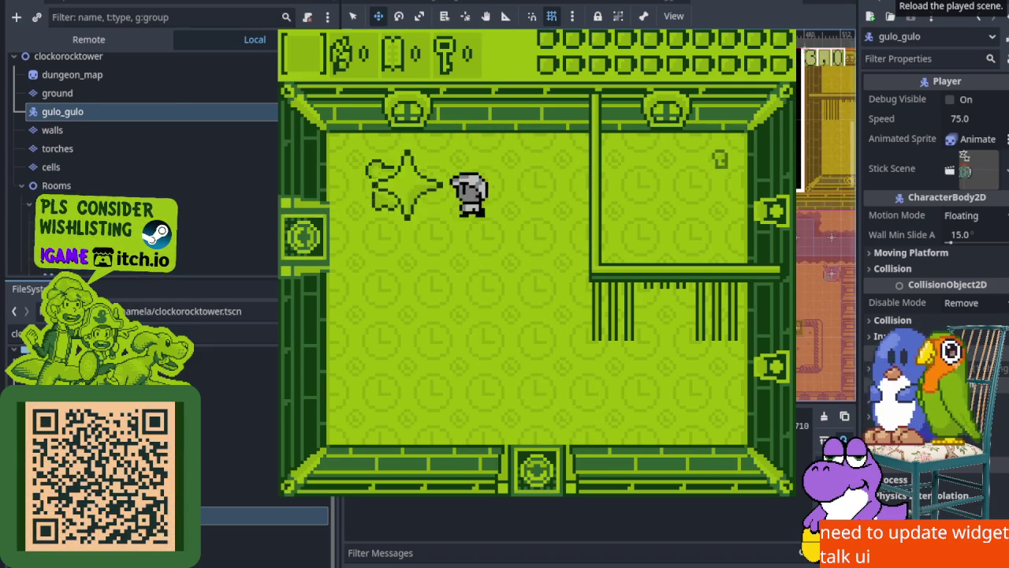
key(Down)
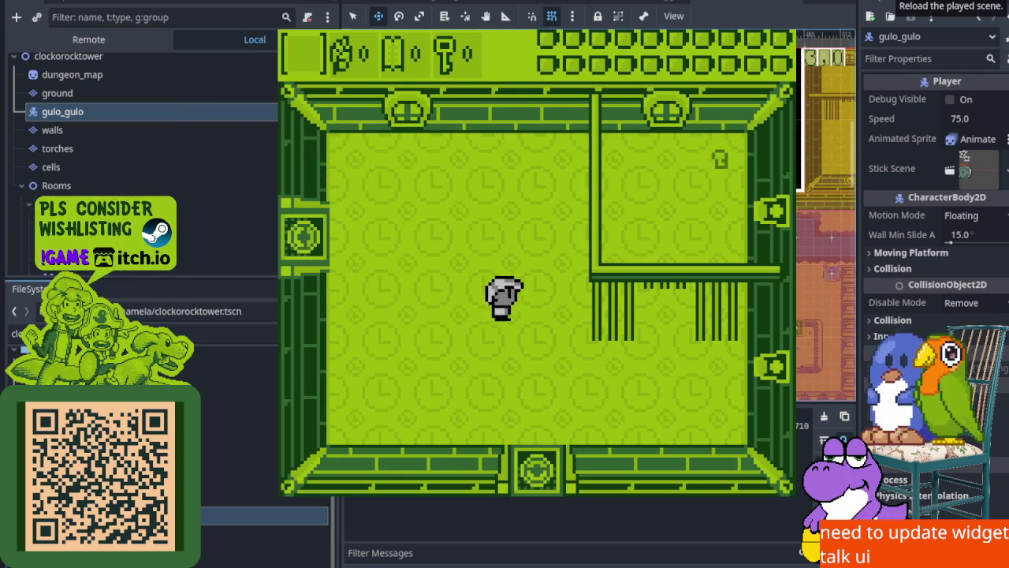
key(Right)
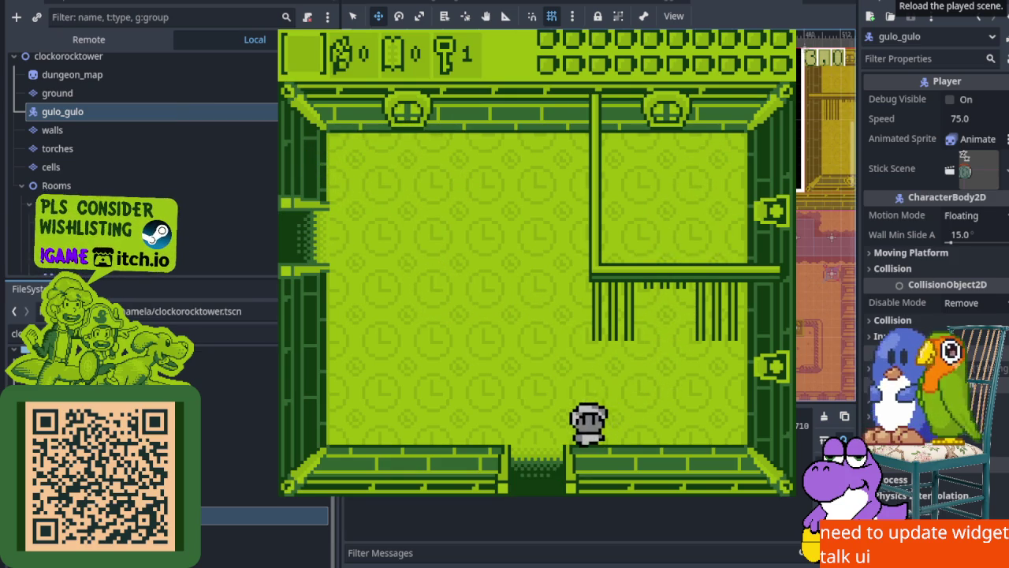
Walk through the bottom and right doorways, around the block wall, up the top door, then quit
key(Down)
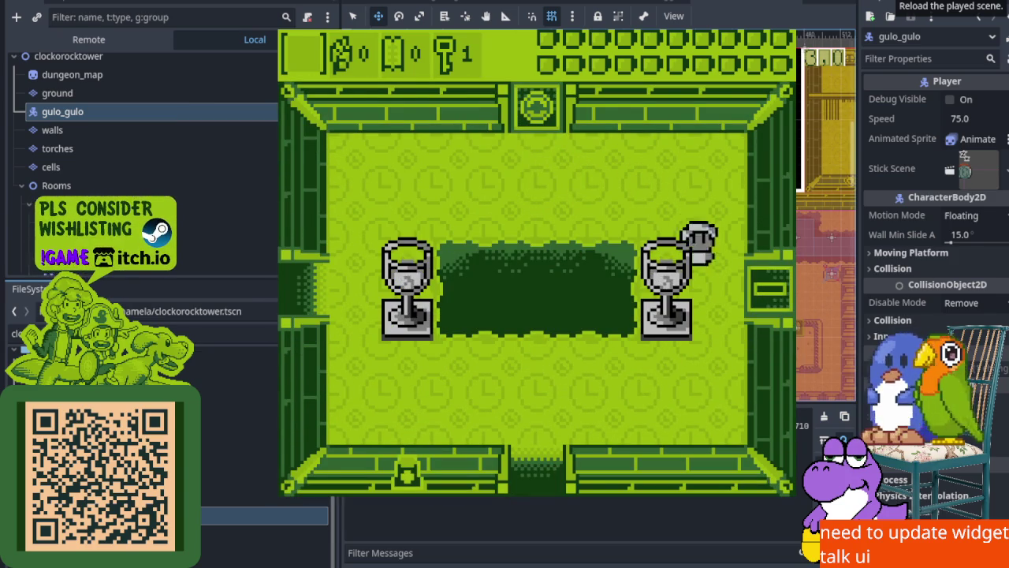
key(Right)
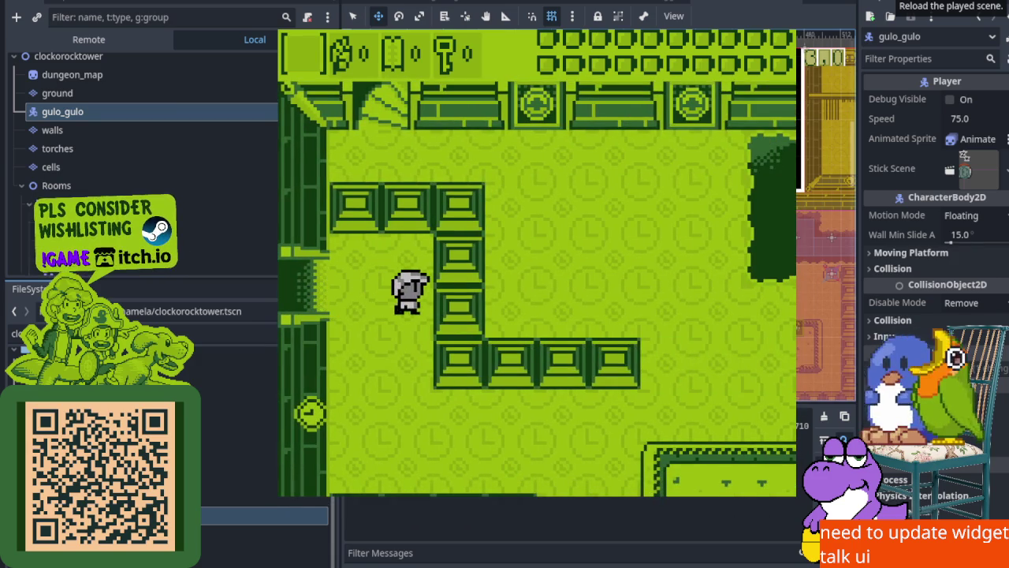
key(Down)
key(Right)
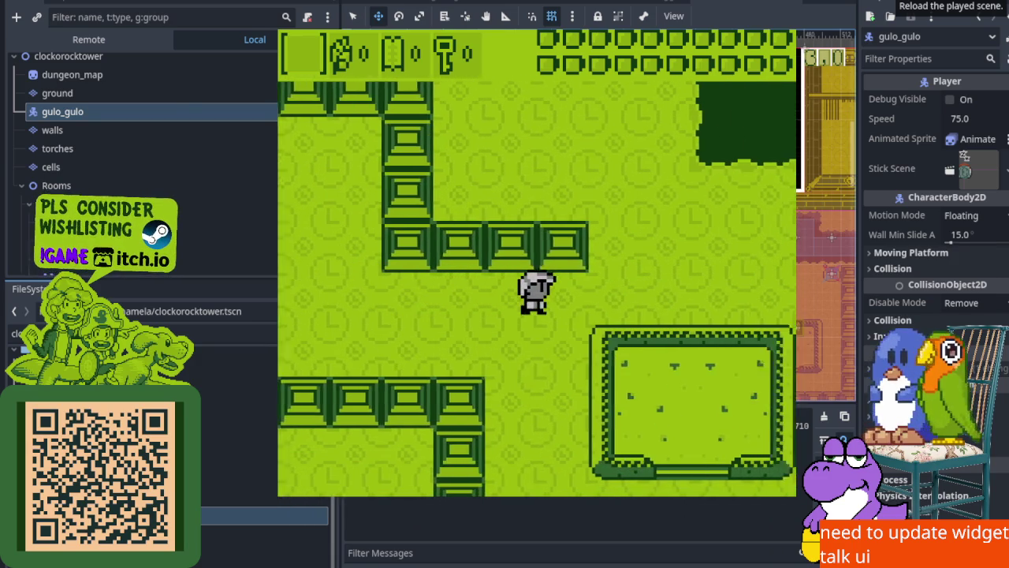
key(Up)
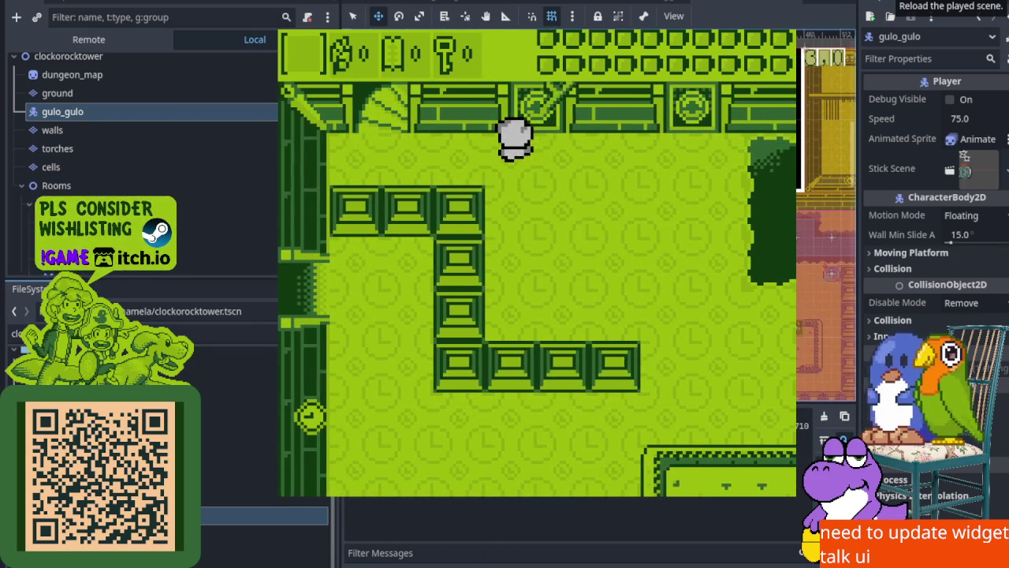
key(Up)
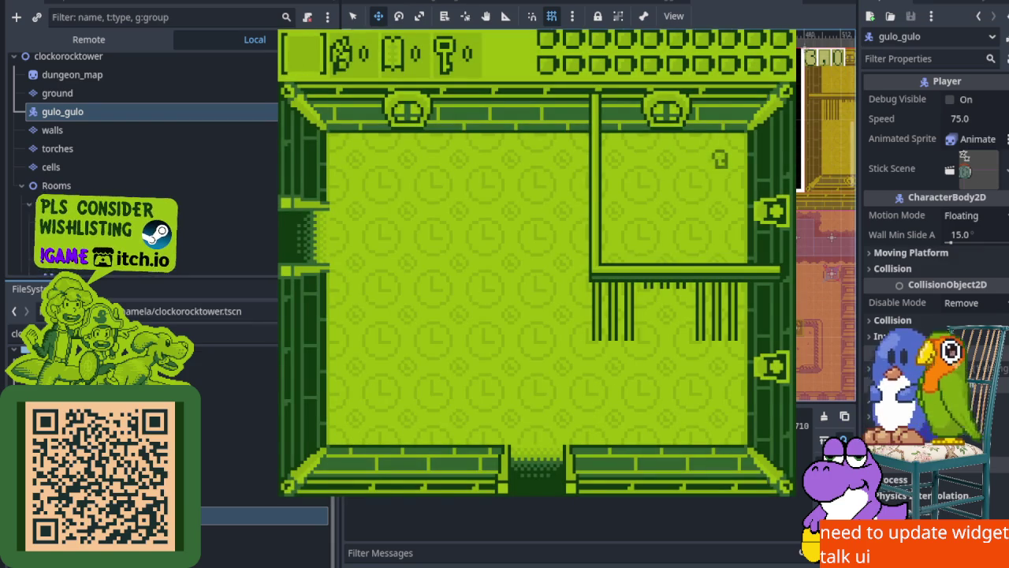
key(F8)
scroll(521, 234, down, 4)
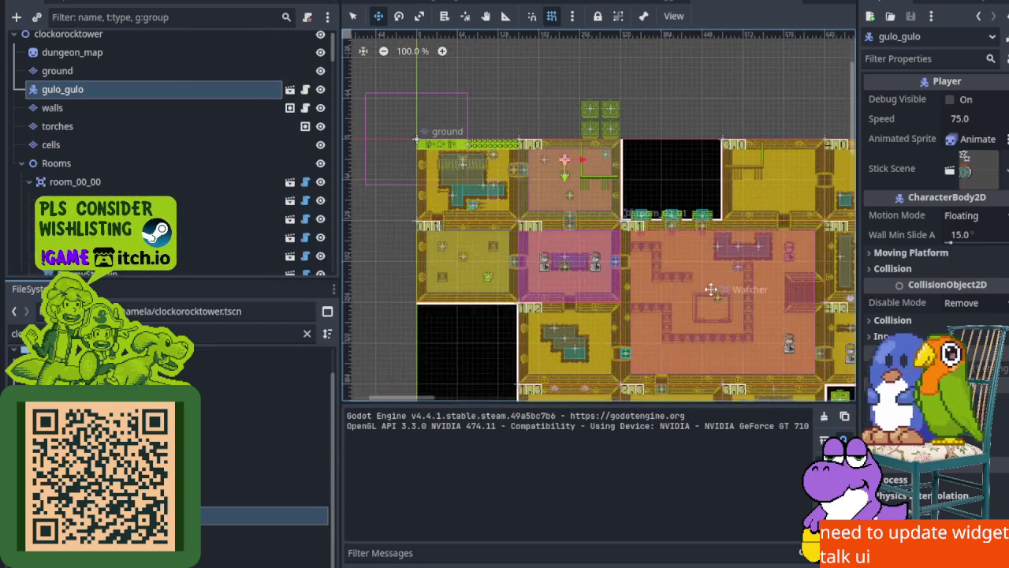
scroll(655, 249, up, 2)
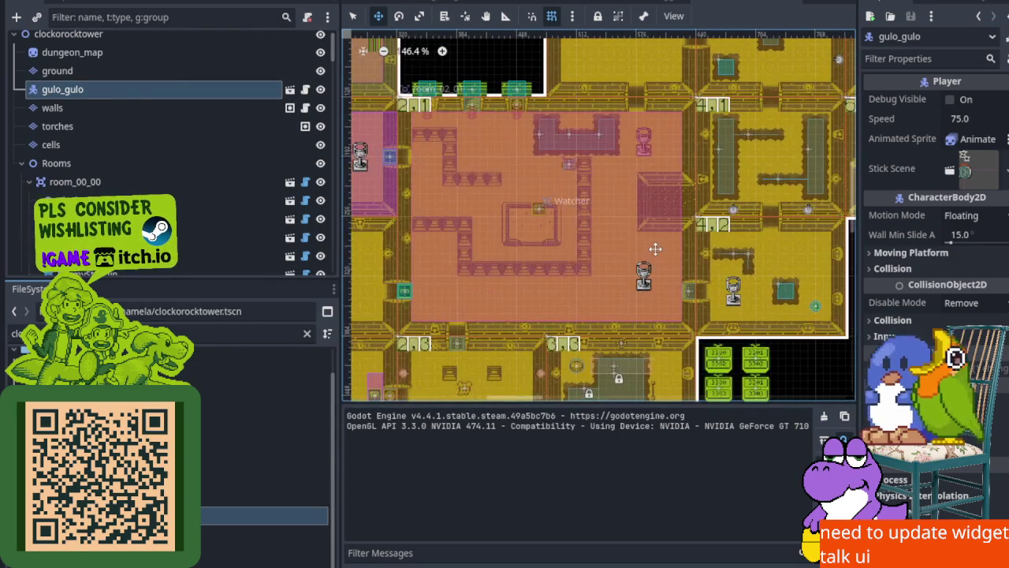
scroll(447, 137, up, 2)
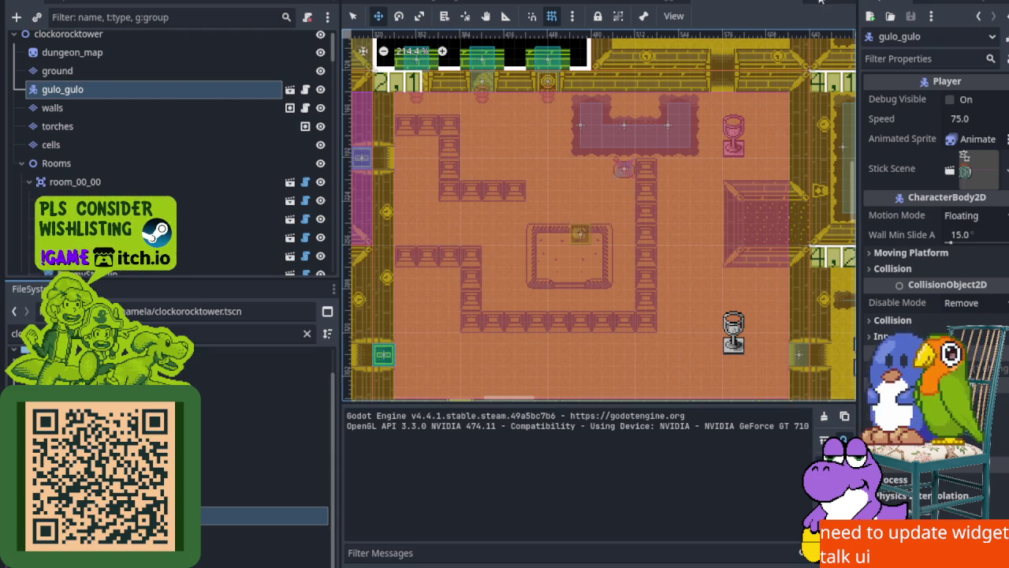
scroll(503, 153, up, 3)
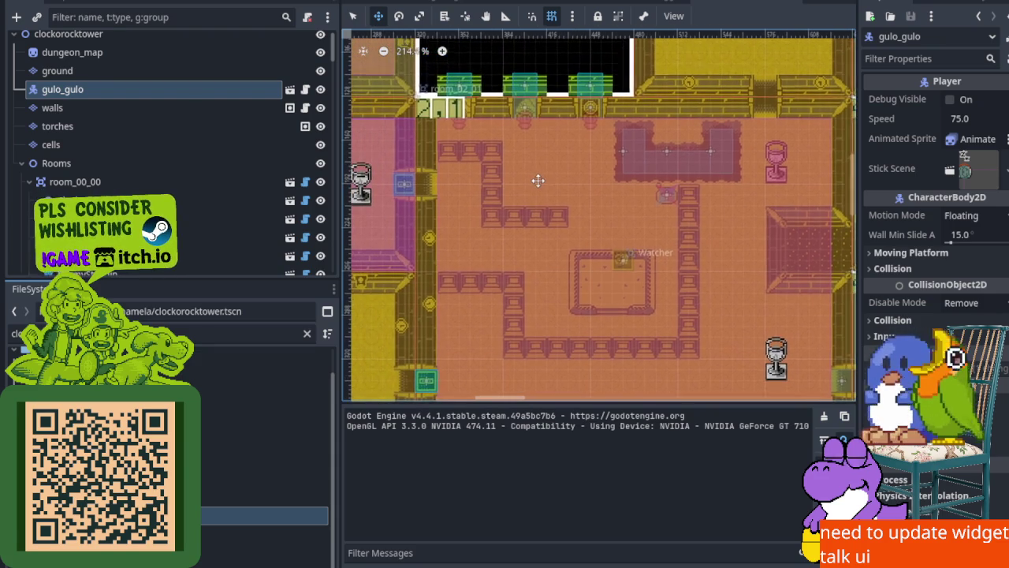
drag(503, 120, 524, 156)
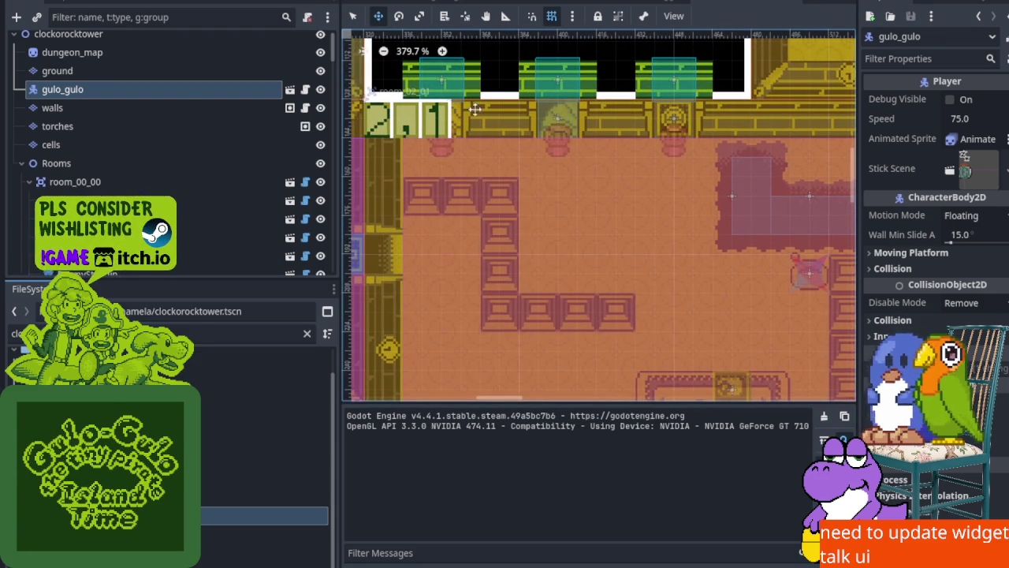
scroll(700, 149, down, 4)
scroll(638, 173, up, 2)
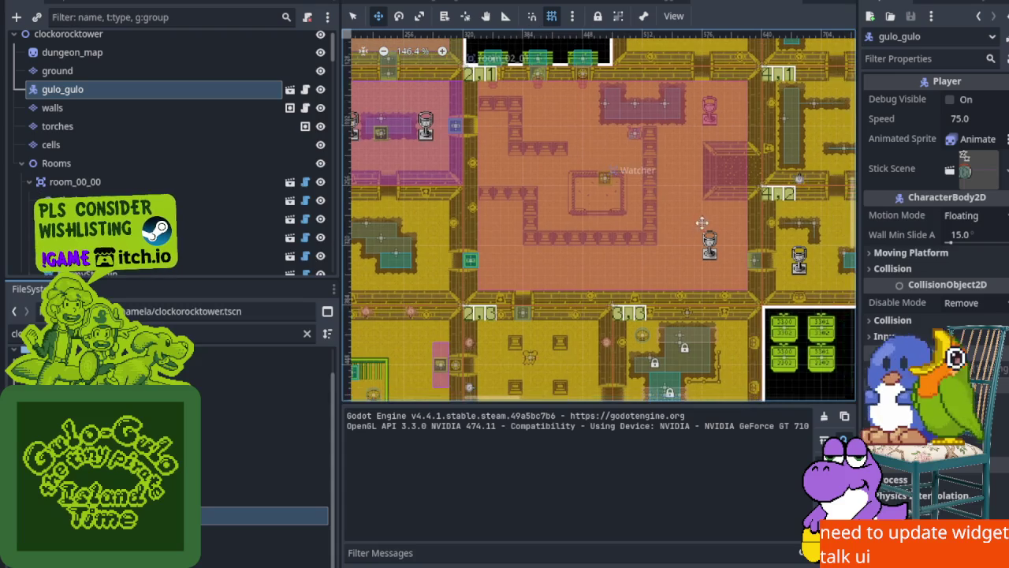
scroll(553, 191, down, 1)
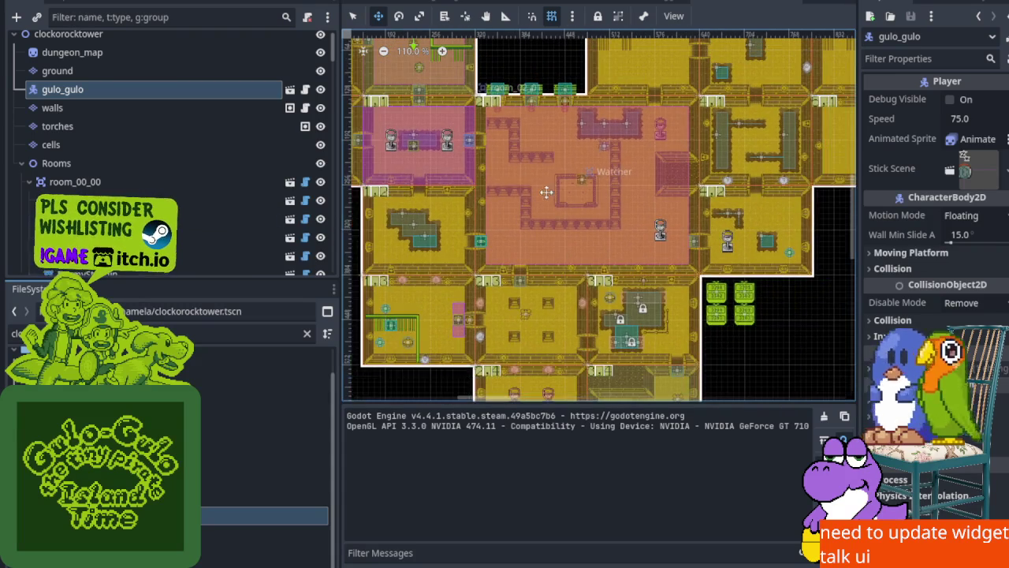
drag(434, 139, 544, 162)
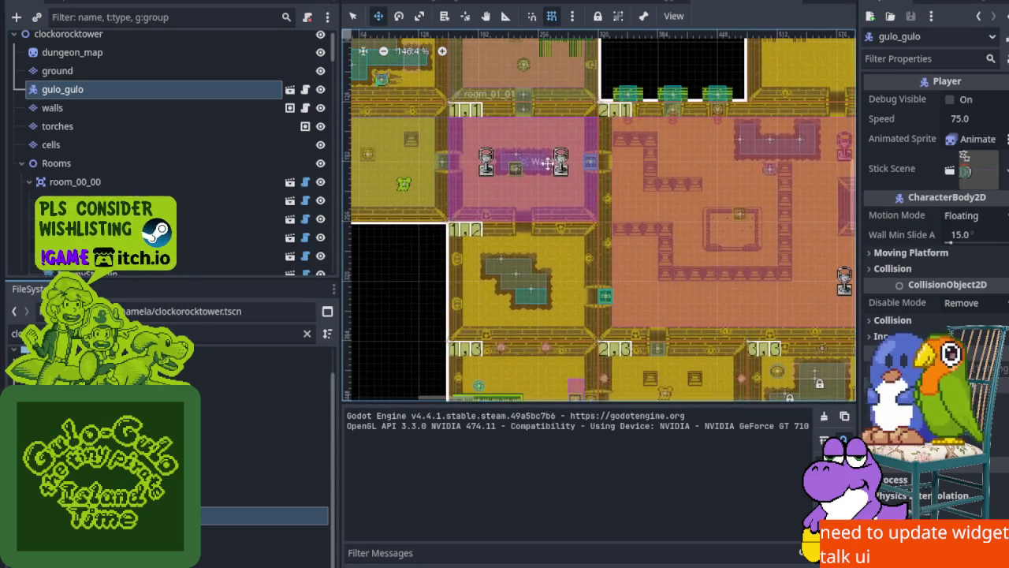
scroll(465, 146, up, 8)
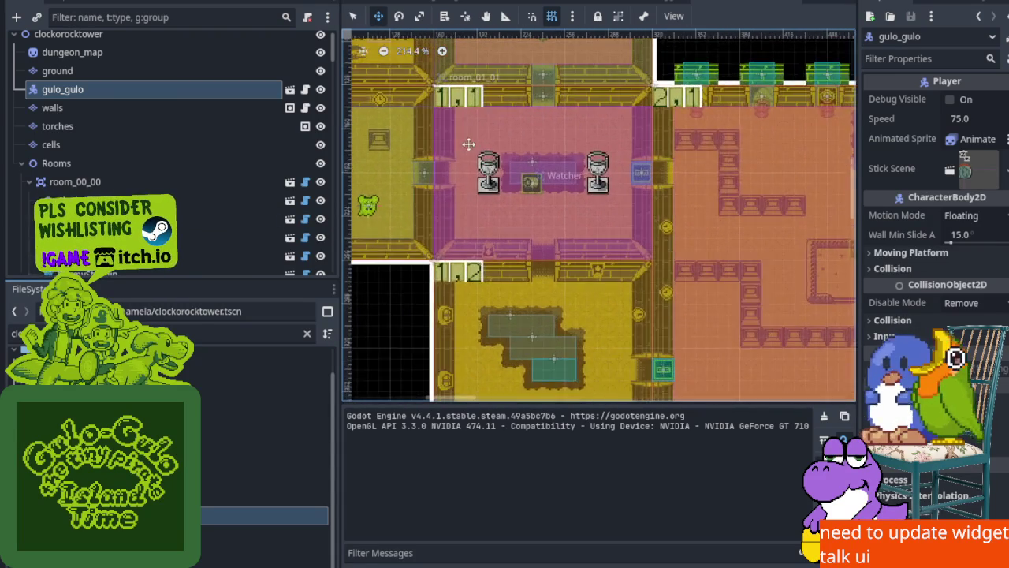
scroll(651, 155, down, 5)
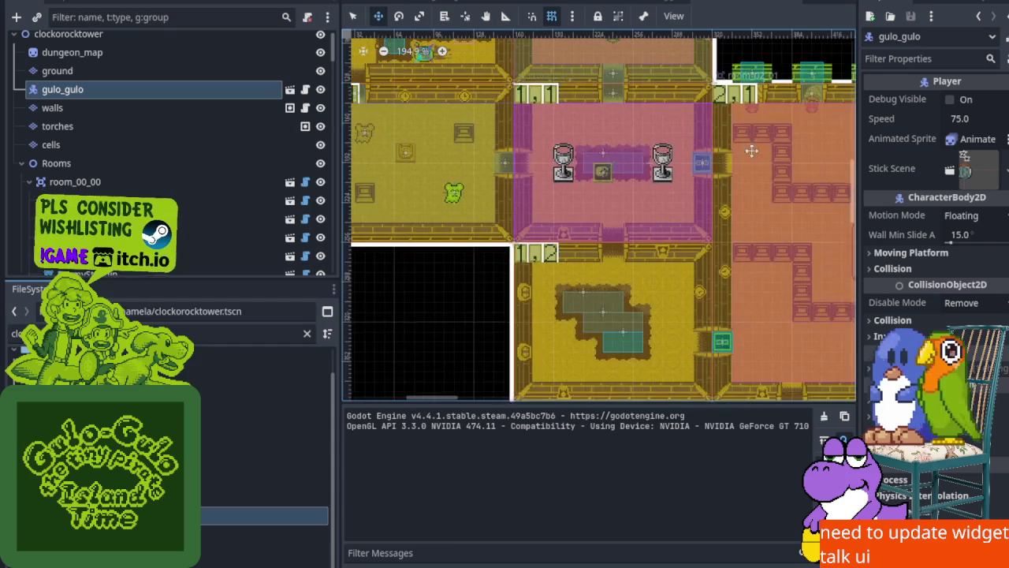
scroll(725, 155, right, 5)
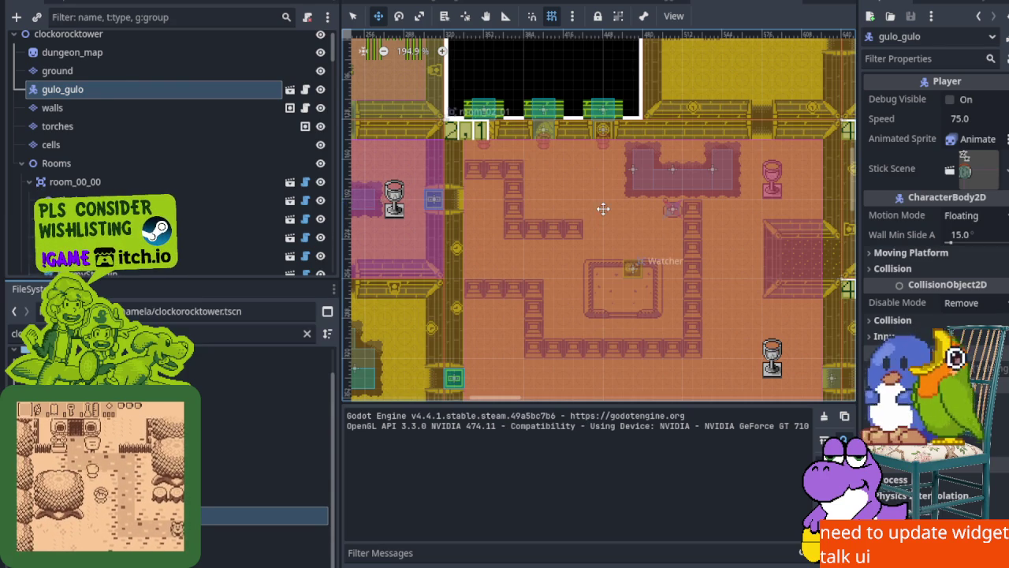
scroll(528, 282, up, 8)
scroll(504, 254, up, 6)
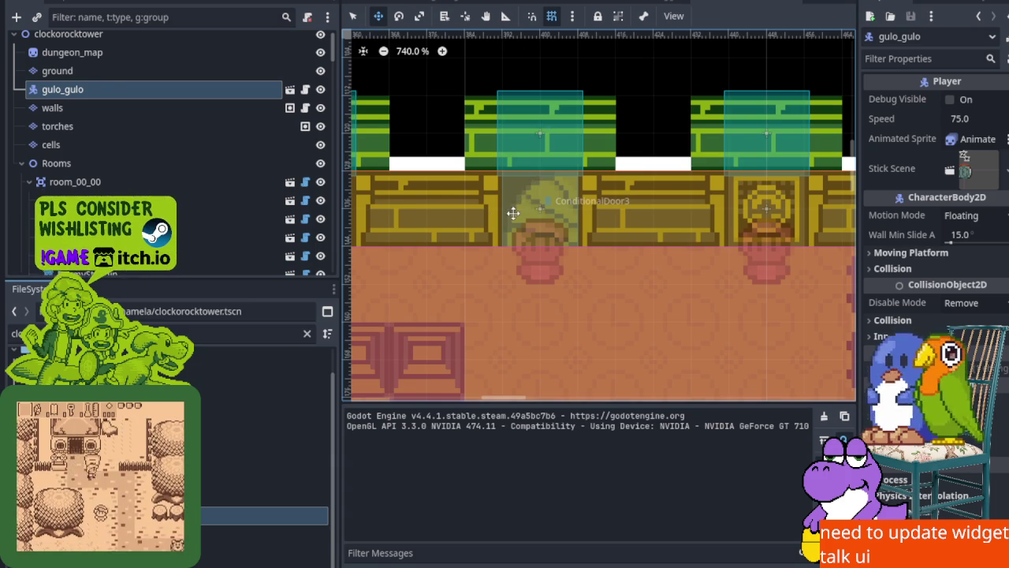
scroll(513, 213, down, 5)
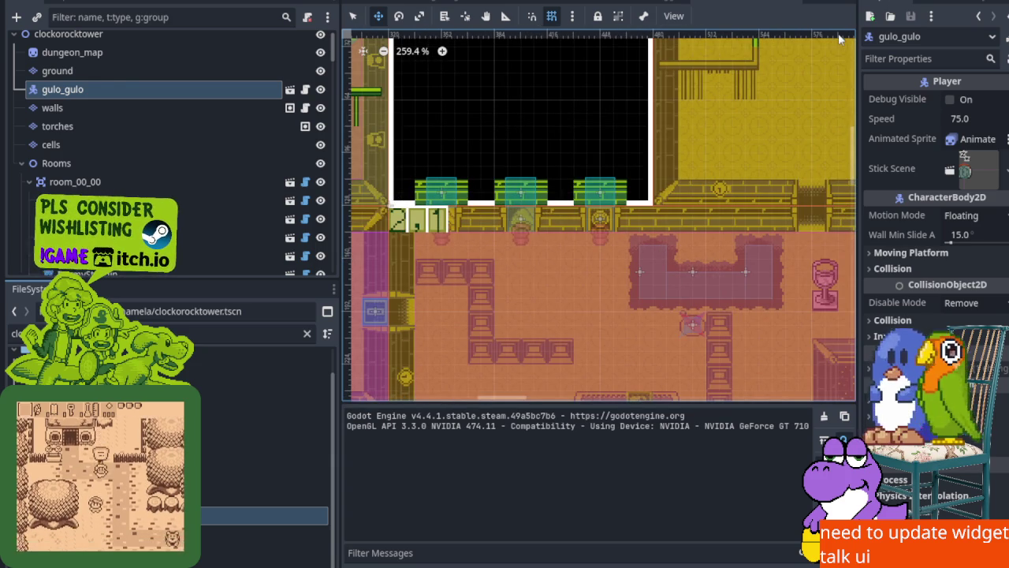
key(F5)
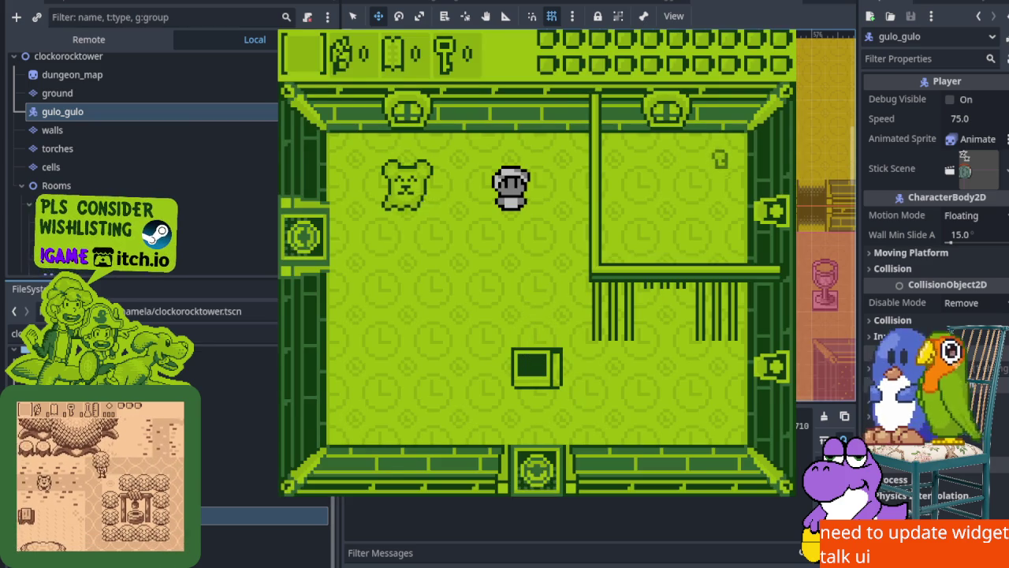
Stop the game, drag gulo_gulo into orange room_02_01, save, and start playing from there
key(F8)
scroll(611, 226, down, 3)
scroll(569, 108, up, 3)
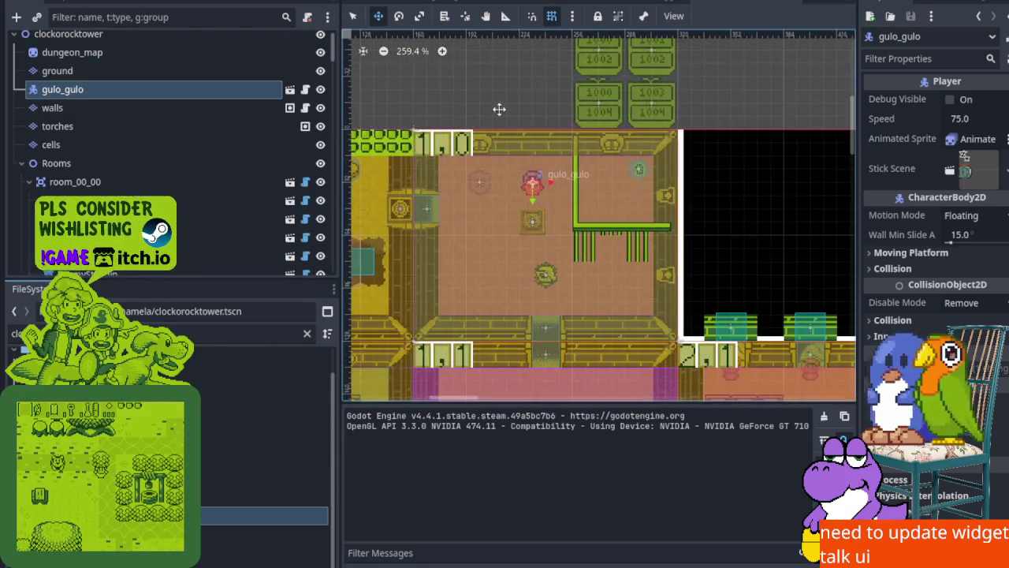
mouse_move(523, 192)
mouse_down()
mouse_move(650, 304)
mouse_move(724, 347)
mouse_up()
key(f)
mouse_move(536, 182)
mouse_down()
mouse_move(599, 332)
mouse_move(538, 325)
mouse_move(540, 361)
mouse_up()
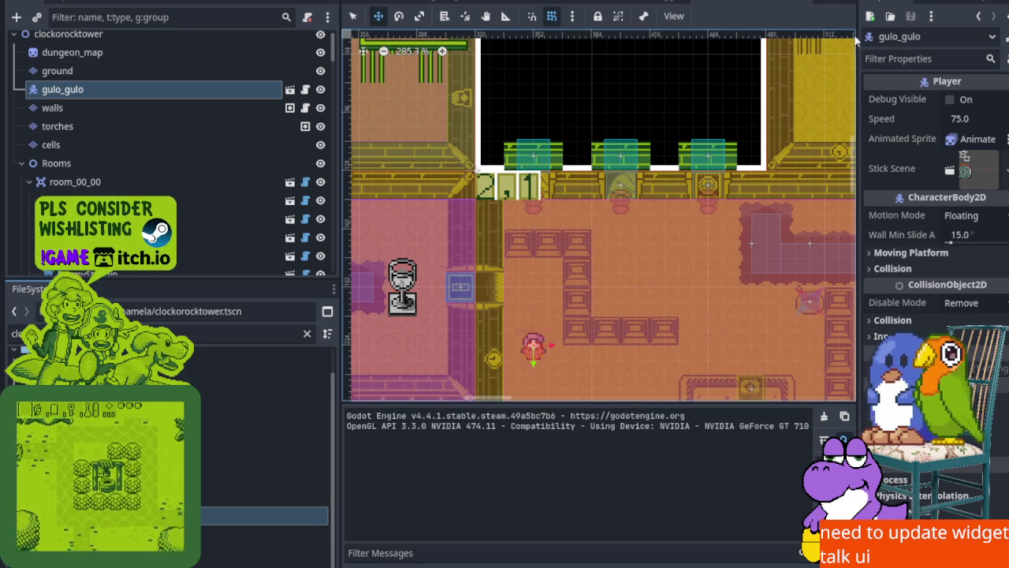
key(ctrl+s)
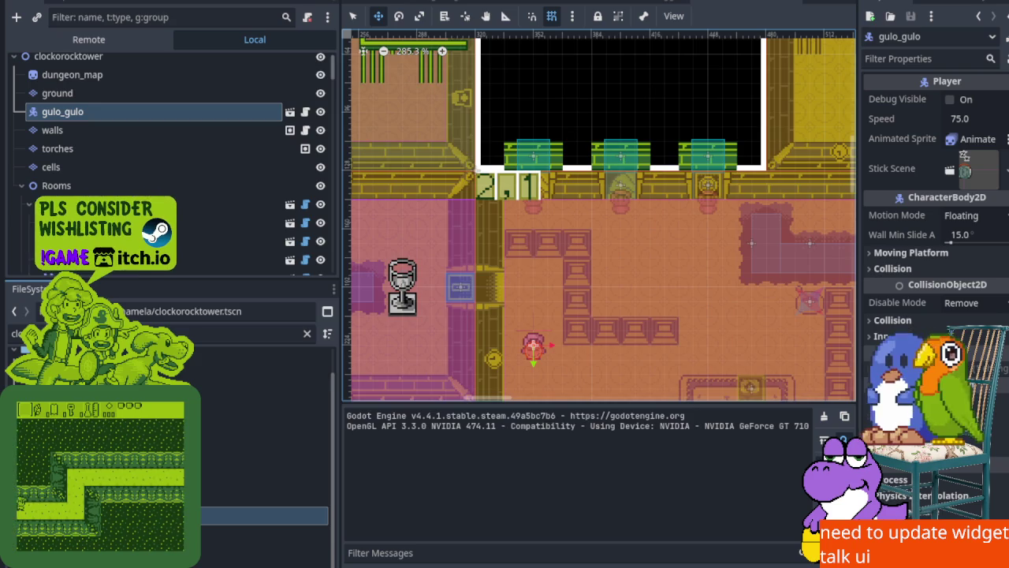
key(Right)
Walk the player up and left along the top wall into the doorway, then stop the game
key(Up)
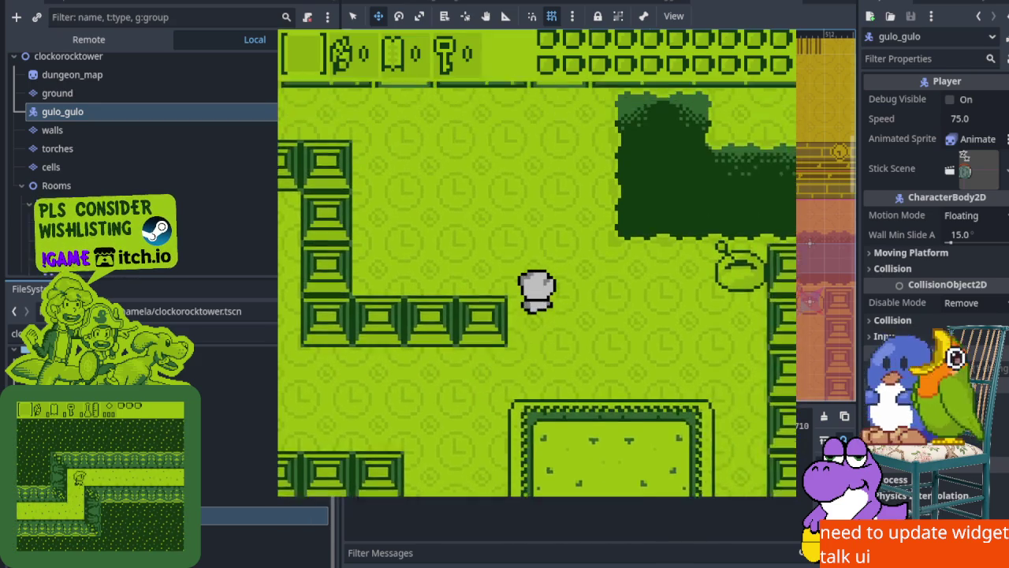
key(Left)
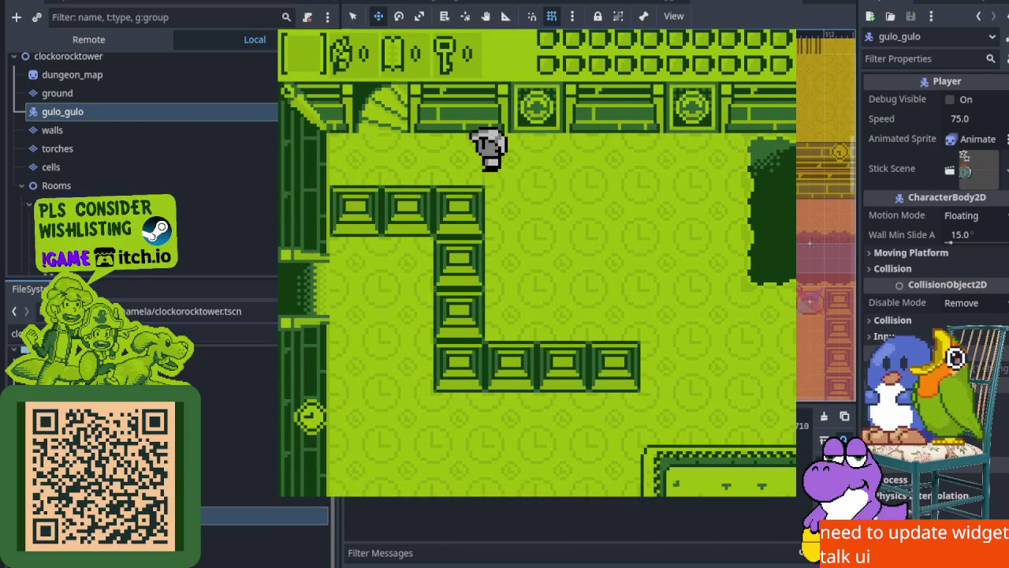
key(Left)
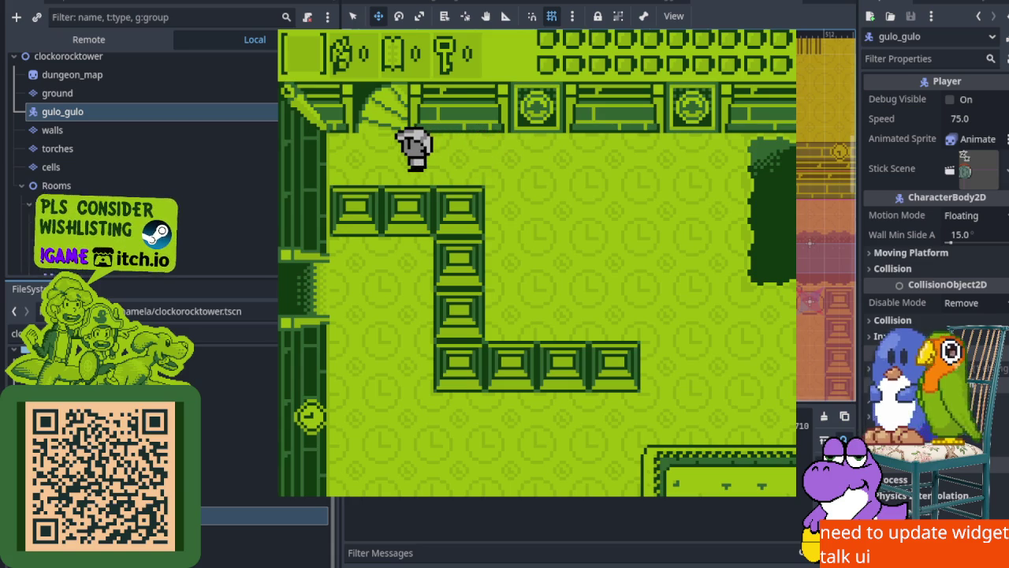
key(Up)
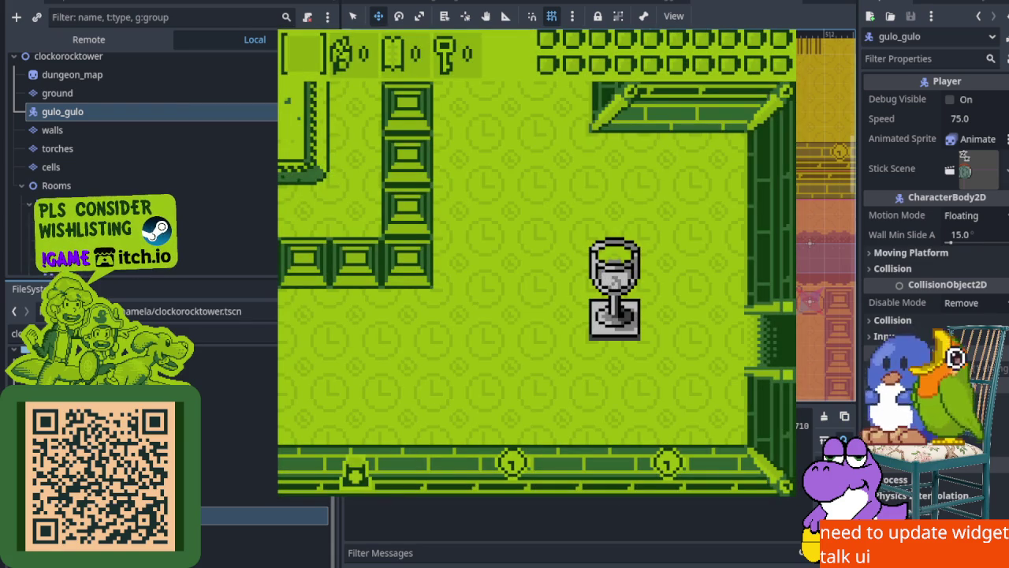
key(F8)
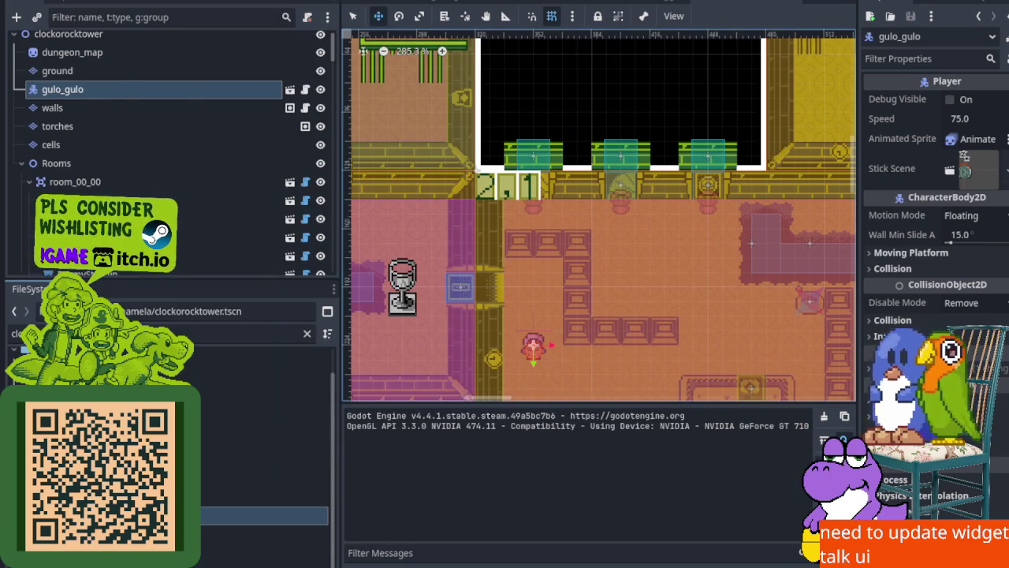
Pan to the bottom rooms, drag gulo_gulo just below room 2,4's entrance, and run with F5
scroll(578, 256, down, 5)
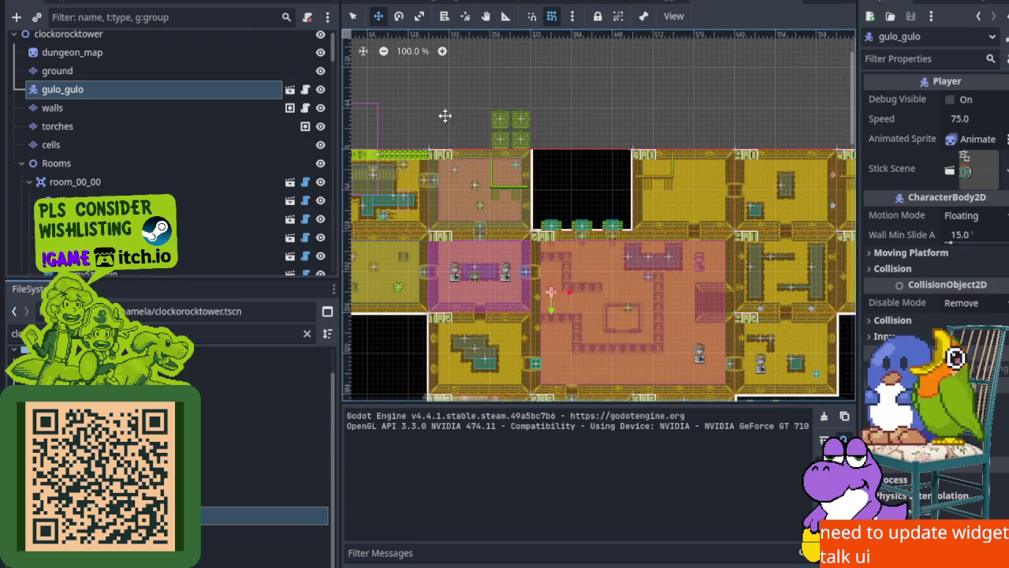
scroll(491, 189, up, 6)
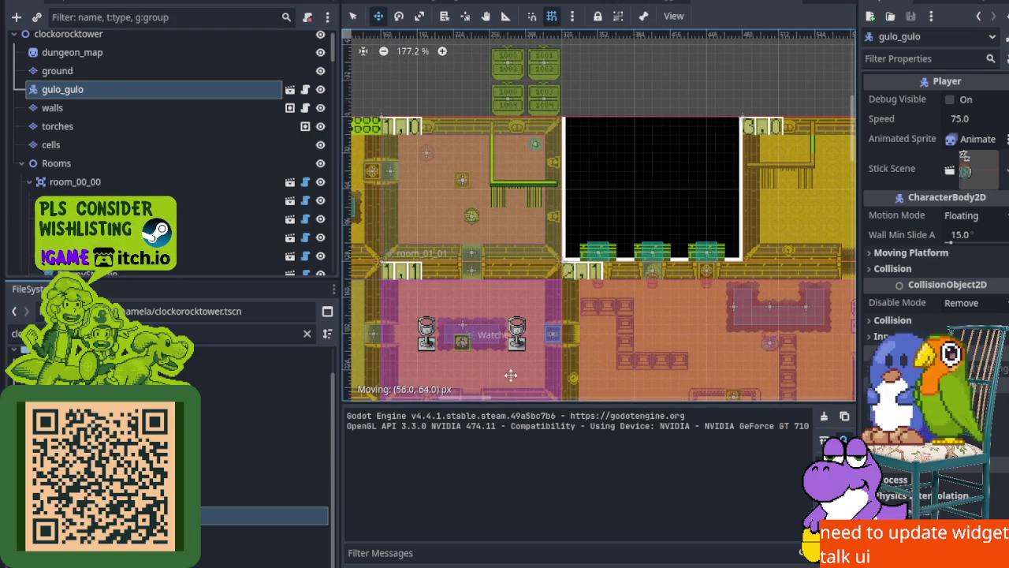
drag(480, 284, 460, 79)
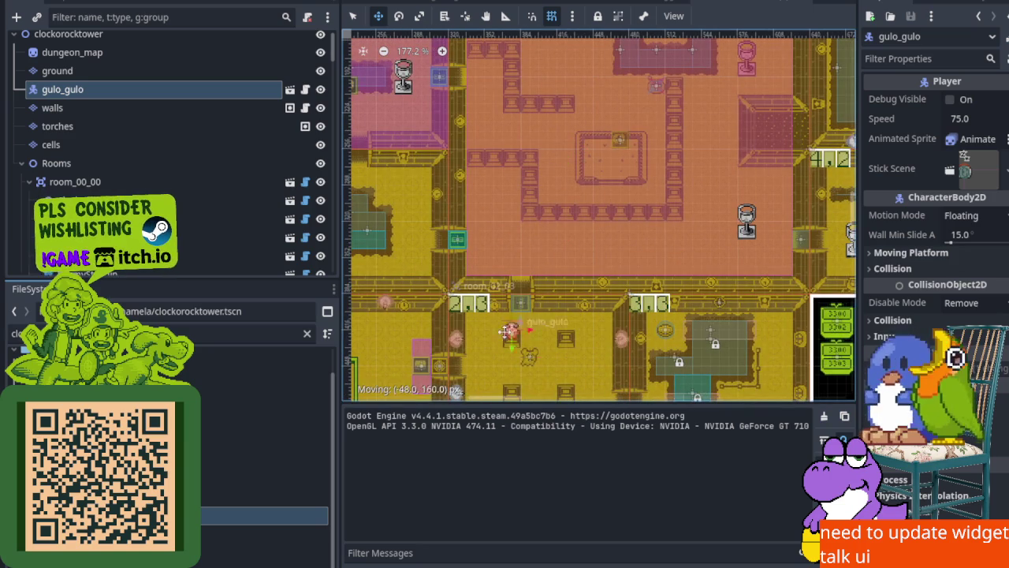
scroll(490, 101, down, 5)
drag(466, 121, 508, 356)
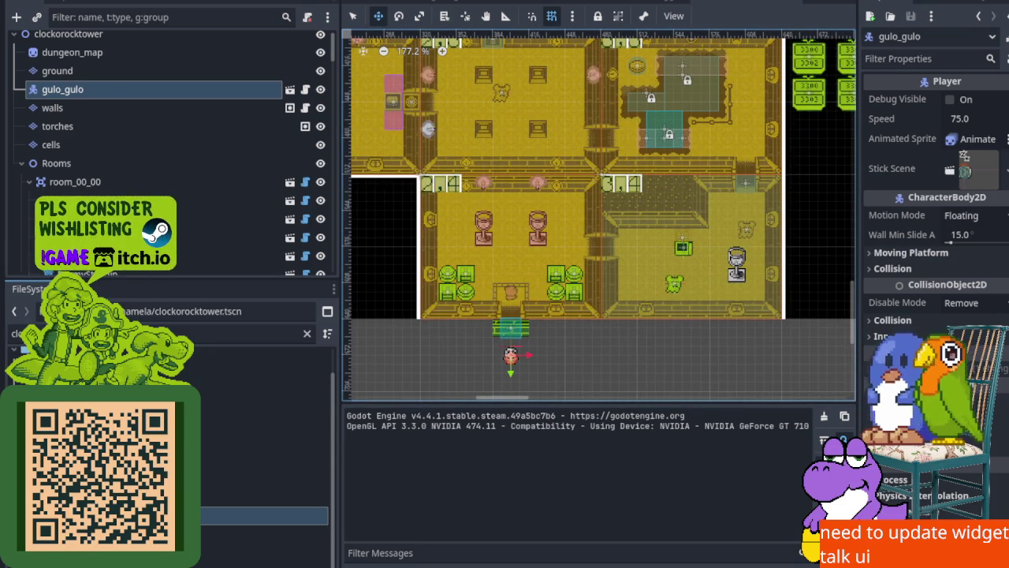
key(F5)
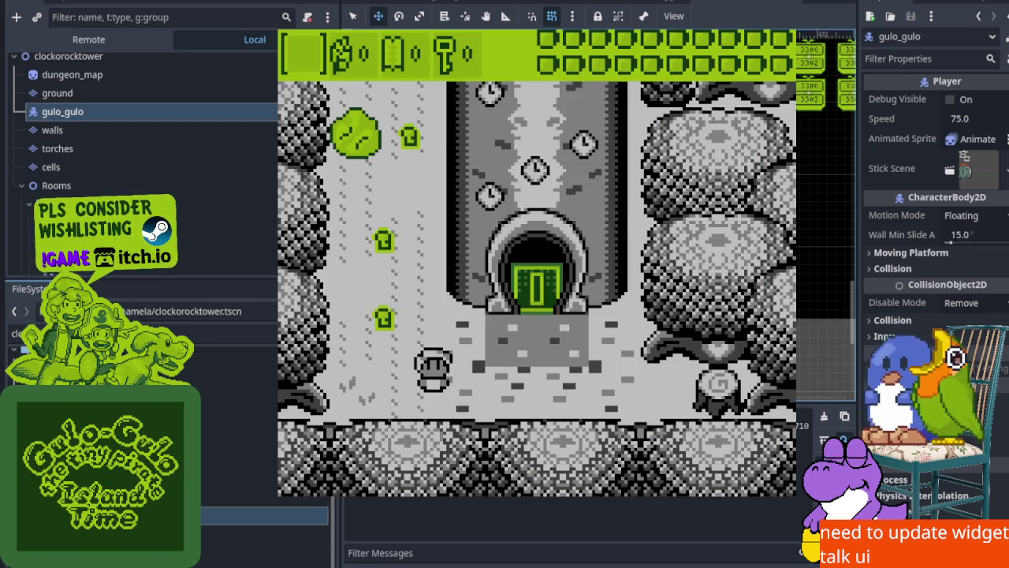
Enter the tower door, walk past the right goblet, and go up through the top door
key(Right)
key(Up)
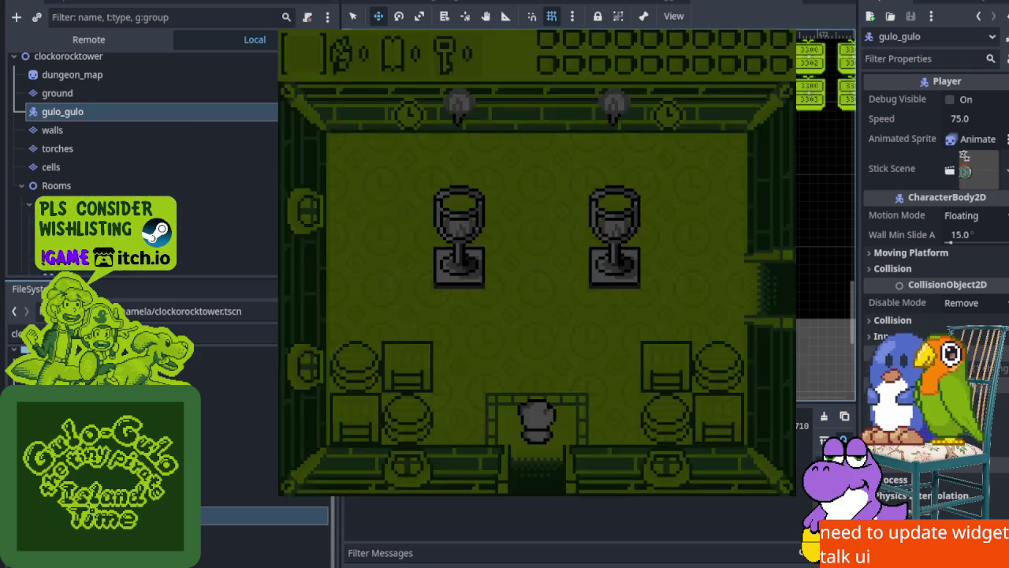
key(Up)
key(Right)
key(Right)
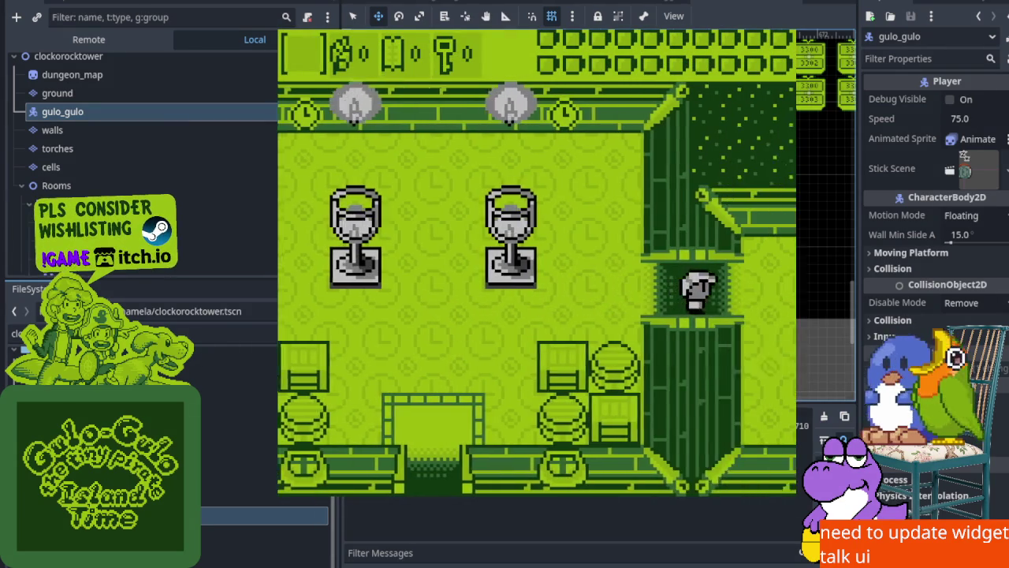
key(Down)
key(Right)
key(Up)
key(Right)
key(Down)
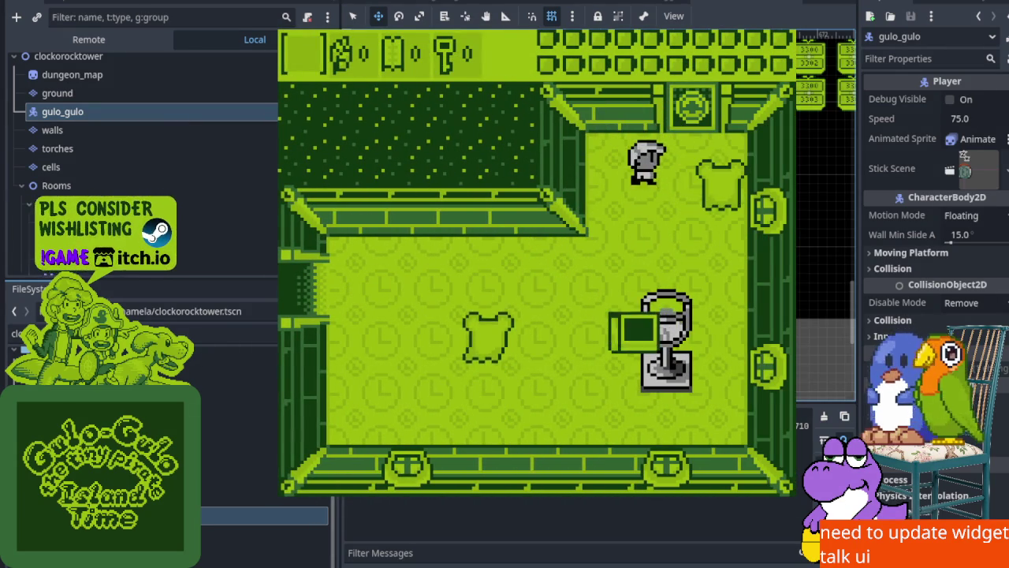
key(Left)
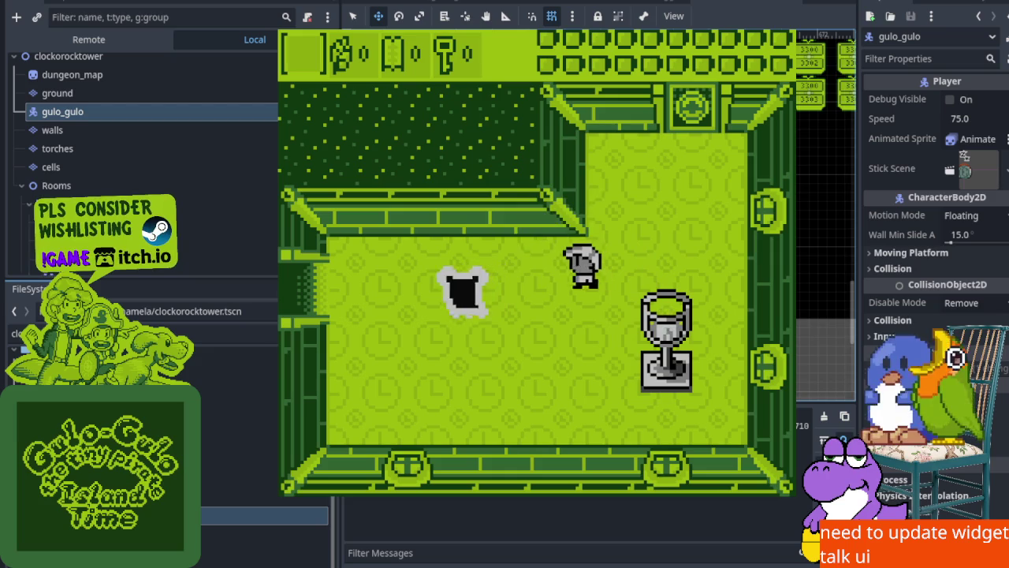
key(Right)
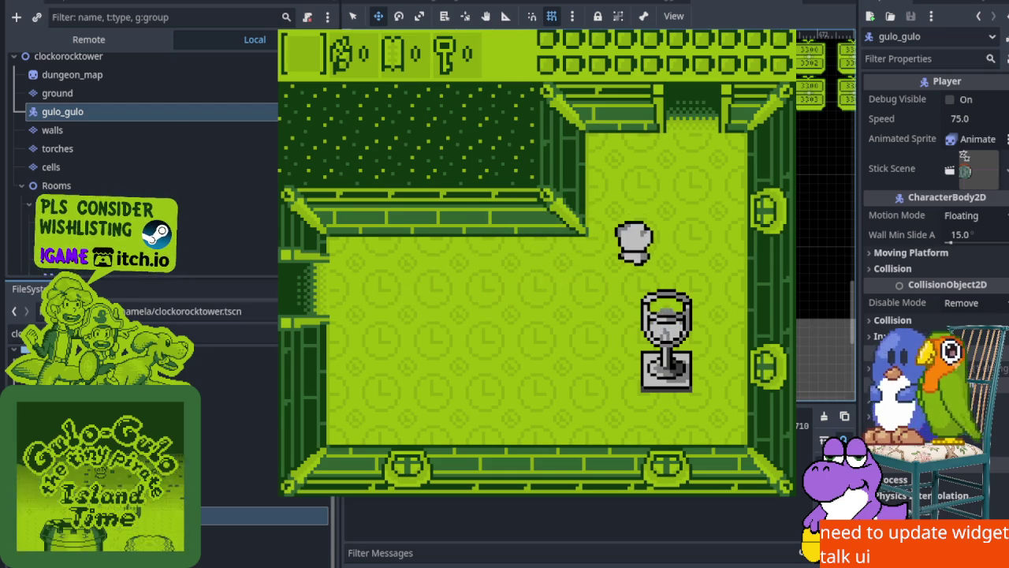
key(Up)
key(Up)
Shuffle near the spikes, cross the top of the room, and leave along the bottom left
key(Left)
key(Right)
key(Left)
key(Right)
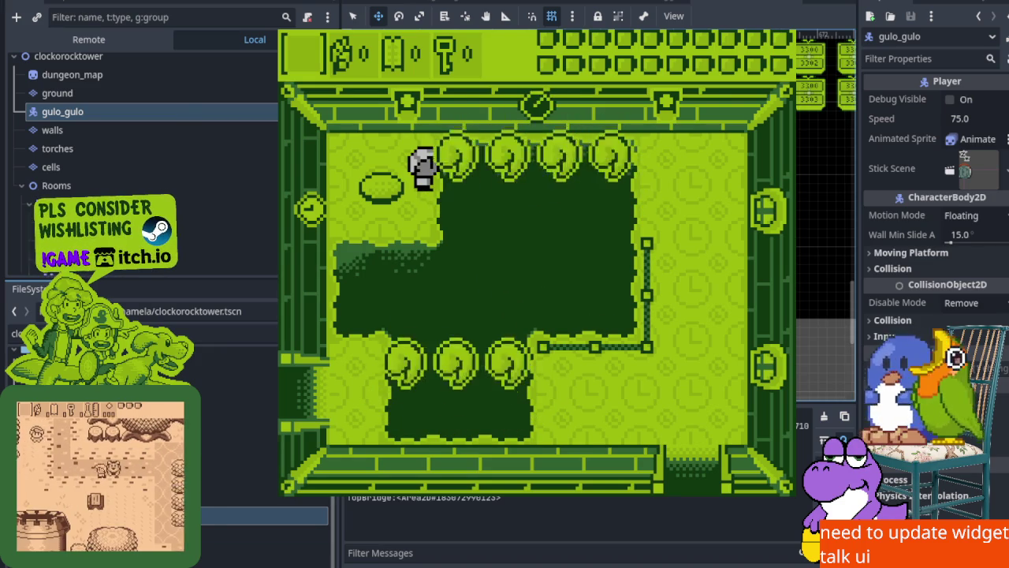
key(Right)
key(Down)
key(Left)
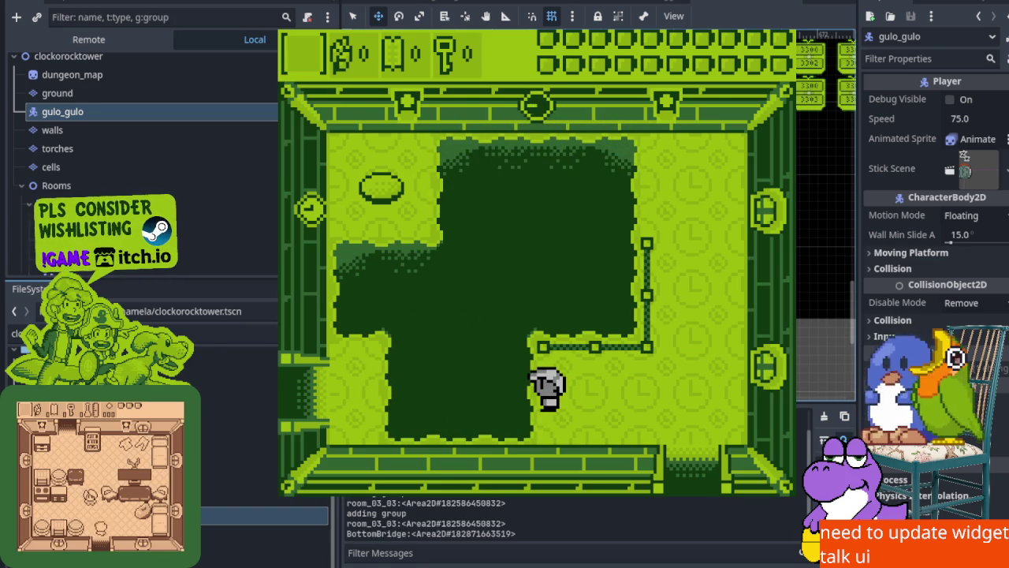
key(Left)
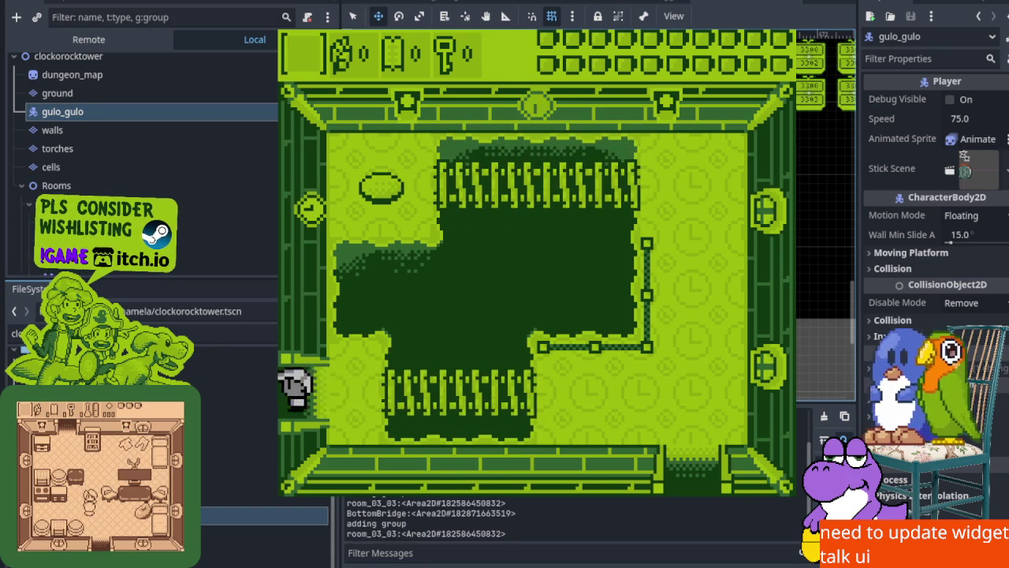
Walk through the top doorway into the room above, stop the game, and switch to the task board
key(Up)
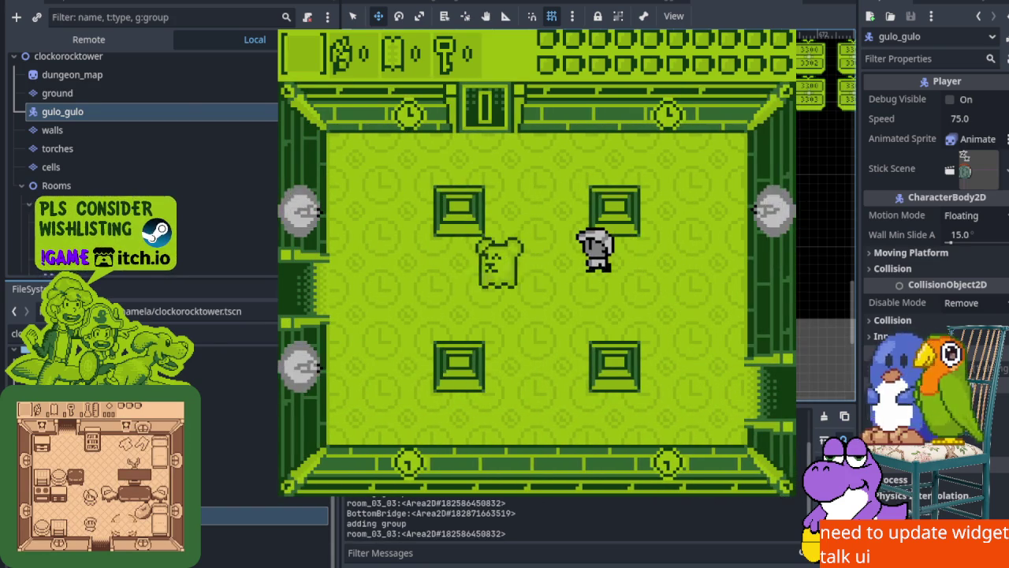
key(Left)
key(Up)
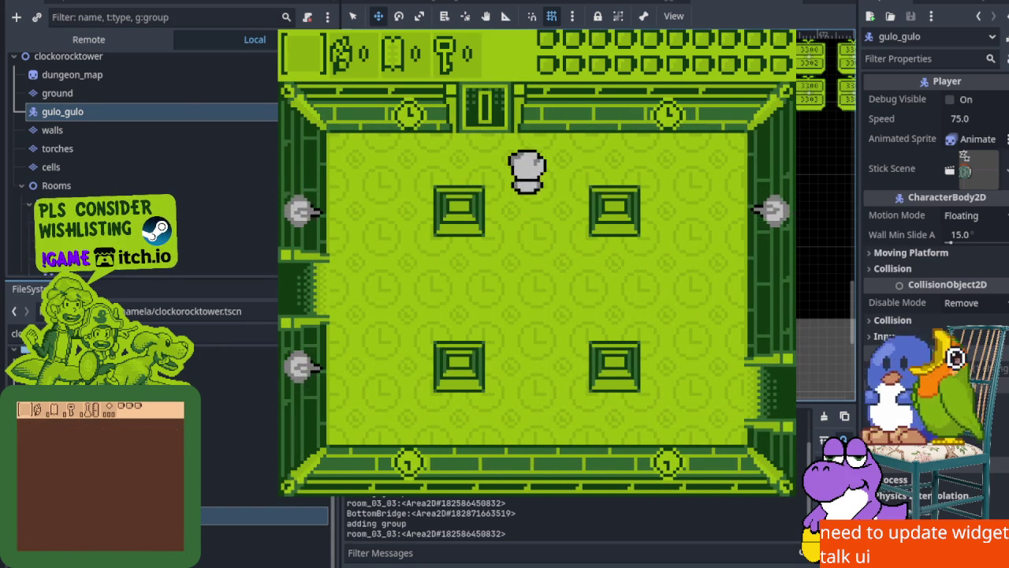
key(Up)
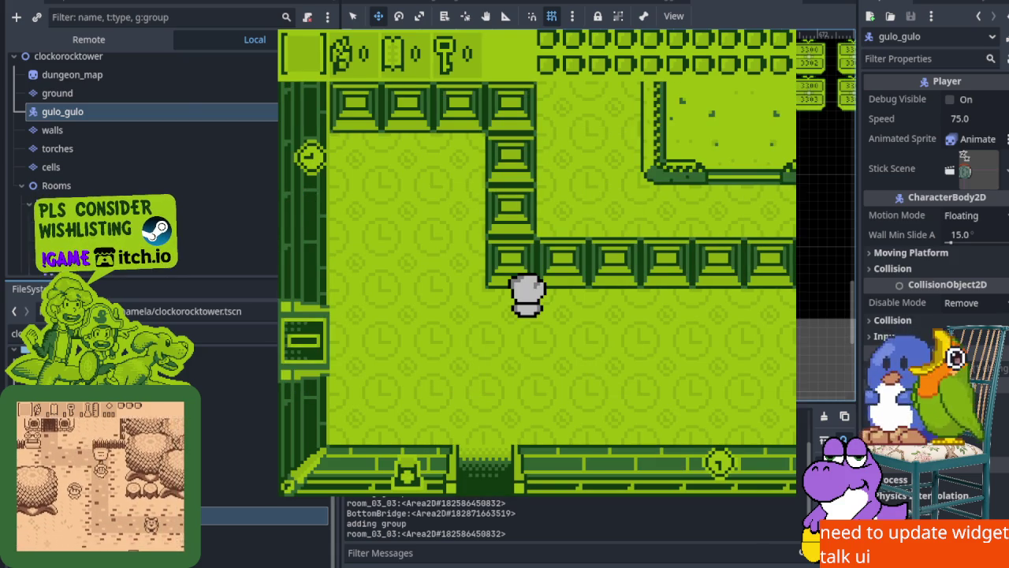
key(Up)
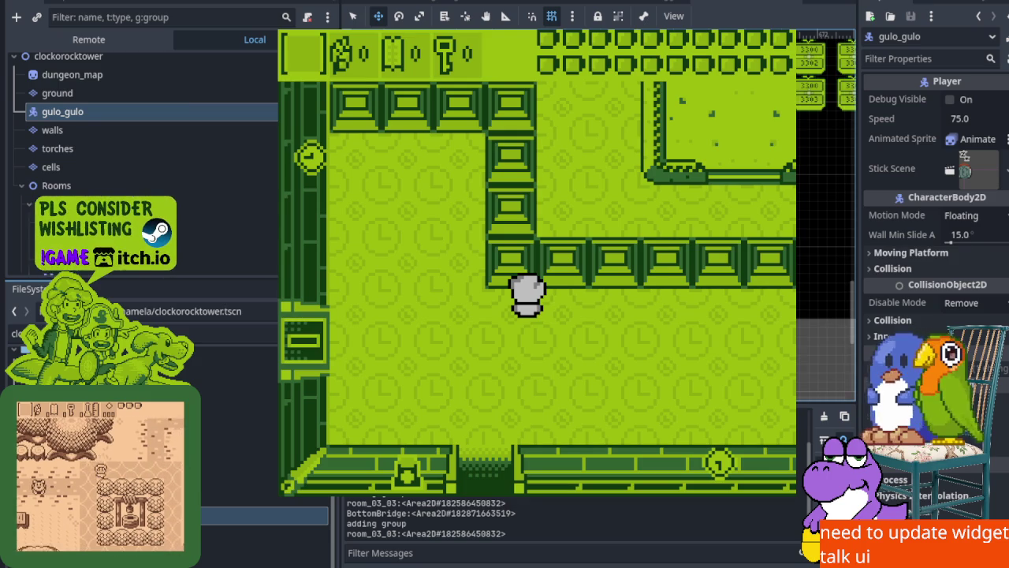
key(F8)
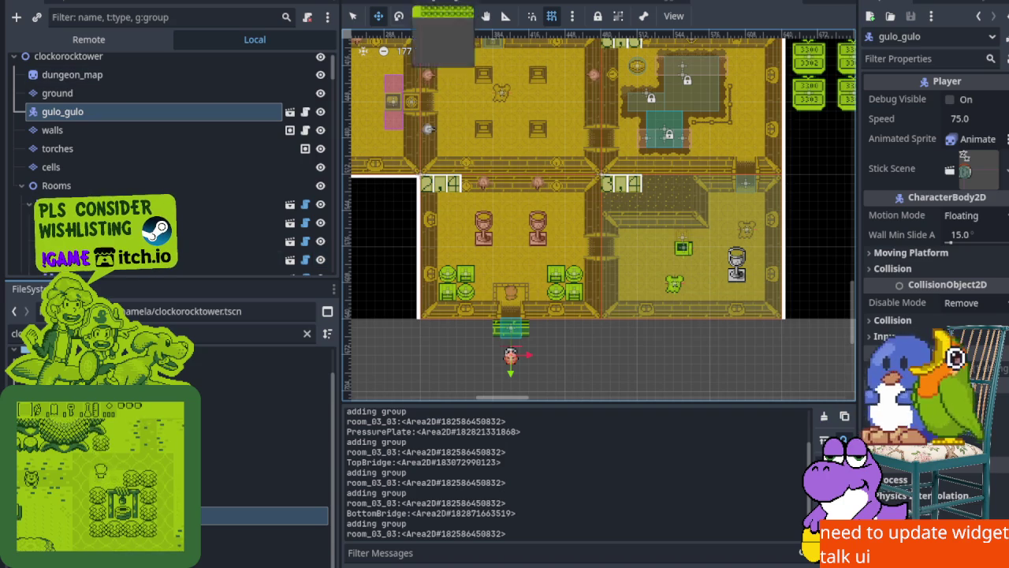
key(ctrl+F3)
Open the Kanban task board, widen it, and add an untitled blank task to Todo
key(ctrl+F5)
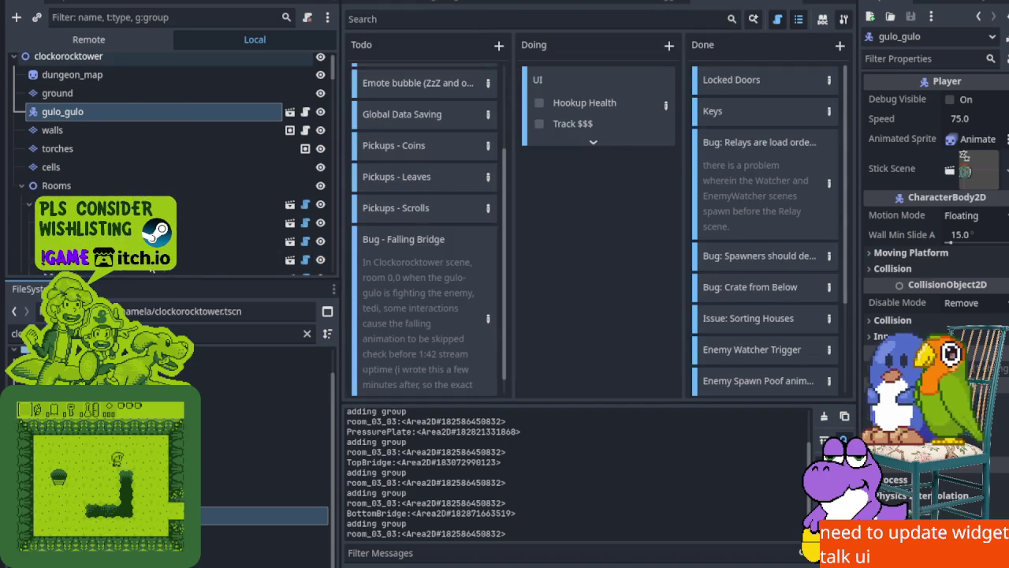
drag(342, 234, 119, 260)
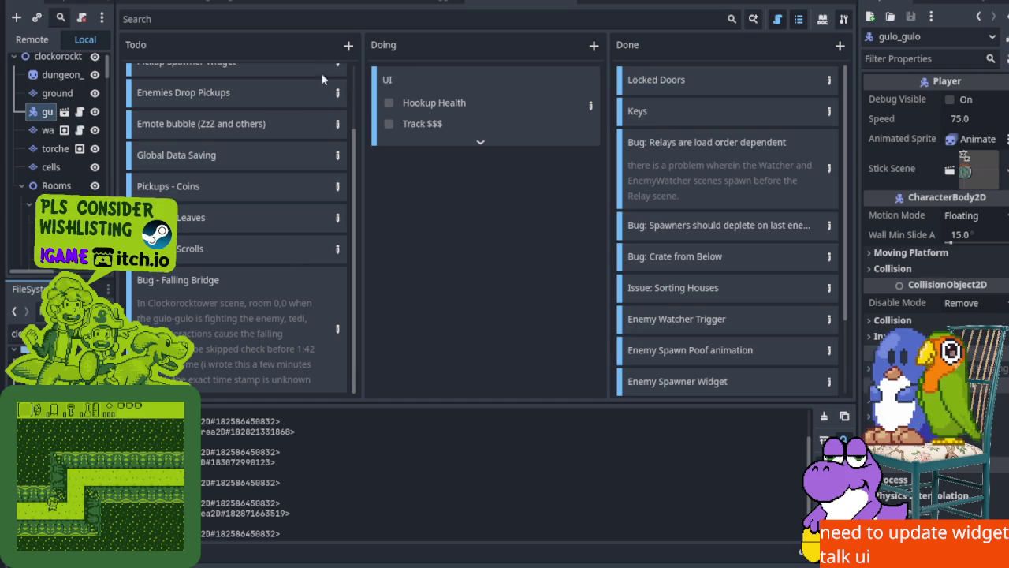
click(349, 47)
key(Return)
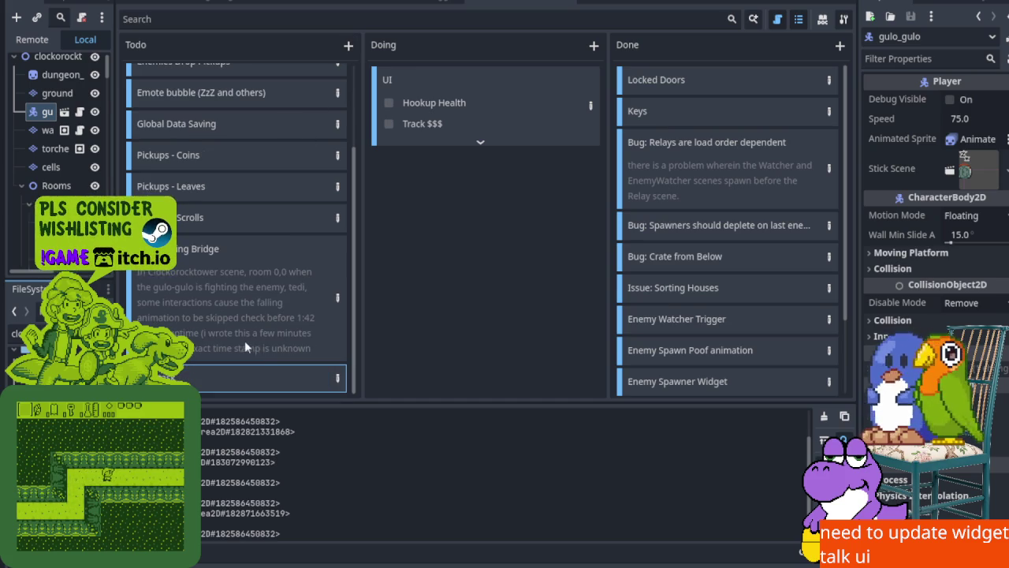
click(334, 381)
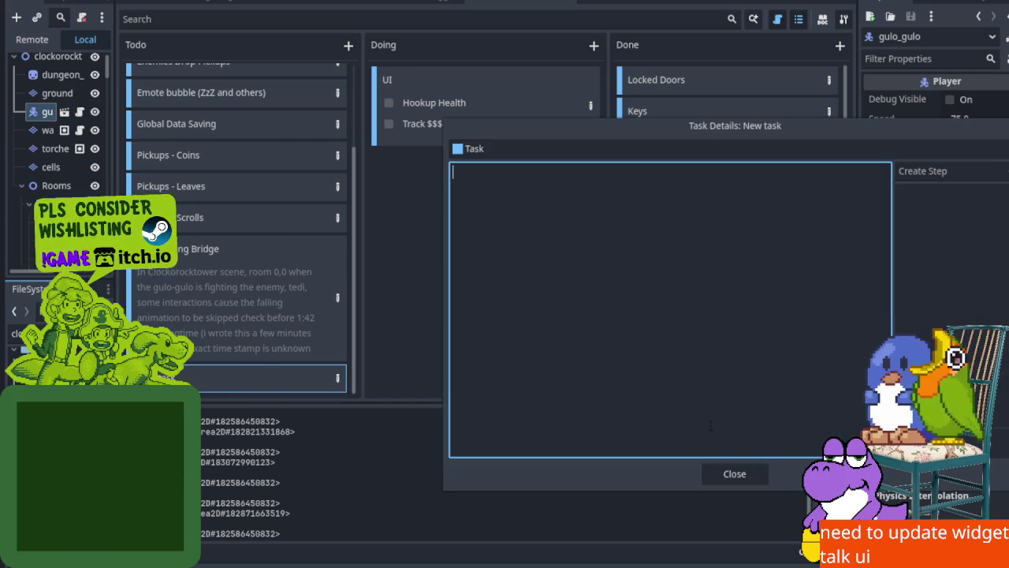
click(731, 474)
click(761, 469)
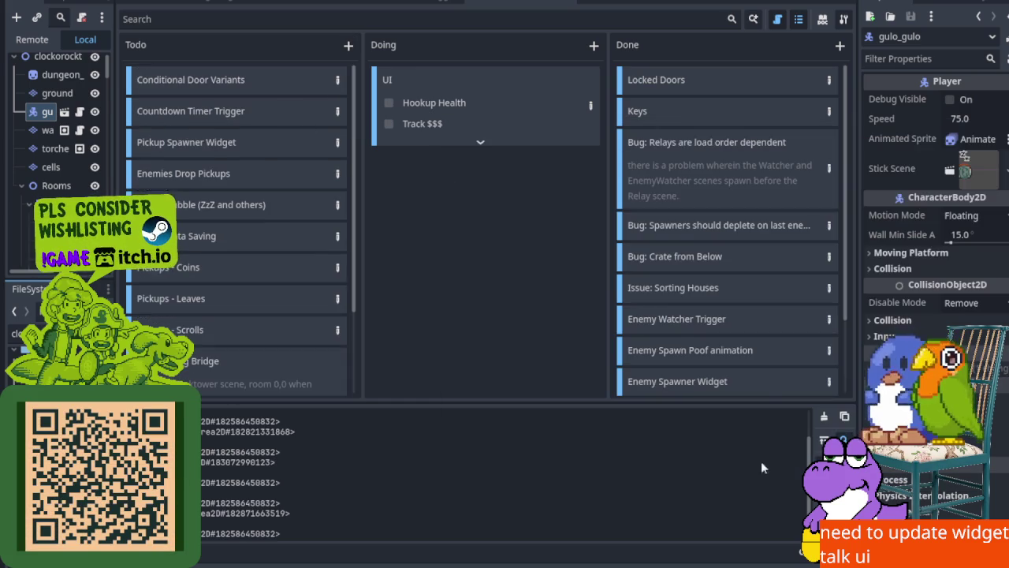
Rename the Falling Bridge card and confirm the 'Scene Transition - Stairs' card title
right_click(226, 360)
click(265, 396)
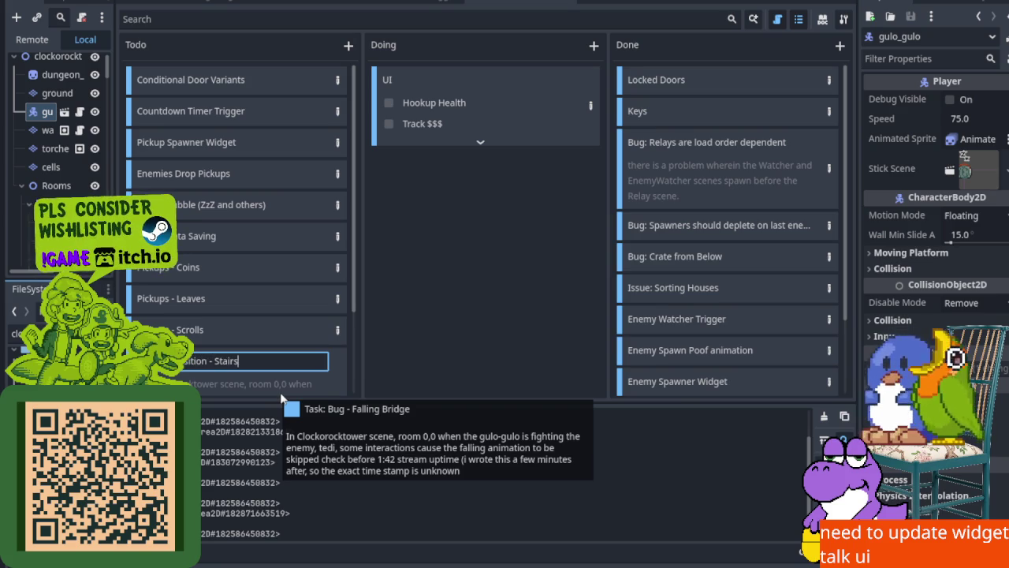
text(s)
key(Return)
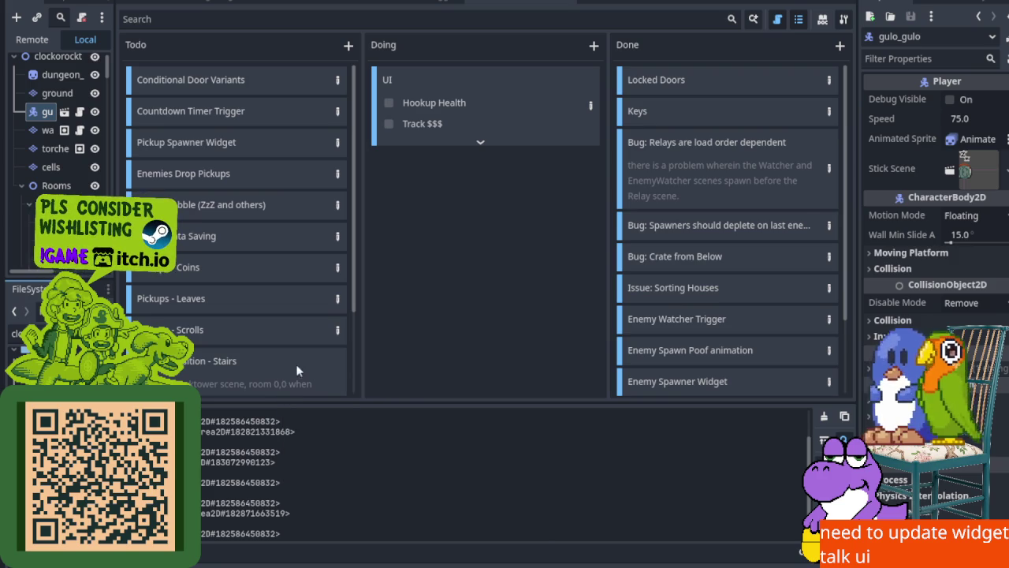
right_click(271, 366)
click(321, 396)
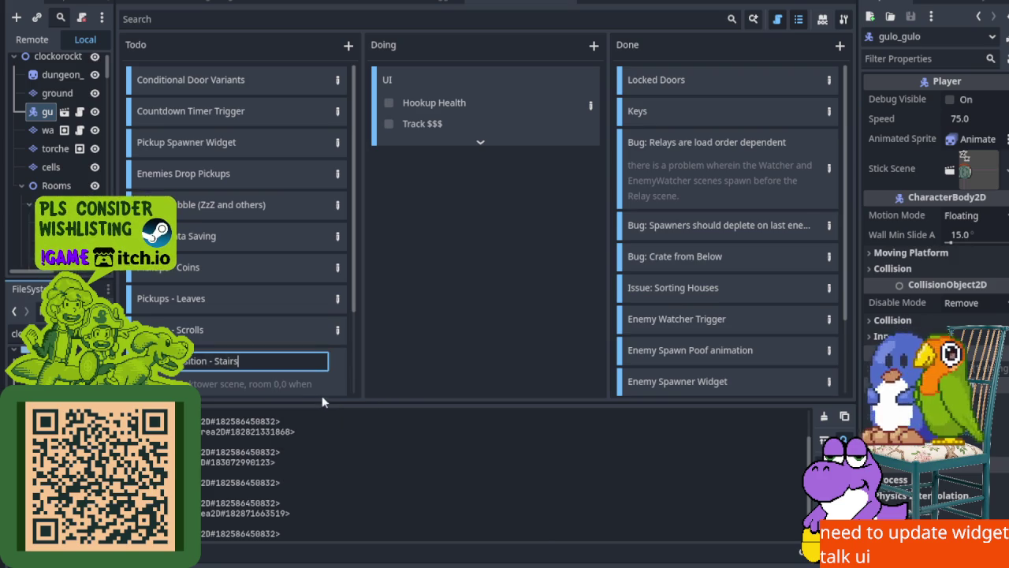
key(Return)
scroll(237, 236, down, 3)
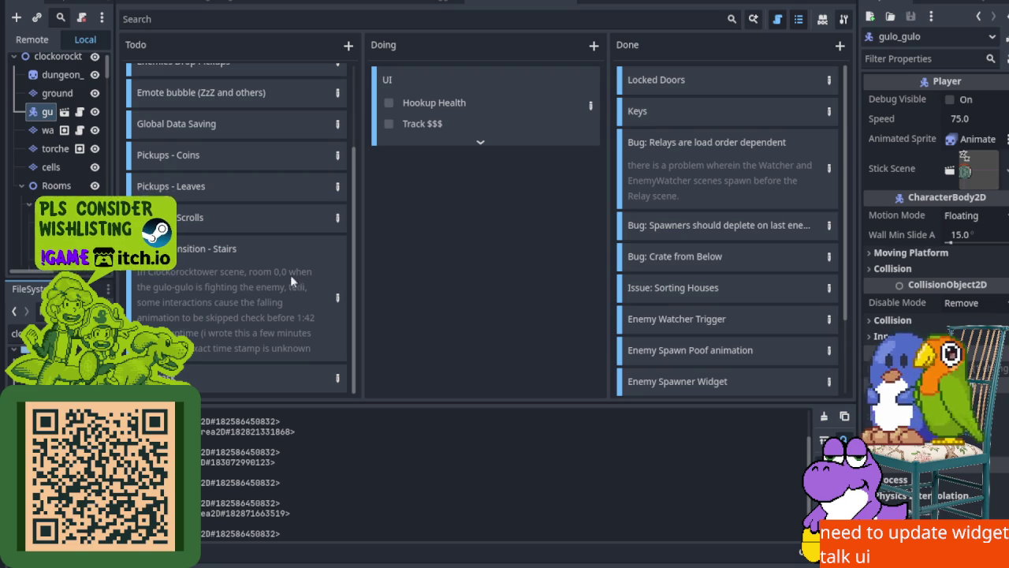
Delete the blank bottom card and the 'Scene Transition - Stairs' card from Todo
right_click(319, 379)
key(Delete)
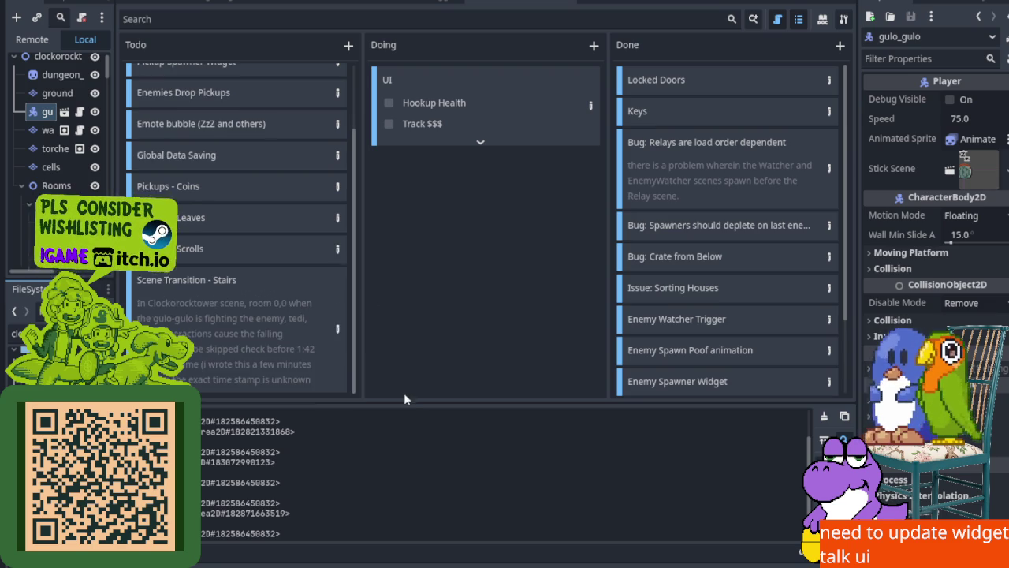
click(338, 329)
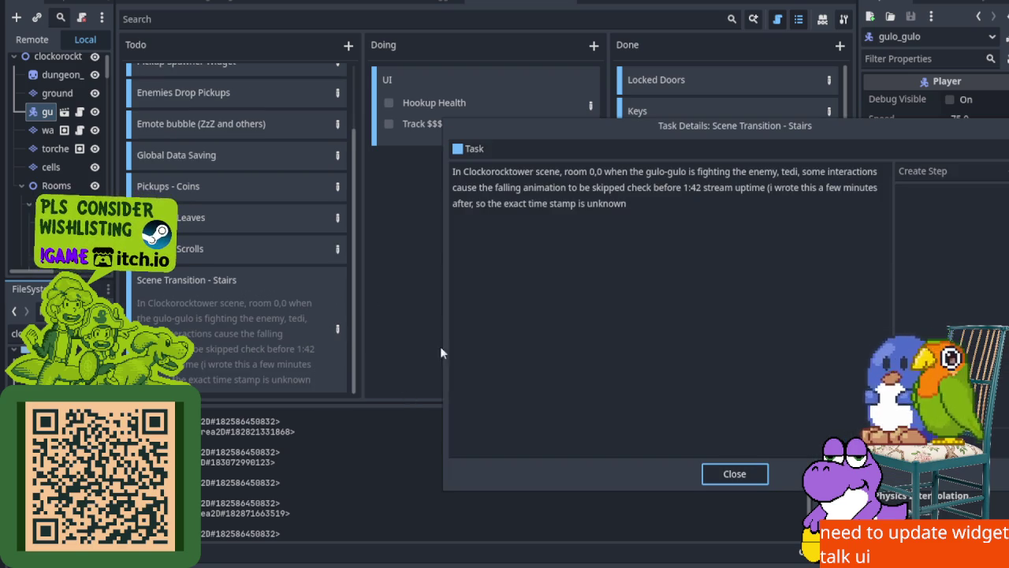
click(719, 473)
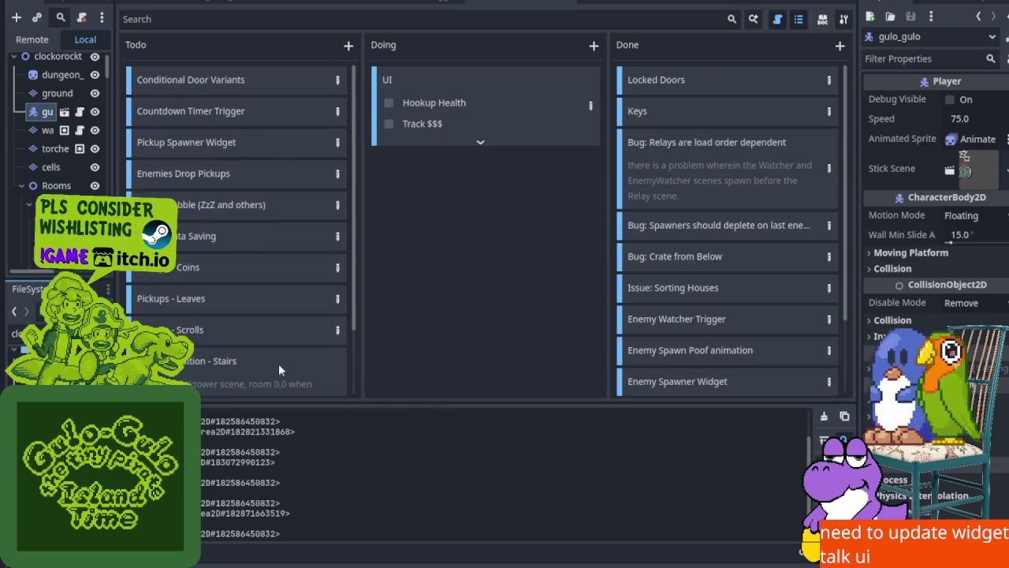
scroll(276, 364, down, 2)
scroll(277, 364, down, 1)
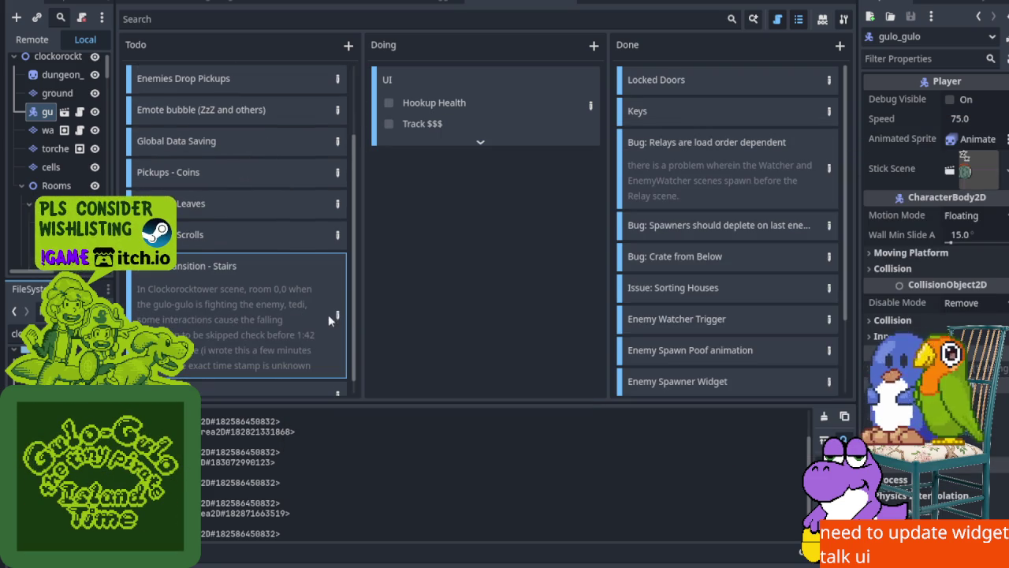
scroll(318, 331, down, 1)
key(Delete)
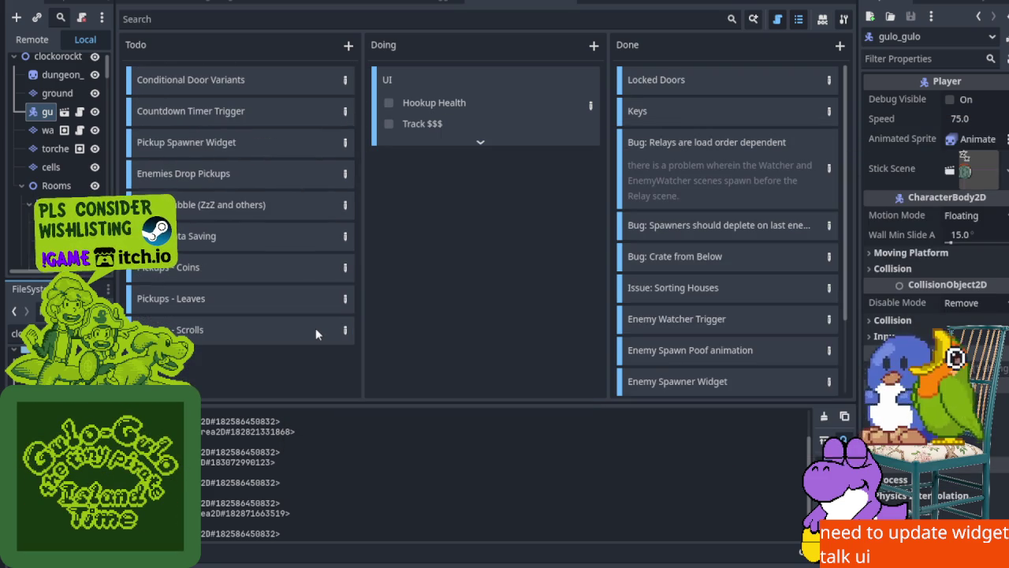
drag(224, 332, 232, 334)
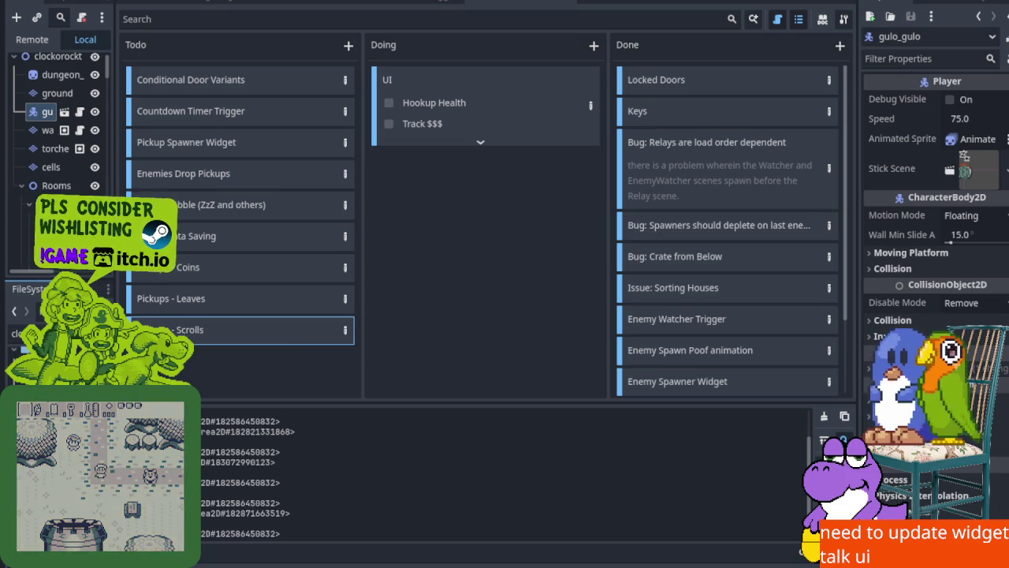
Add a new untitled task to the Todo column
scroll(620, 329, down, 3)
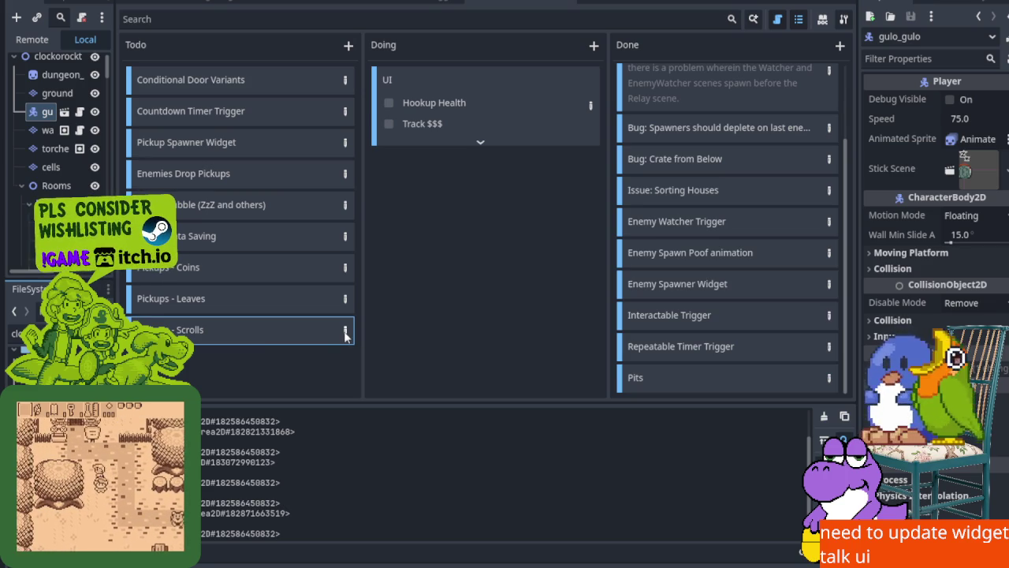
click(348, 45)
key(Return)
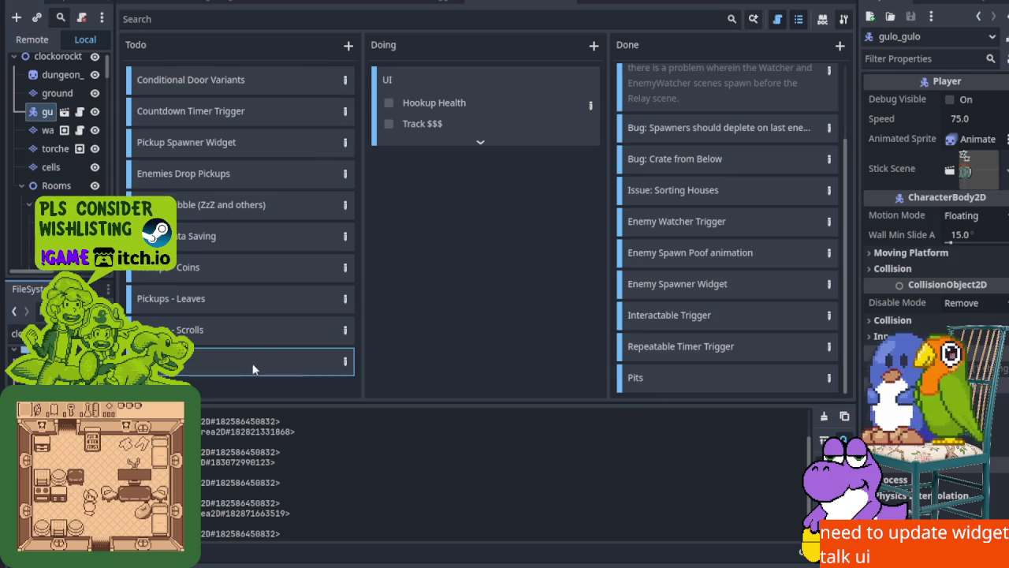
double_click(338, 363)
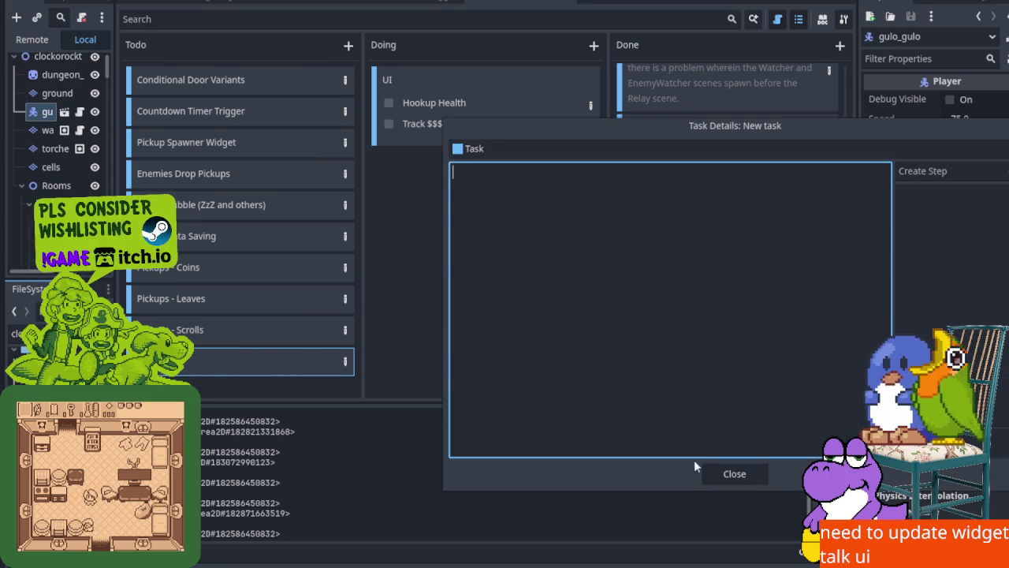
key(Tab)
key(Return)
Rename the new card to 'Bug: Skipping Falling Animation' and open its Task Details
right_click(215, 357)
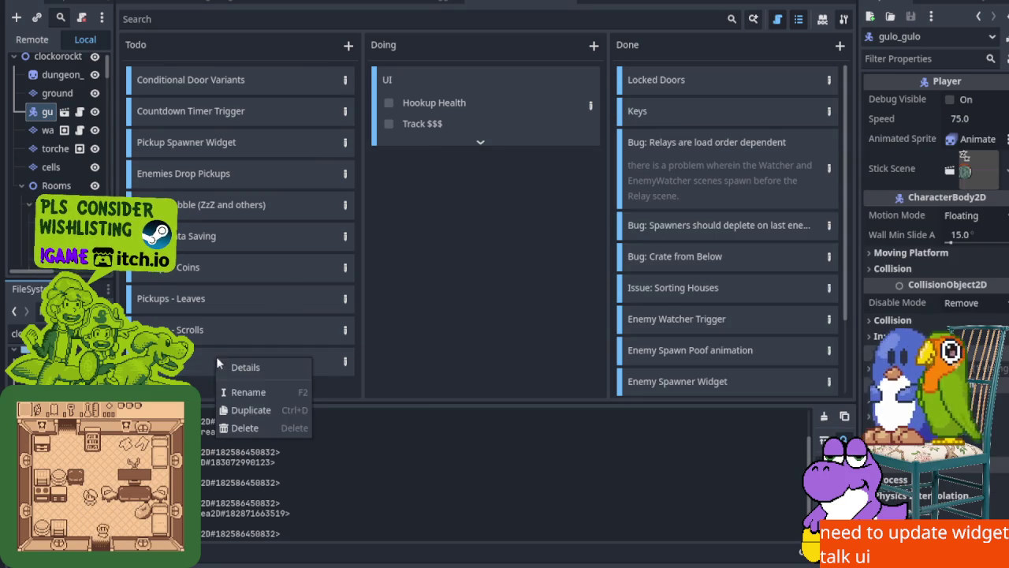
click(261, 391)
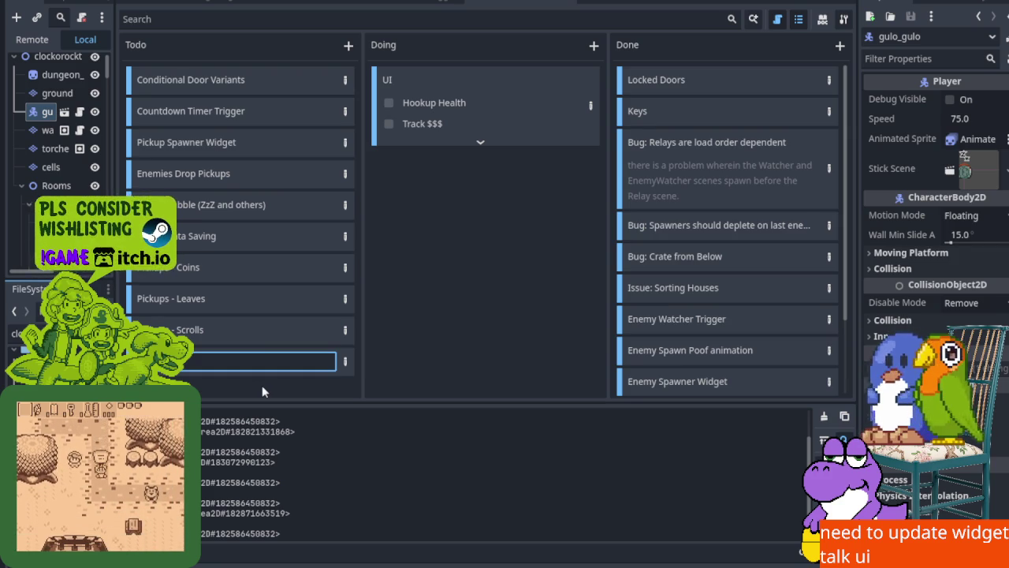
text(Ceiling Fall)
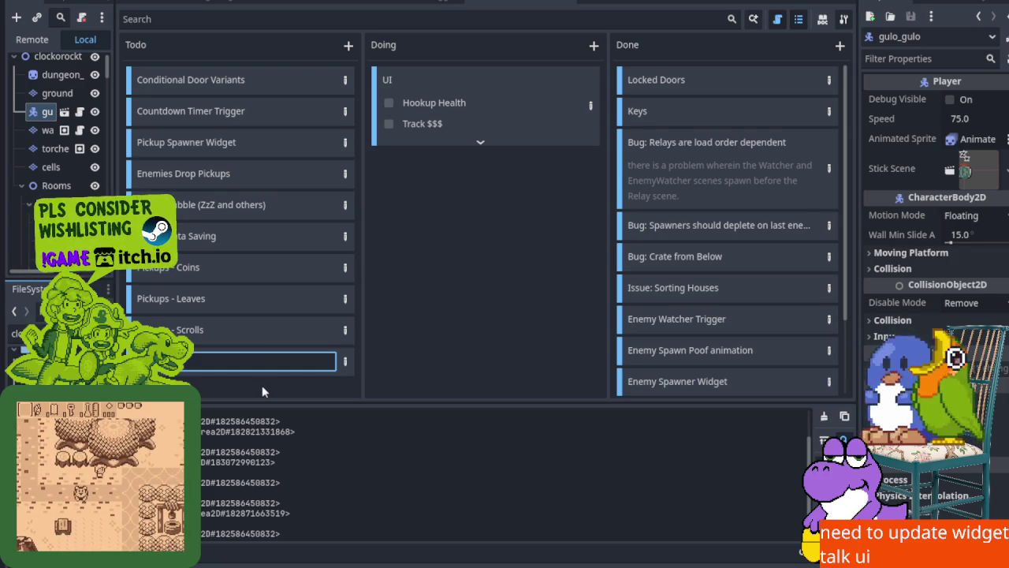
text(ing Animation)
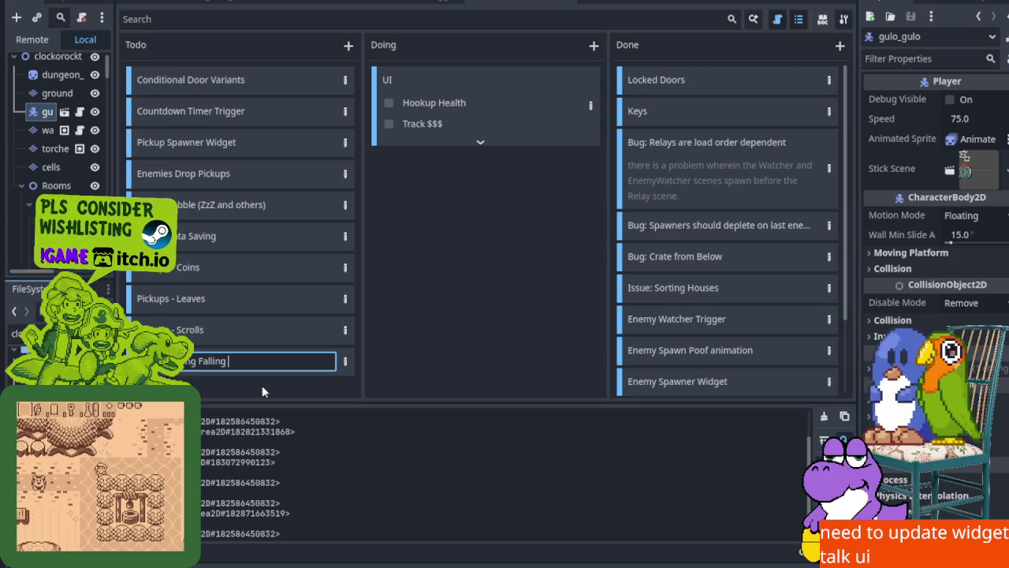
key(Return)
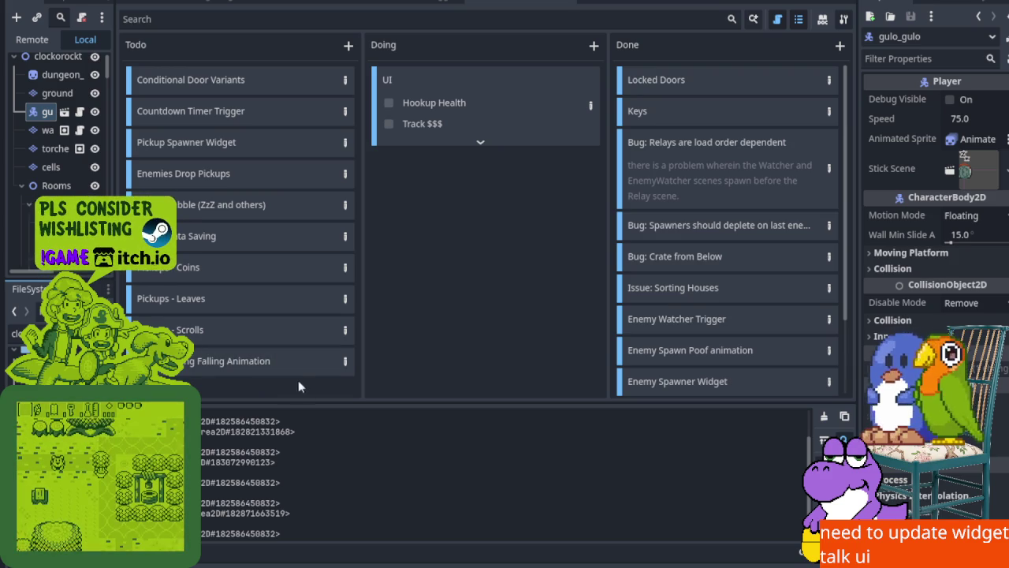
click(340, 363)
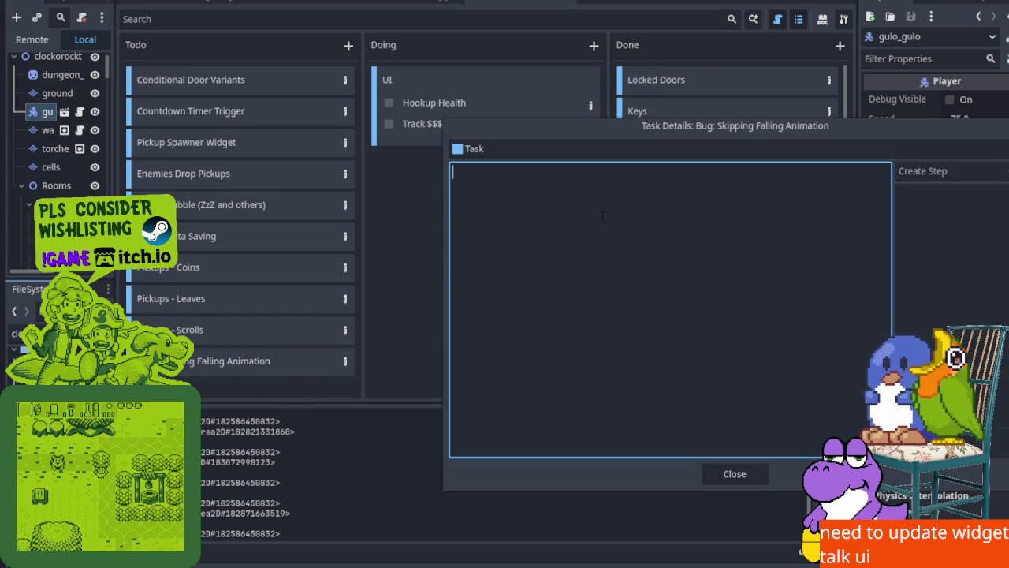
Describe the bug: Tedi interactions in Clockorock room 0,0 skip the fall, stream 1:30–1:49
text(In Clockorock tower )
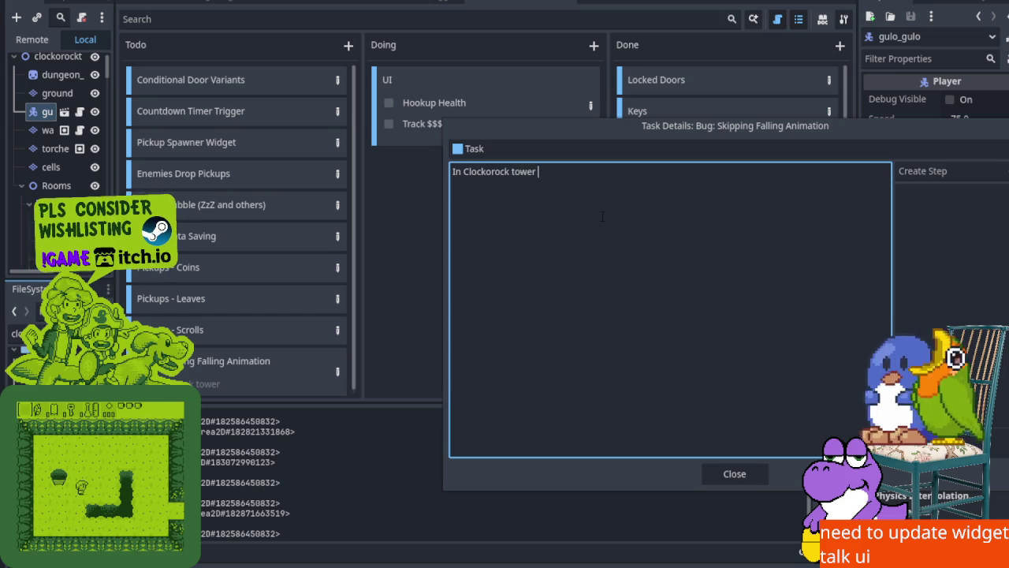
text(room 0,0 some )
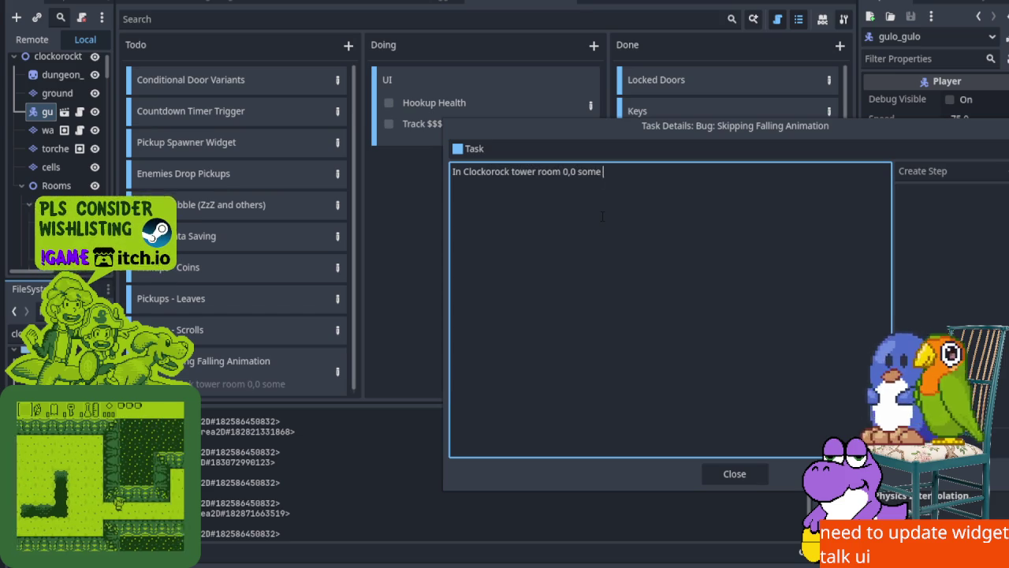
text(interact ion)
key(BackSpace)
key(BackSpace)
key(BackSpace)
text(ions with )
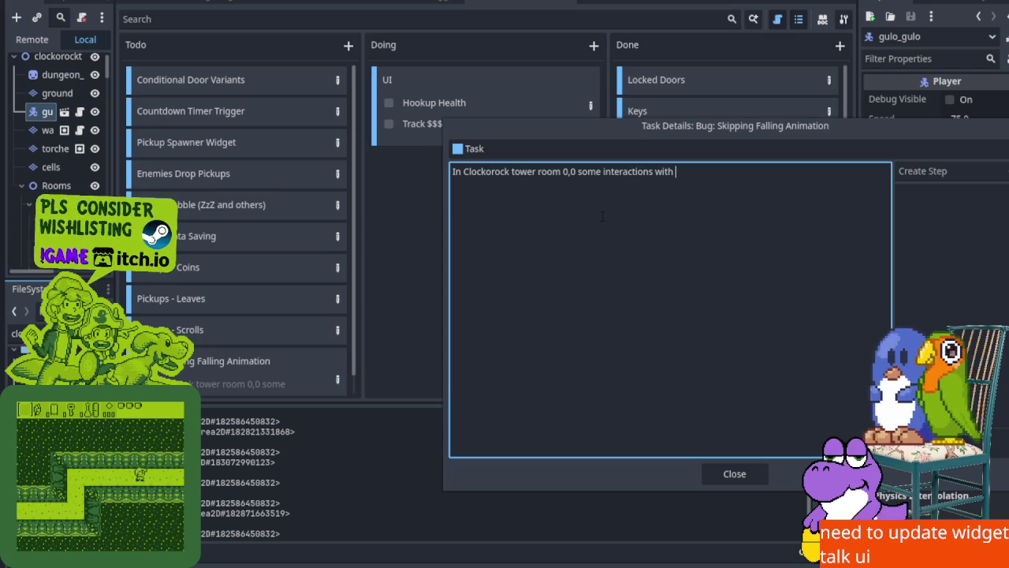
text(tedi causes the player)
text(o skip the falling animaation)
key(BackSpace)
key(BackSpace)
key(BackSpace)
key(BackSpace)
text(tion, the approximate time s)
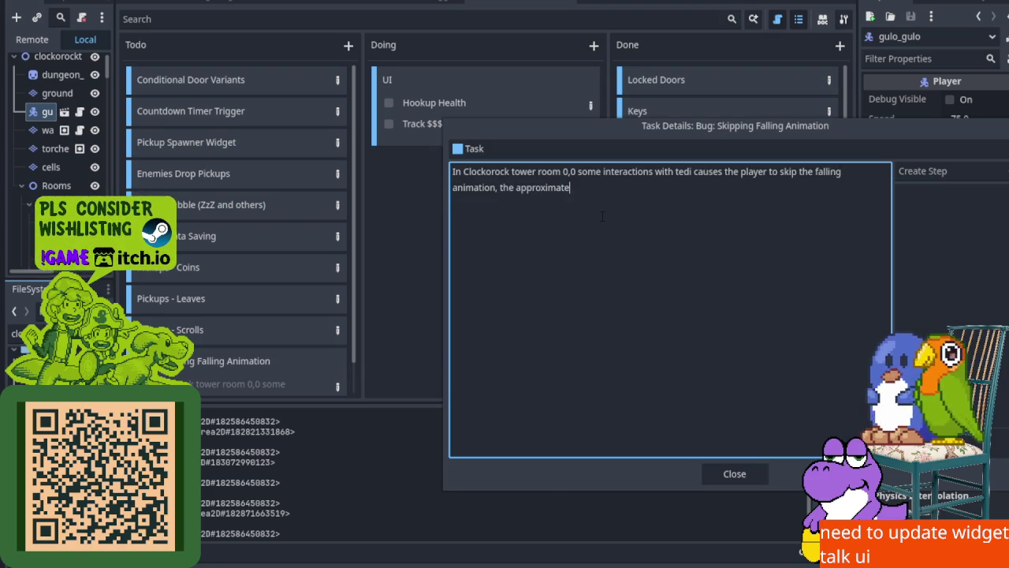
text(tamp on stream is somewhere between 1:)
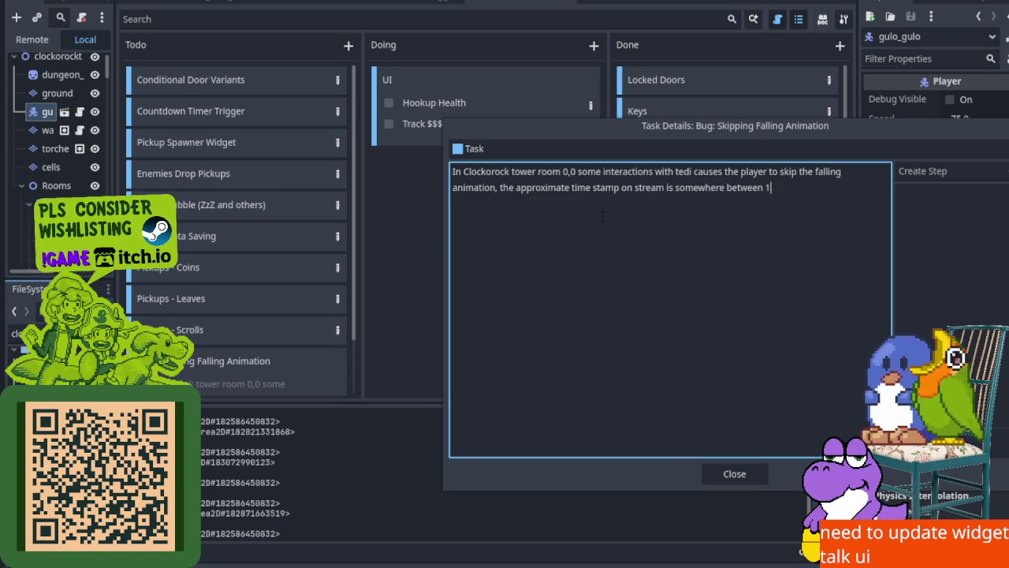
text(30 and )
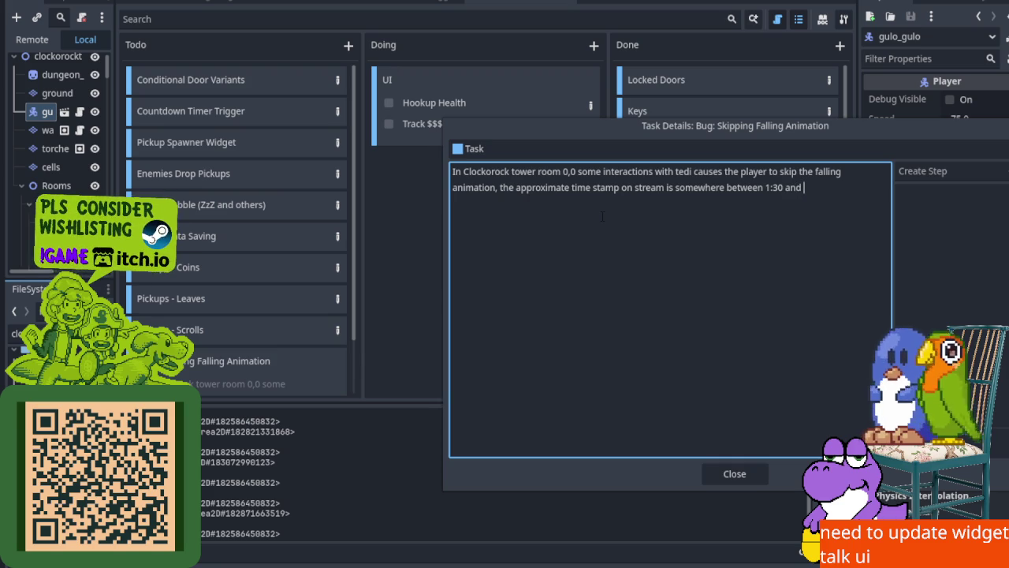
text(1:49)
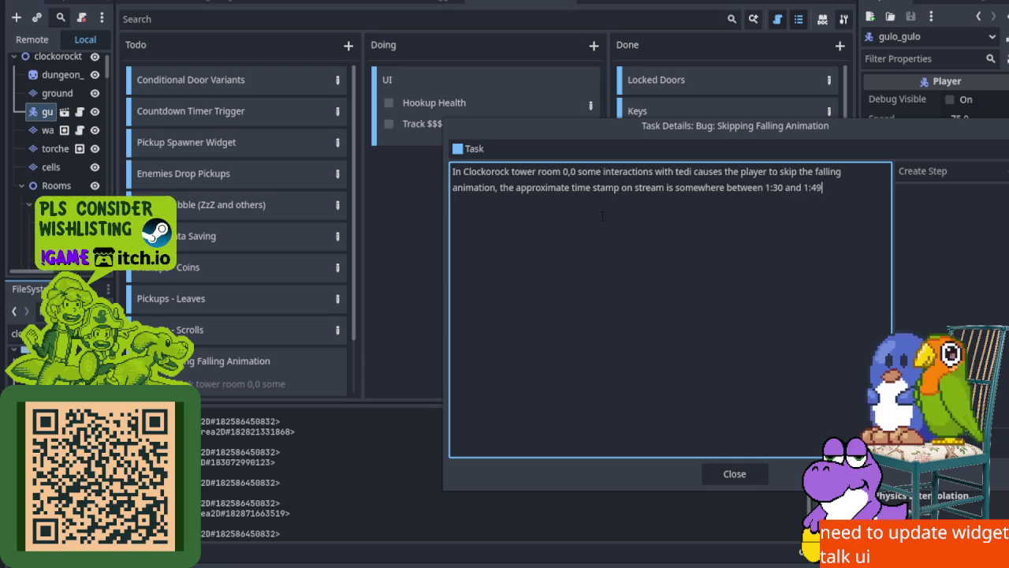
text(, i think)
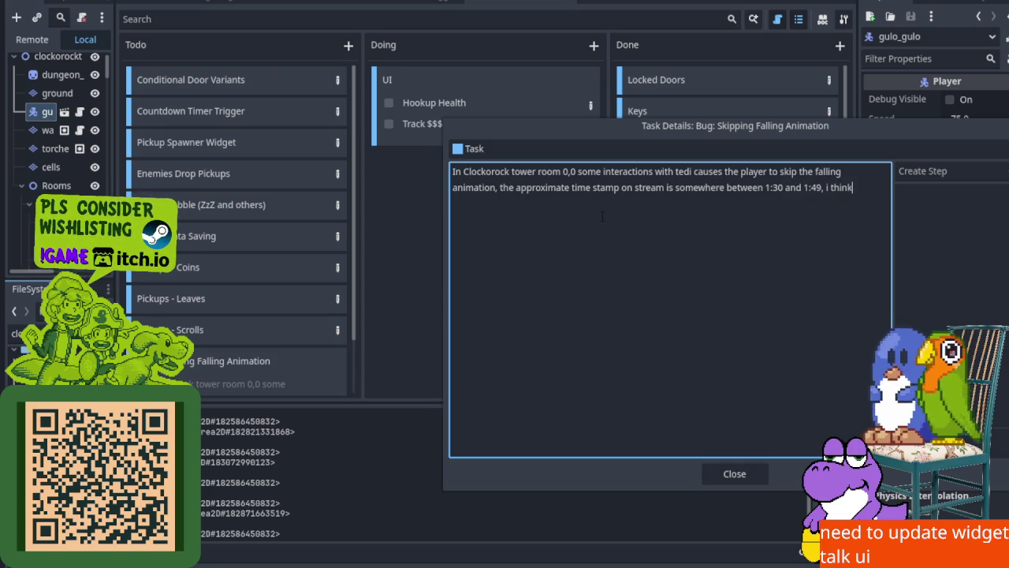
click(735, 473)
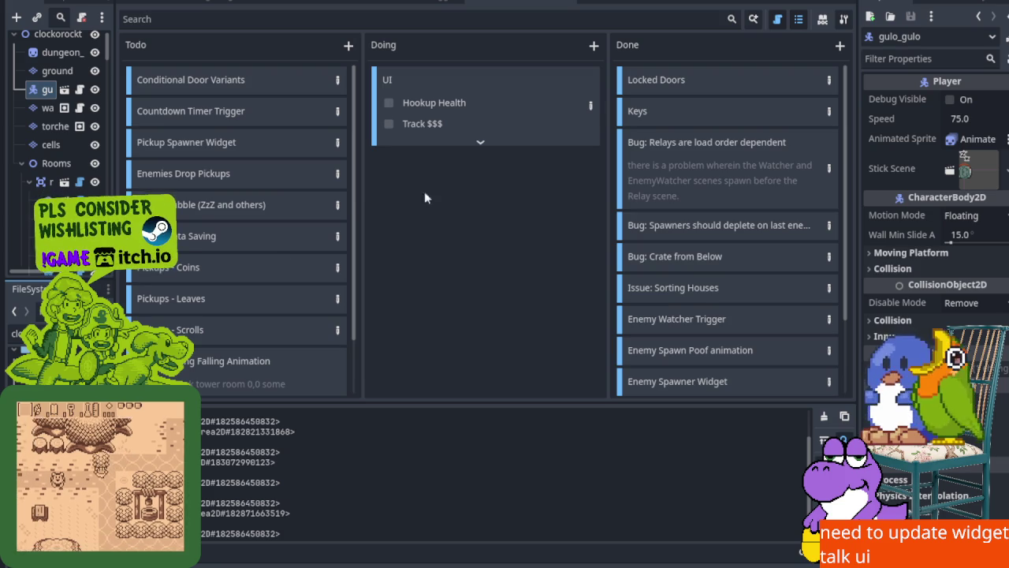
Run the game and walk the hero through the kitchen to the clock tower door, collecting keys
key(F5)
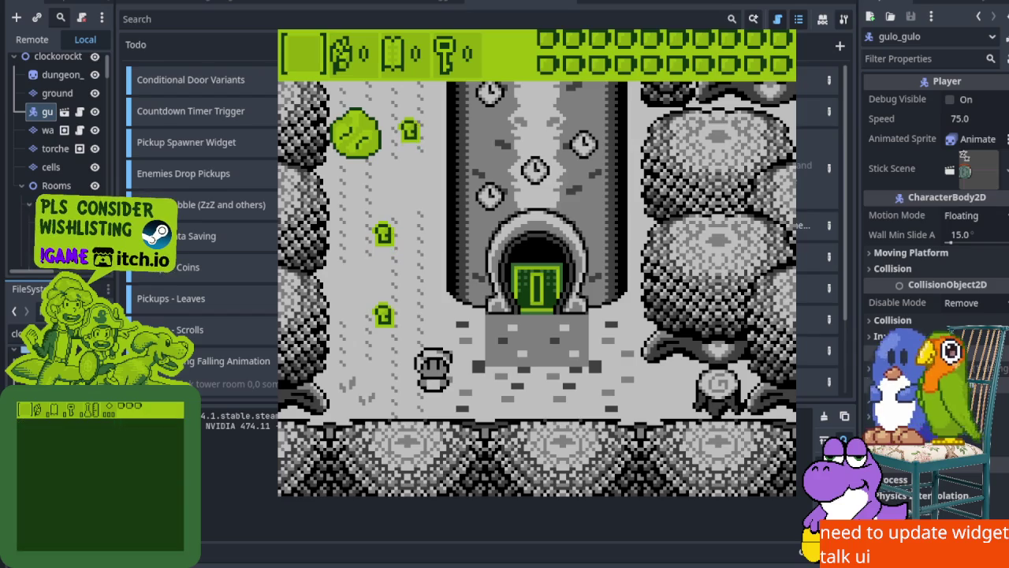
key(Left)
key(Up)
key(Up)
key(Right)
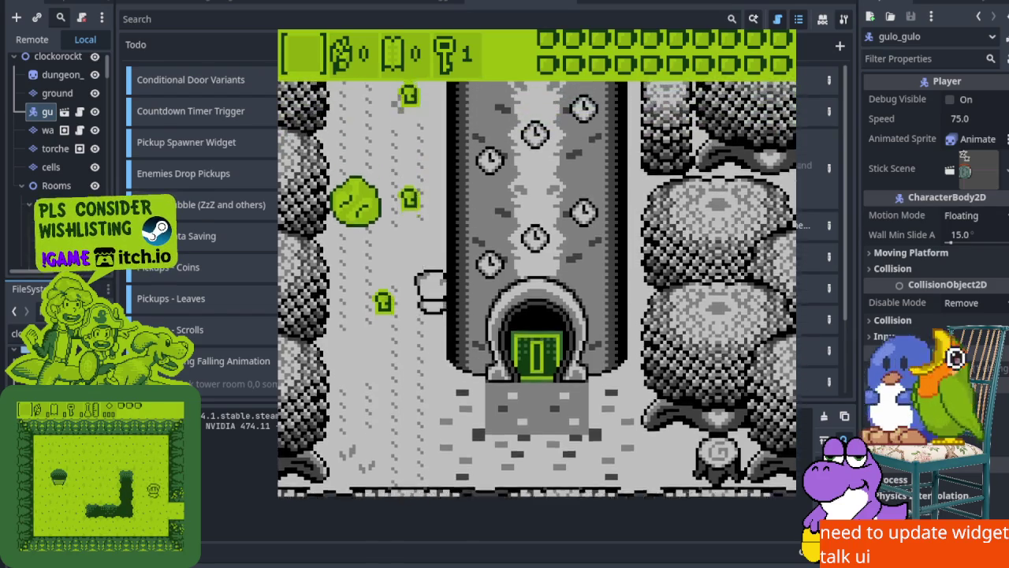
key(Up)
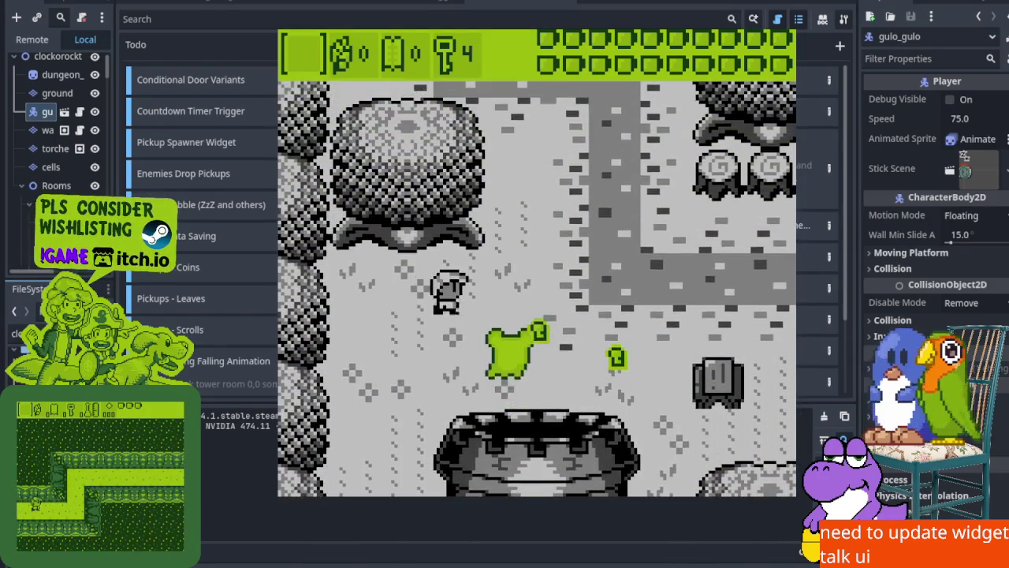
key(Up)
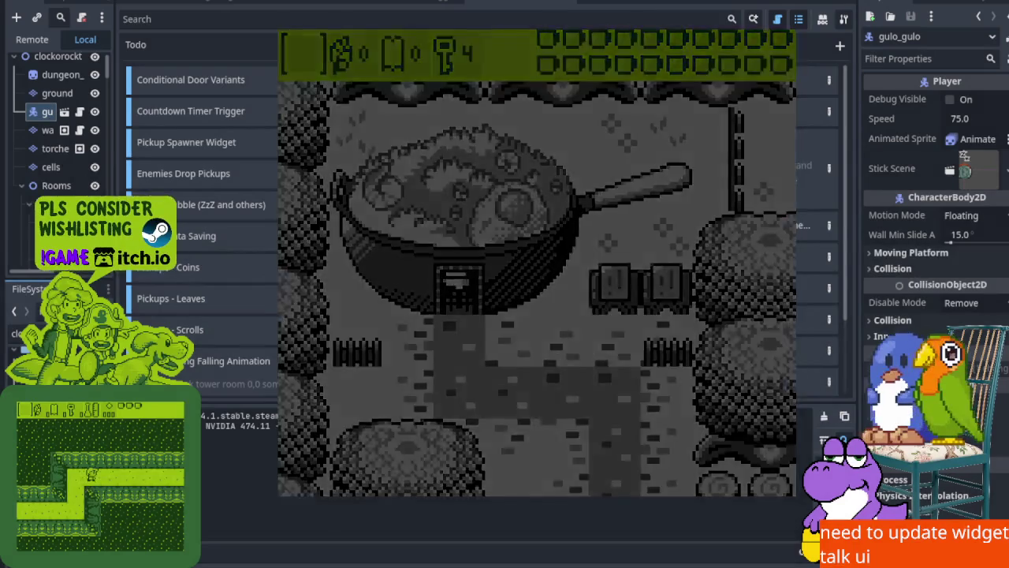
key(Down)
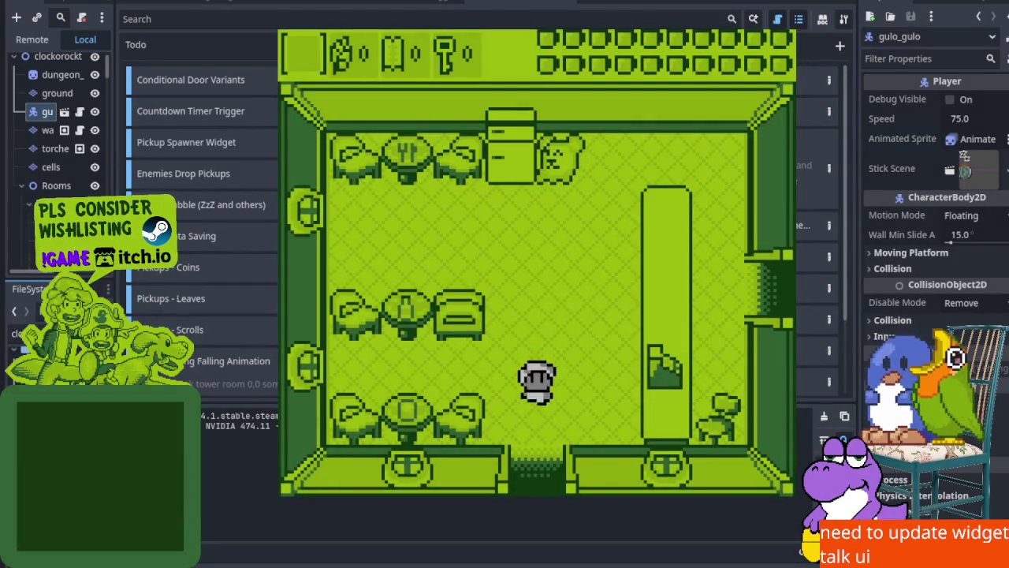
key(Down)
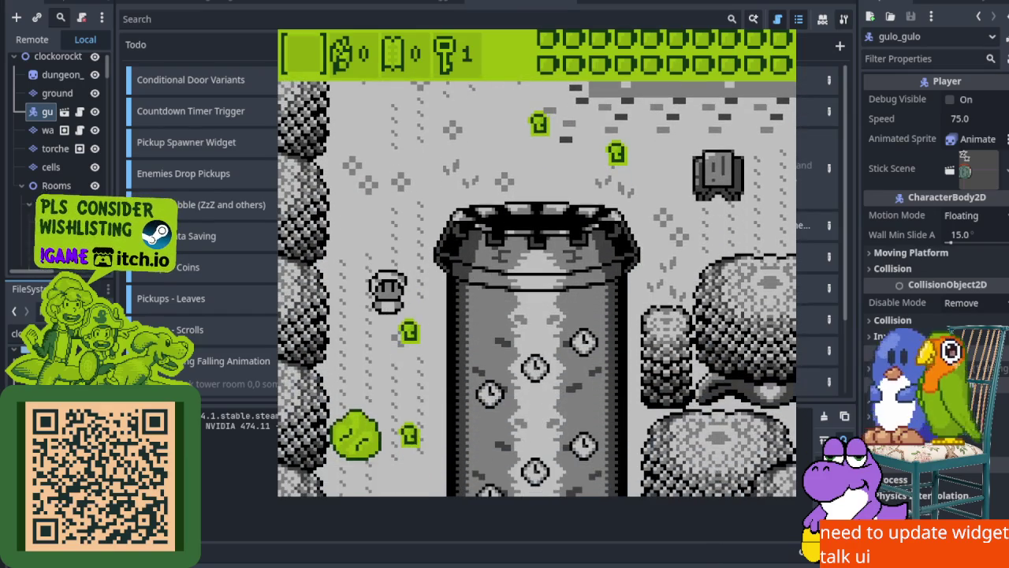
key(Down)
key(Right)
Unlock the green key door, enter the tower, and lift and throw the left cabinet
key(Up)
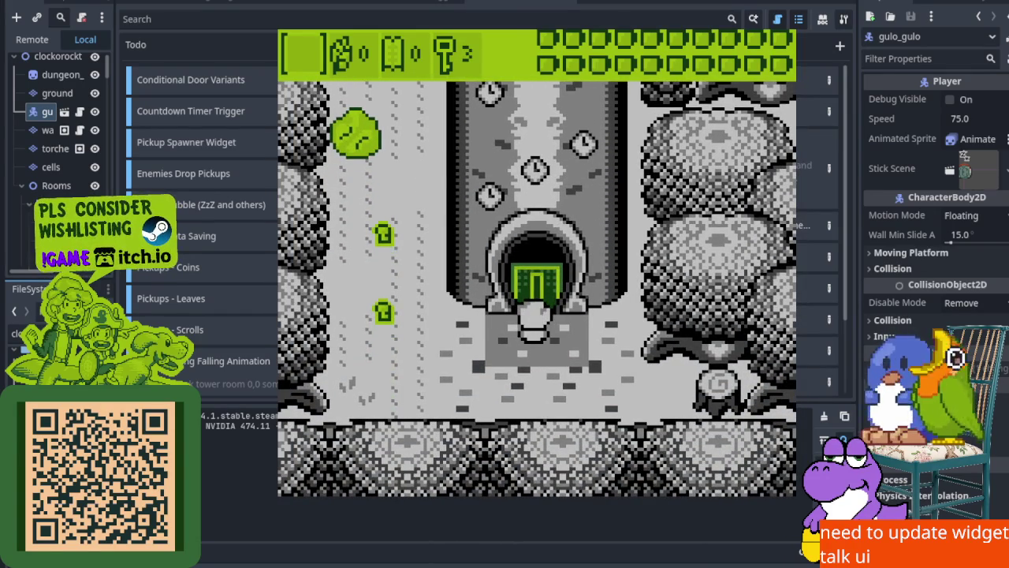
key(Up)
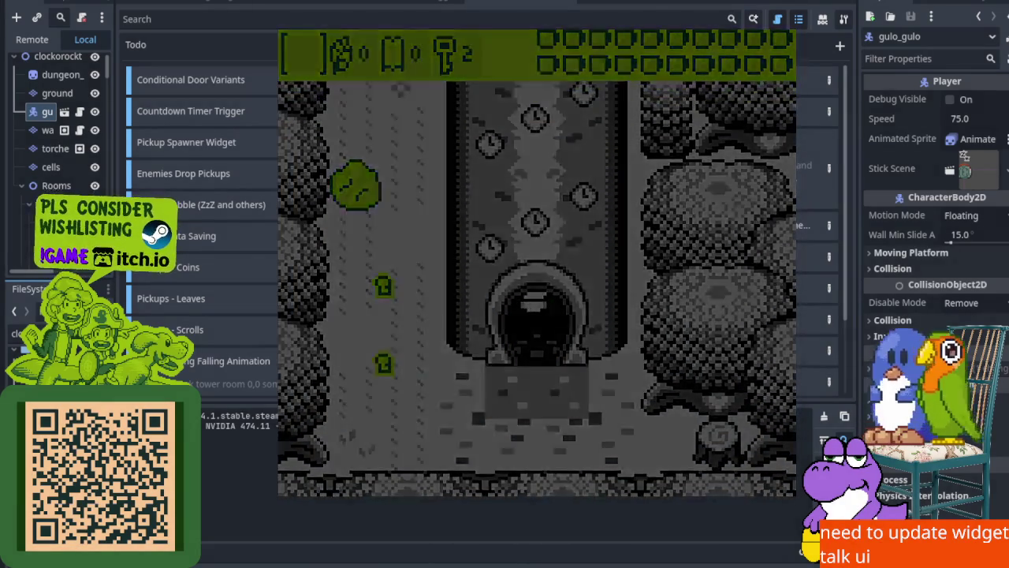
key(Up)
key(Left)
key(Right)
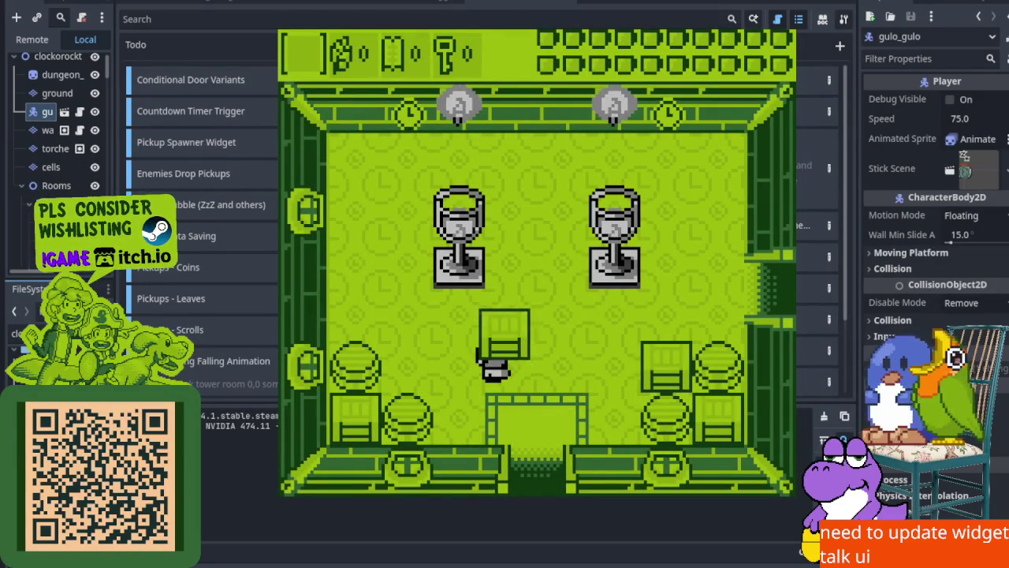
key(Left)
key(x)
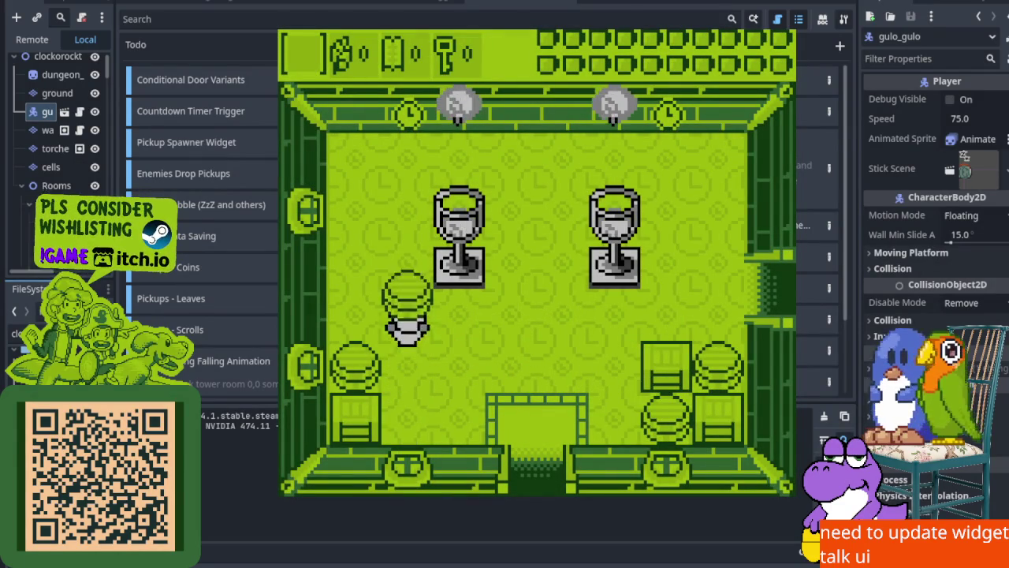
Lift and throw the left barrel and the cabinet below it up the room
key(Up)
key(Left)
key(Down)
key(x)
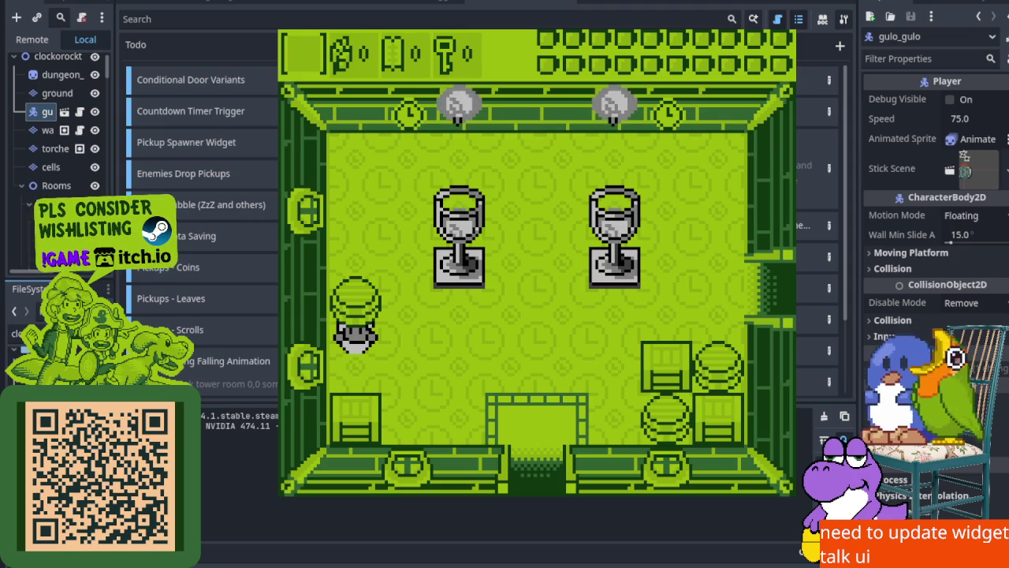
key(x)
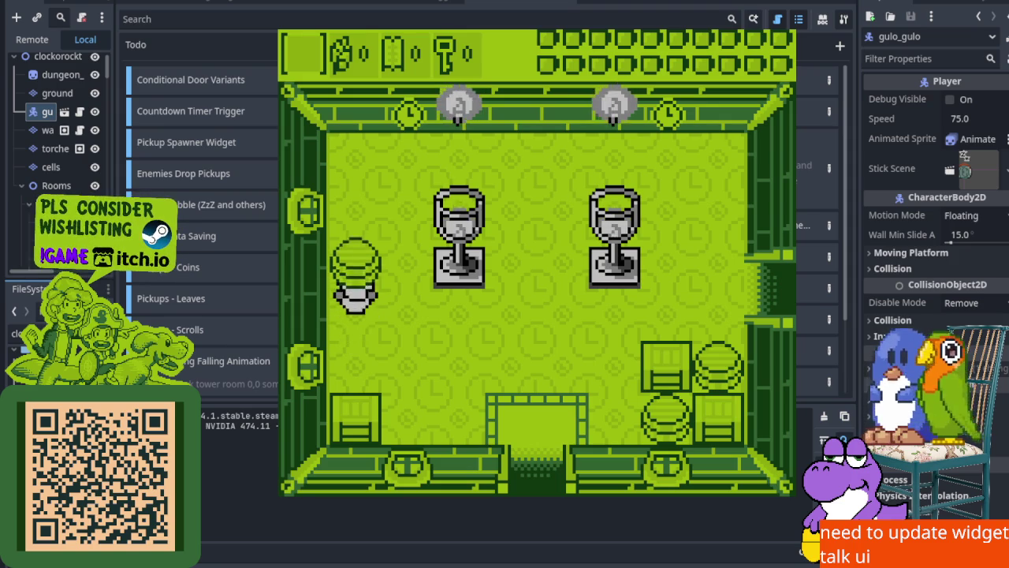
key(Down)
key(x)
key(x)
key(Right)
Walk to the right cabinet, lift it and throw it up the room
key(Up)
key(Right)
key(Down)
key(Up)
key(Right)
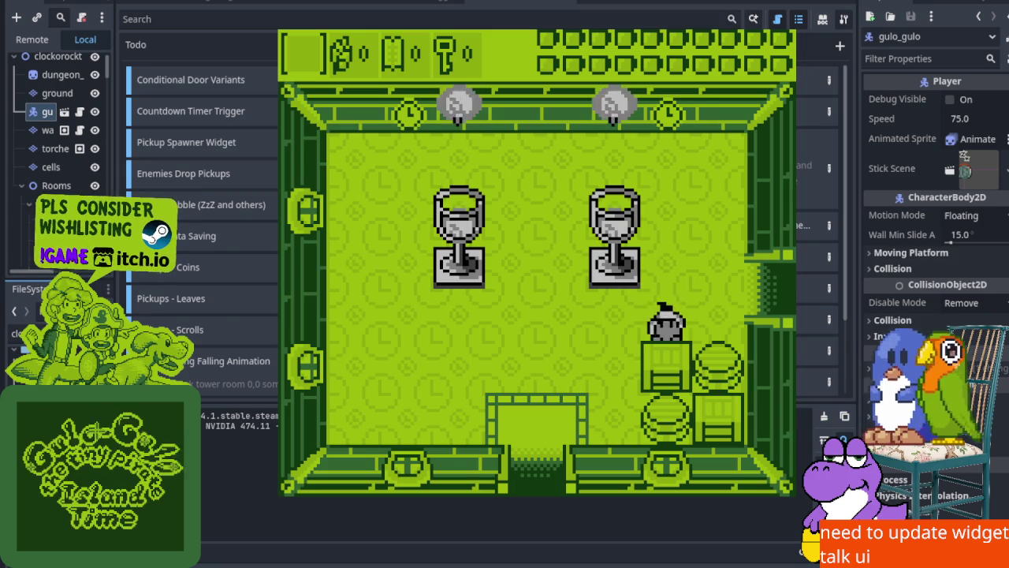
key(x)
key(x)
key(Down)
key(x)
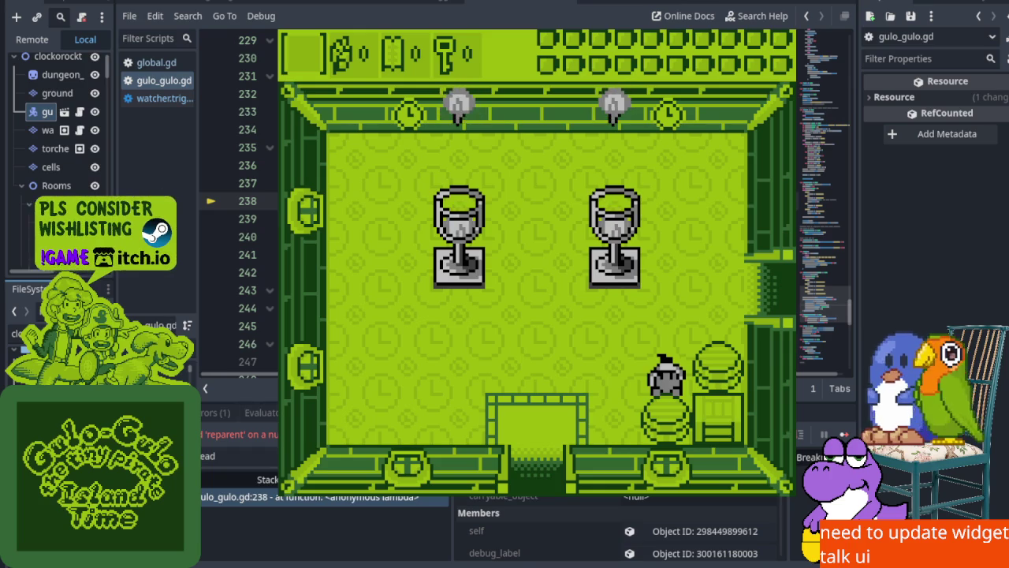
Read the reparent-on-null error at gulo_gulo.gd line 238, close the game, and rerun with F5
click(209, 415)
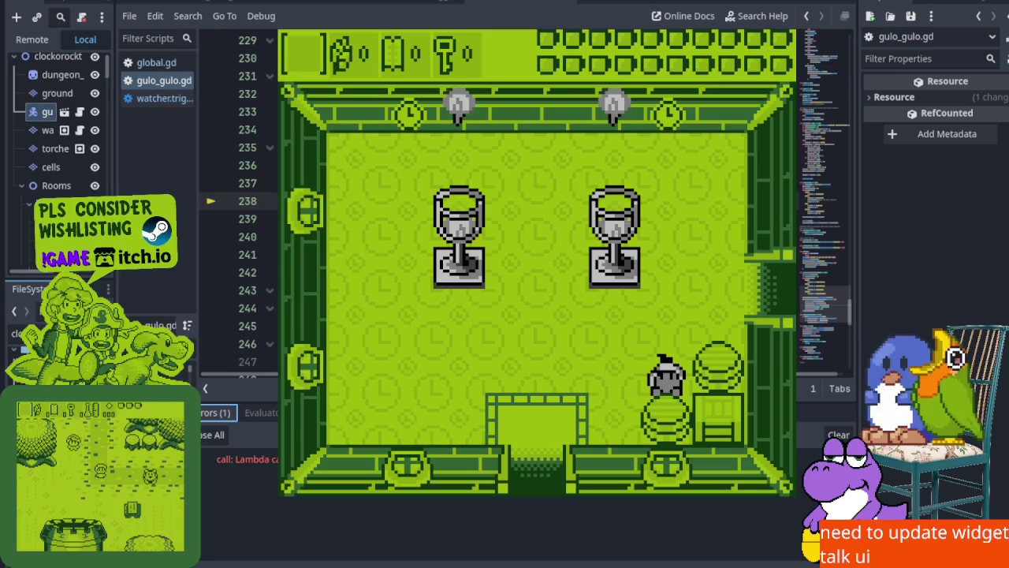
scroll(236, 236, up, 2)
scroll(237, 237, down, 2)
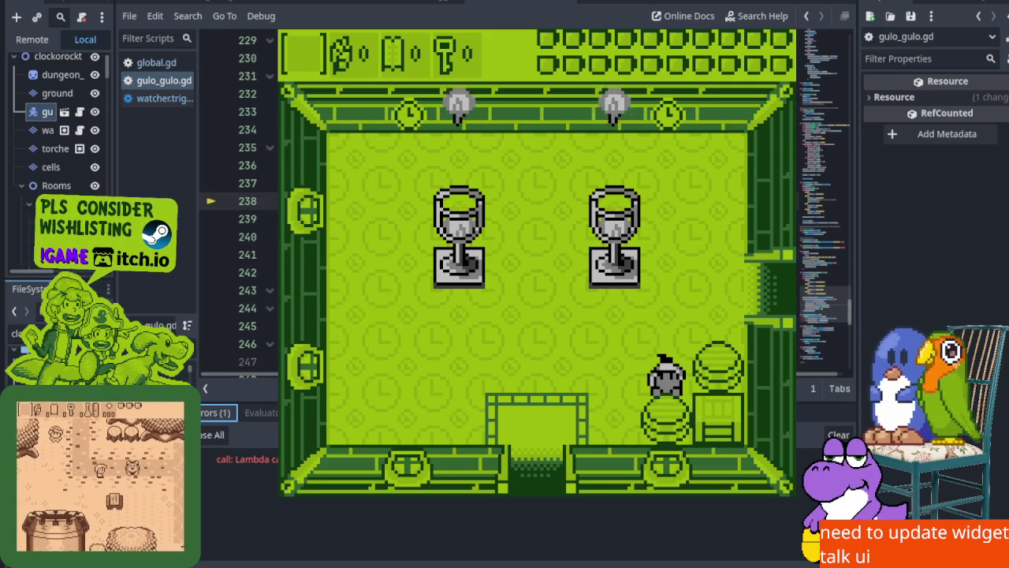
key(alt+Tab)
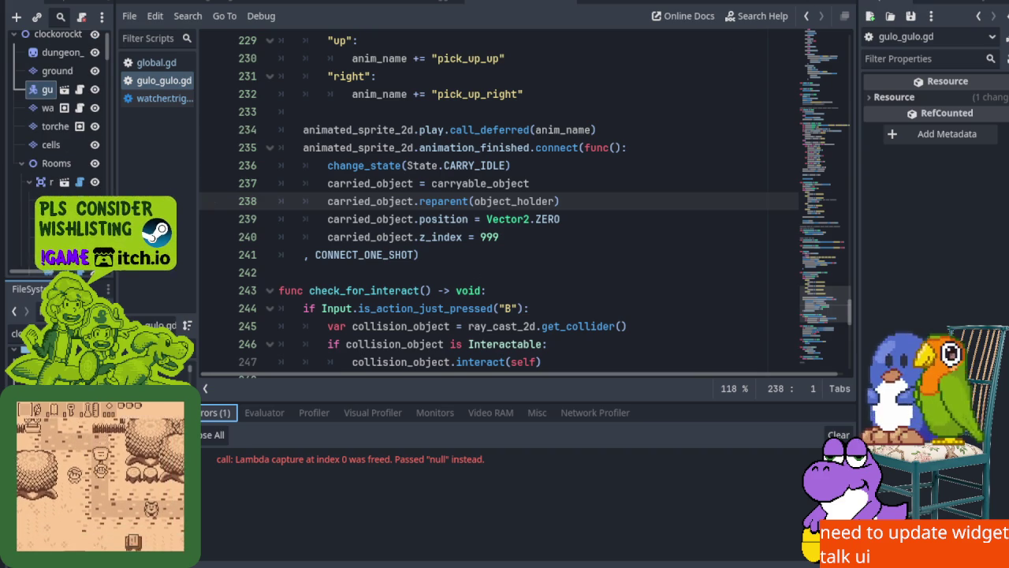
key(F5)
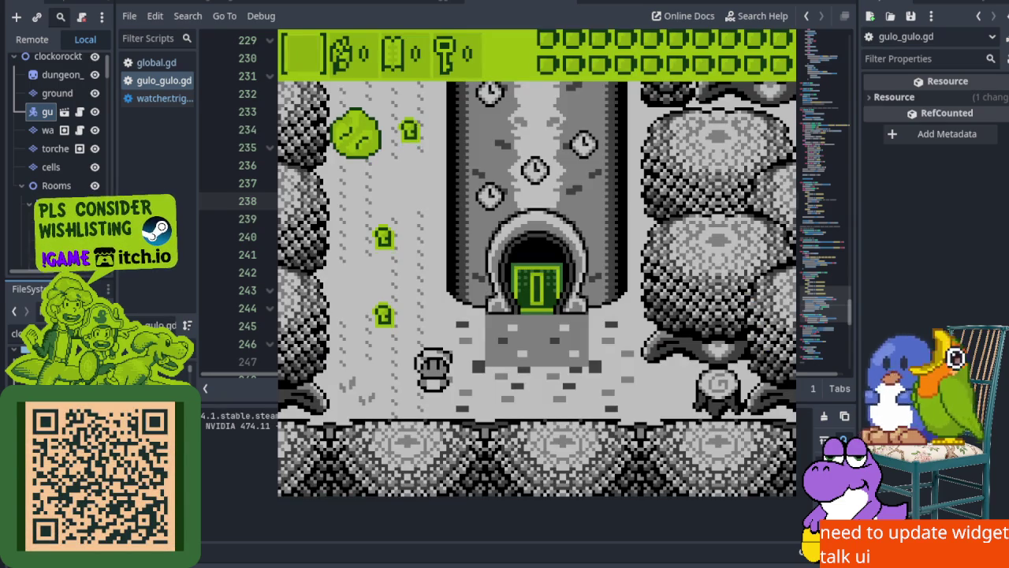
Walk the hero through the tower door and out the right doorway into the pit room
key(Left)
key(Up)
key(Right)
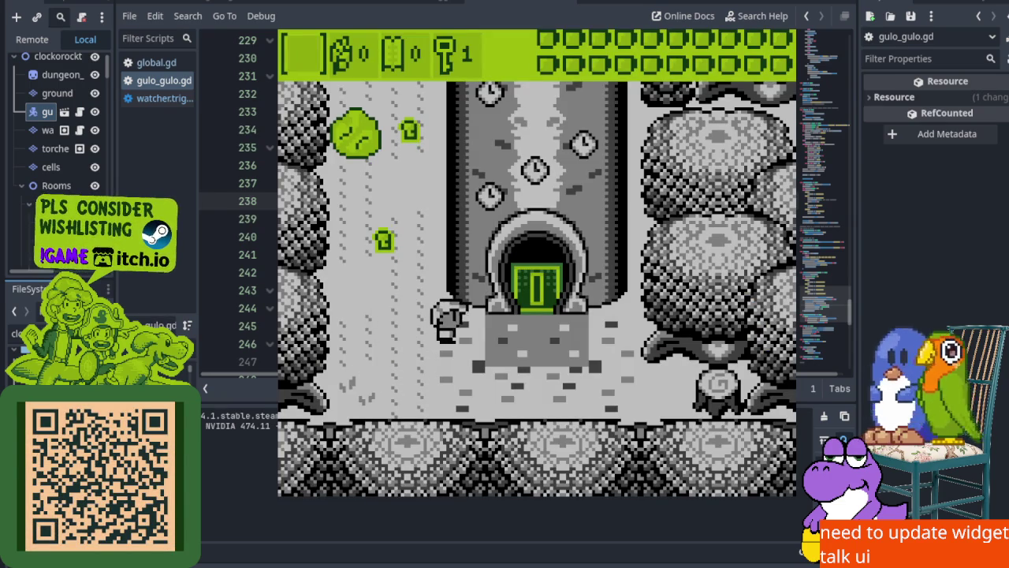
key(Up)
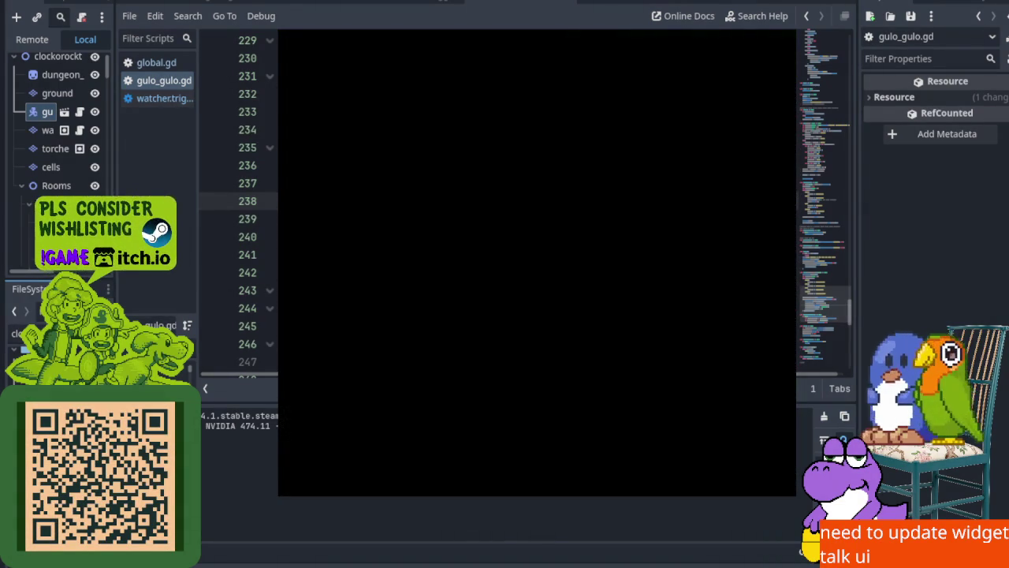
key(Right)
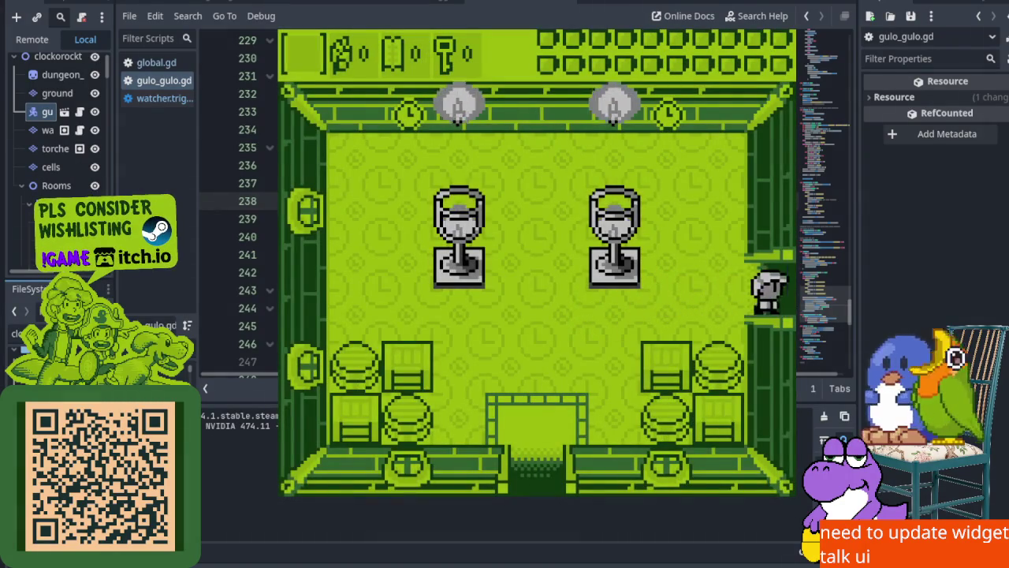
key(Right)
Fight the pit room's enemies and kill the bear
key(x)
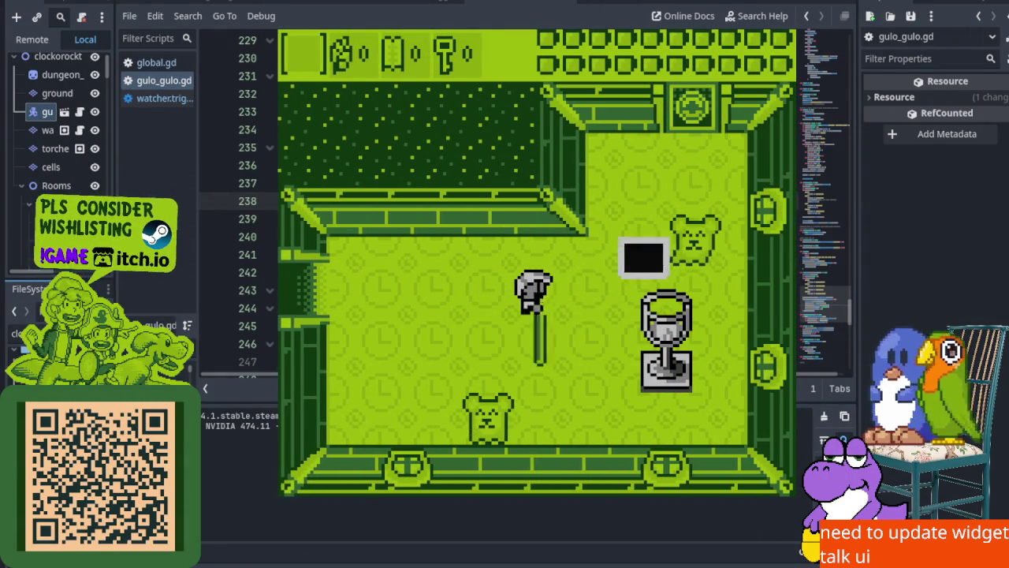
key(Up)
key(Right)
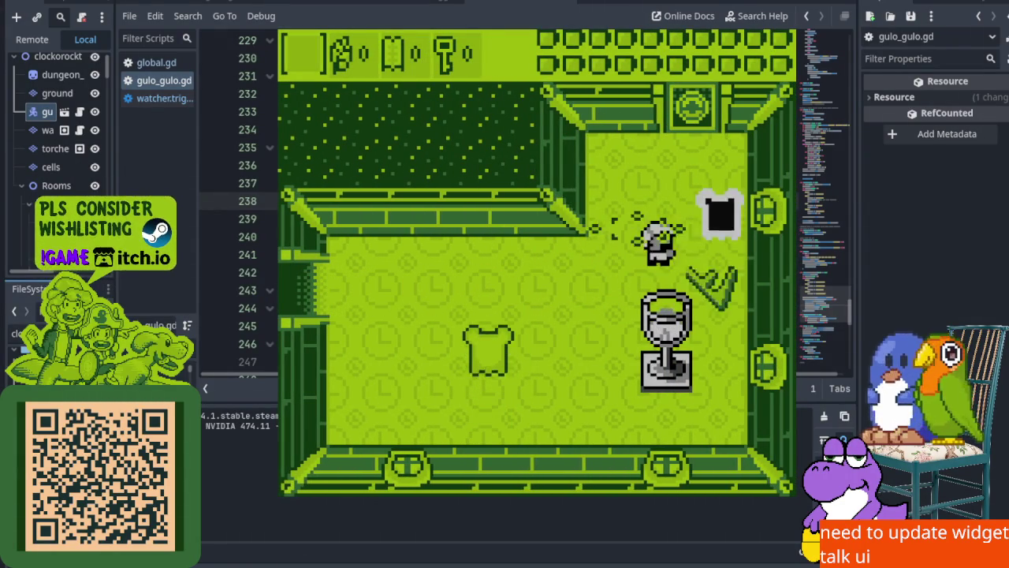
key(x)
key(Up)
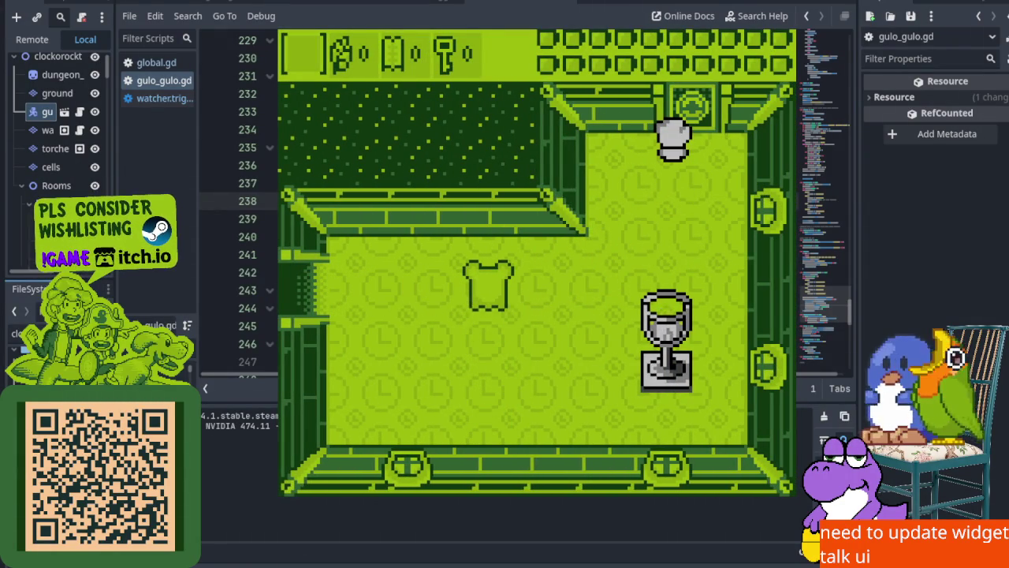
key(Down)
key(Left)
key(x)
key(x)
key(Right)
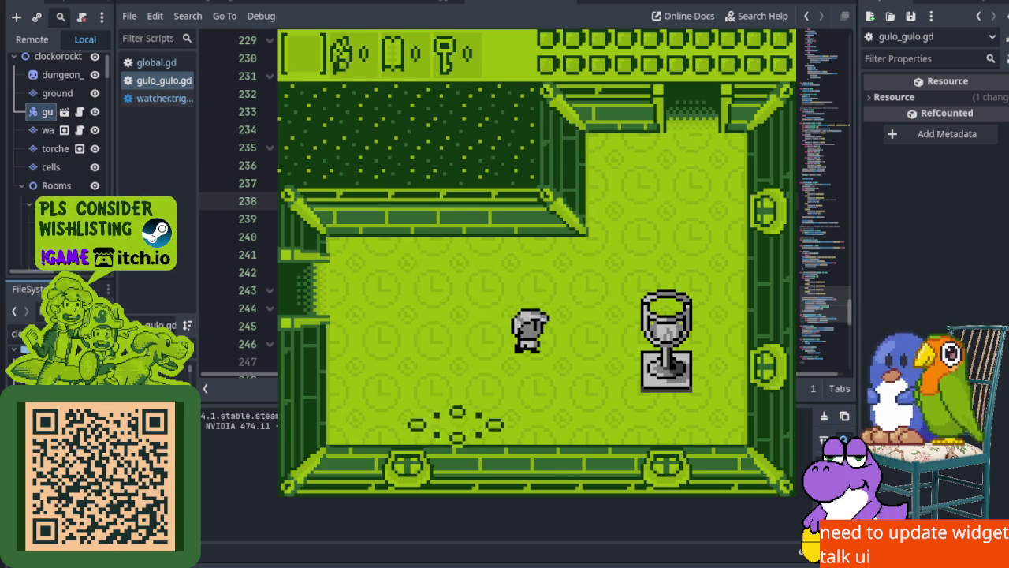
Walk the hero to the top and right doorways, then back down and left
key(Up)
key(Right)
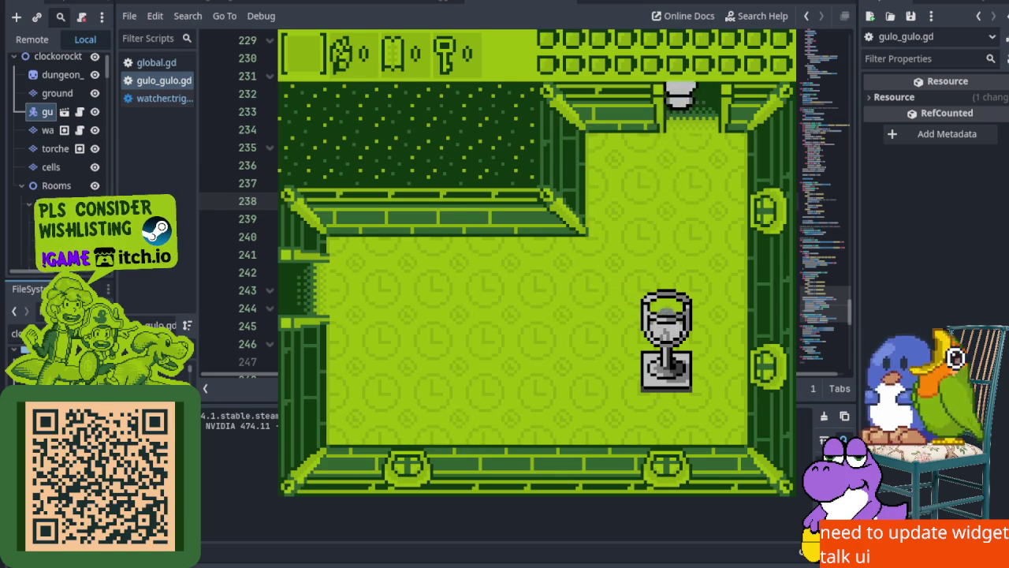
key(Up)
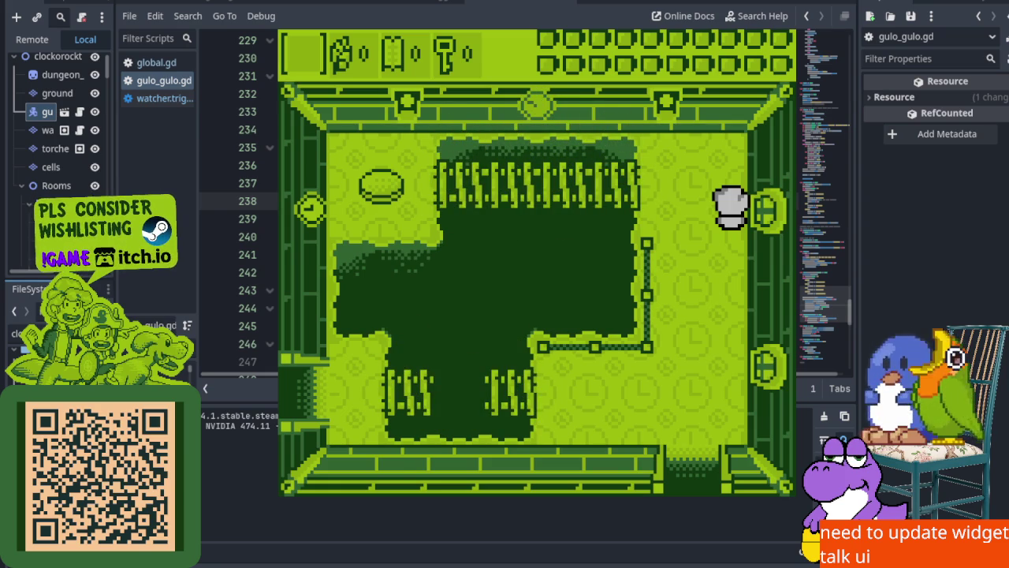
key(Down)
key(Left)
key(Left)
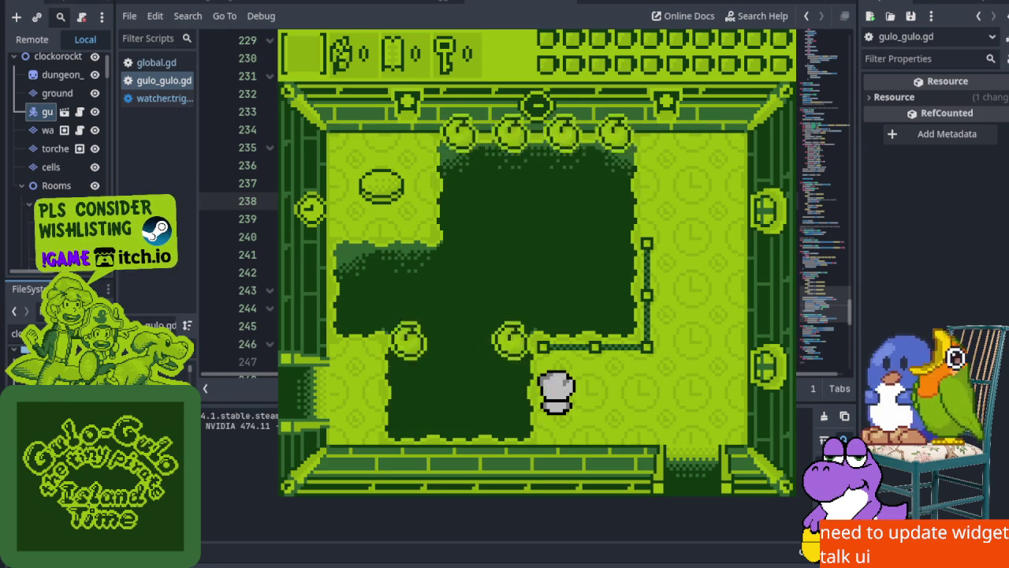
Circle the spike-fenced pit, step on the round floor plate, and exit into the left room
key(Right)
key(Left)
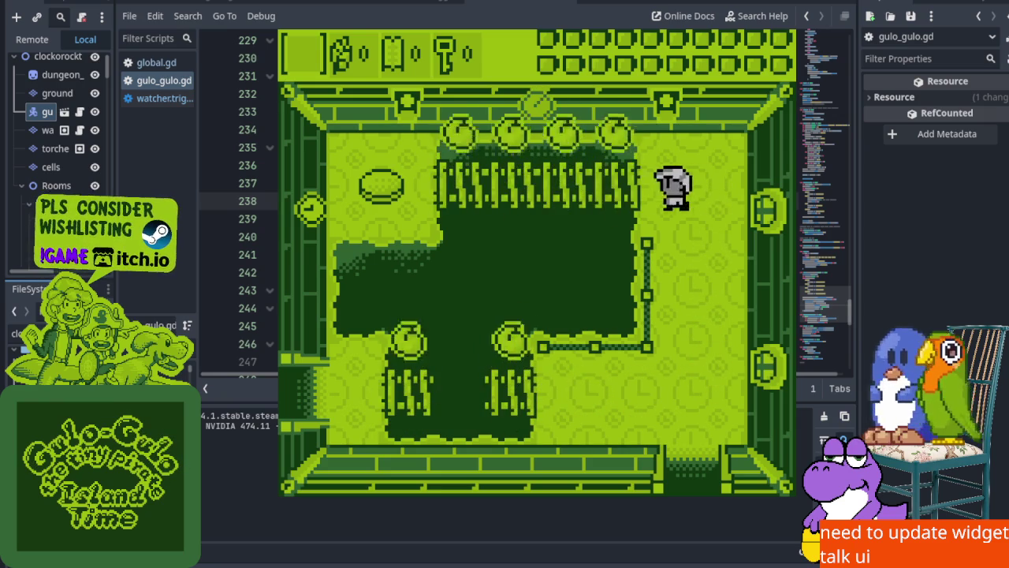
key(Left)
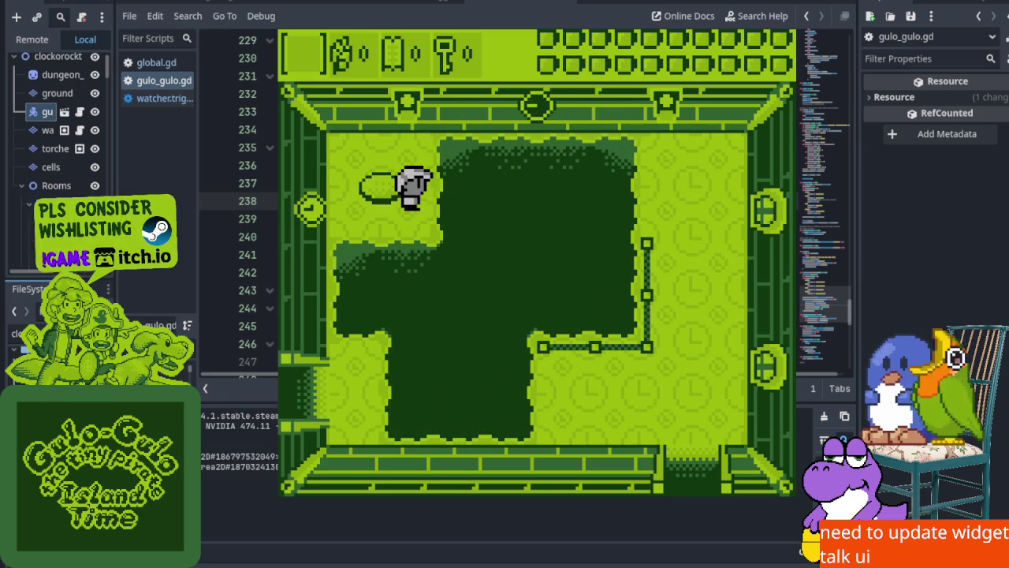
key(Right)
key(Down)
key(Left)
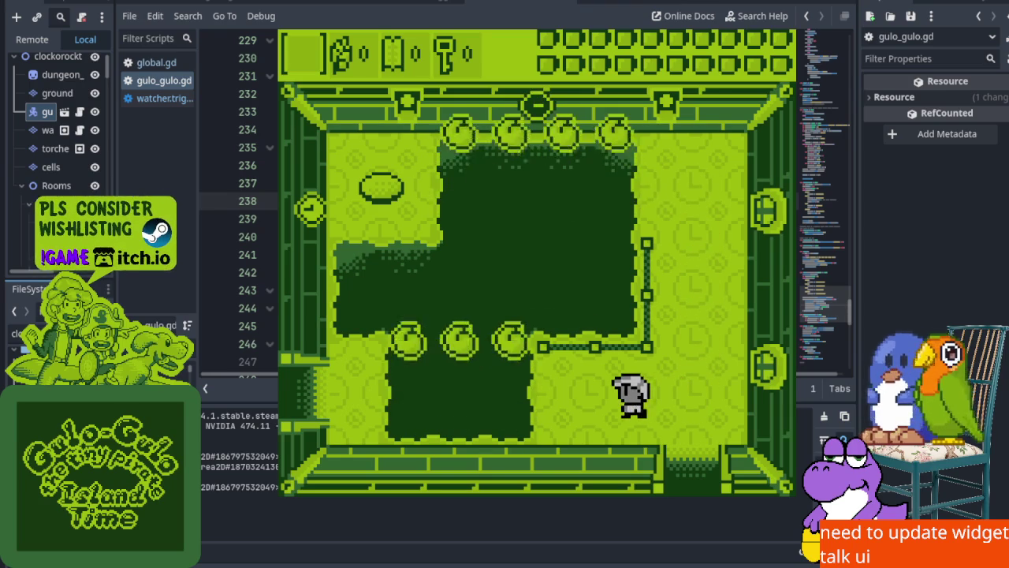
key(Left)
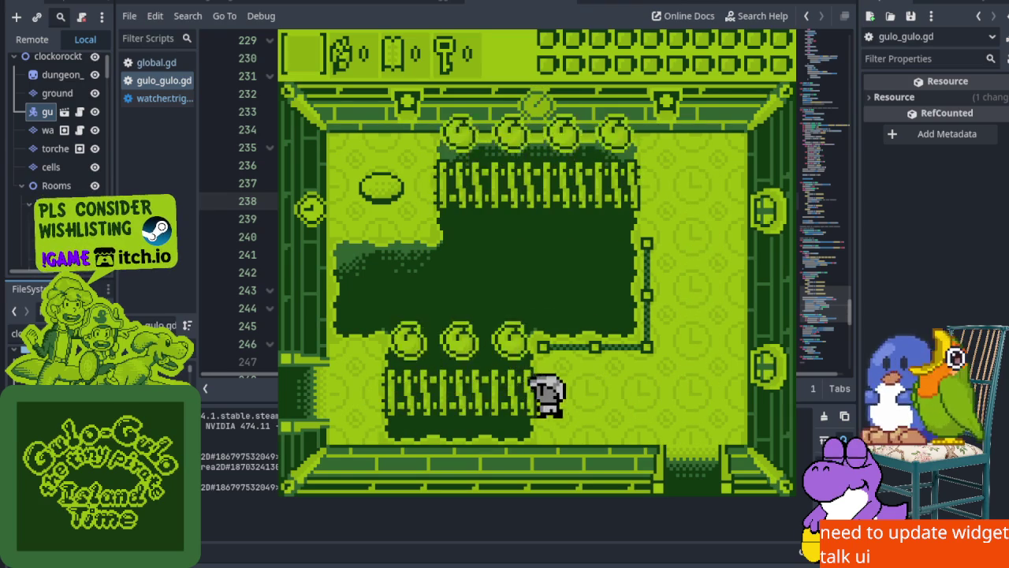
Enter the four-block room, defeat the ghost enemy, and walk along its left side
key(Up)
key(Down)
key(x)
key(Up)
key(Left)
key(Down)
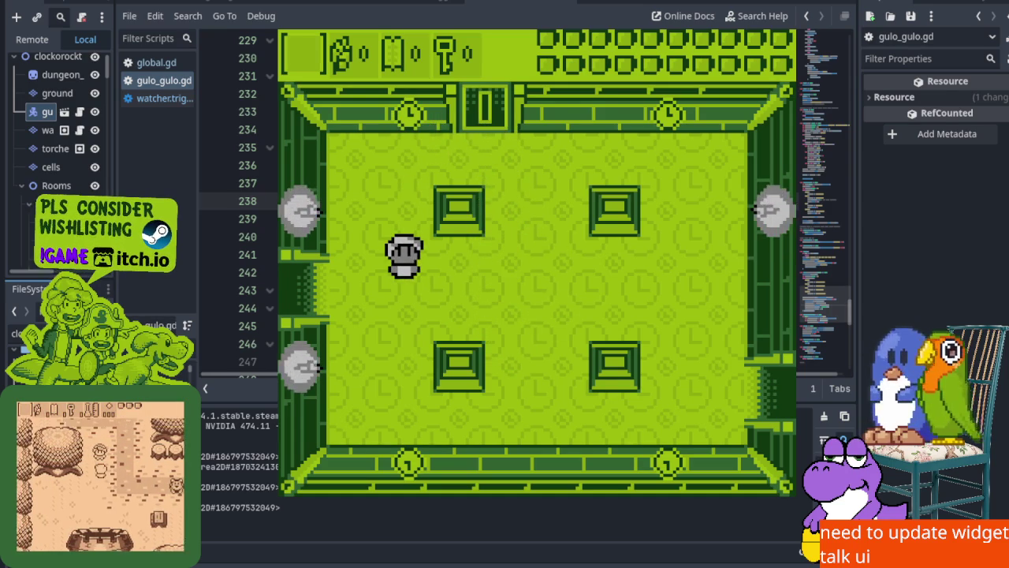
Cross the room to the right, peek into the next room, and return to the fence room
key(Down)
key(Right)
key(Down)
key(Up)
key(Up)
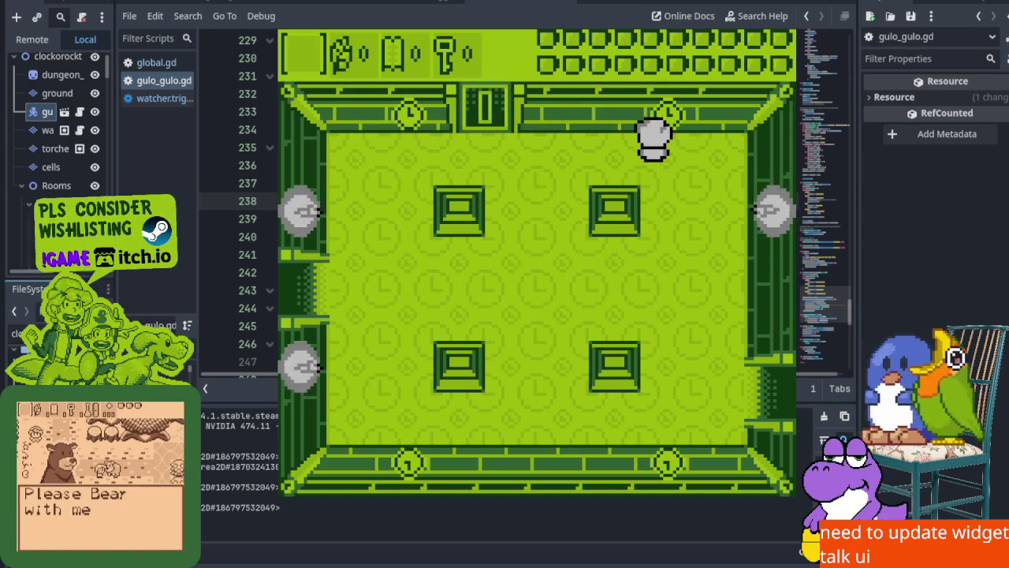
key(Right)
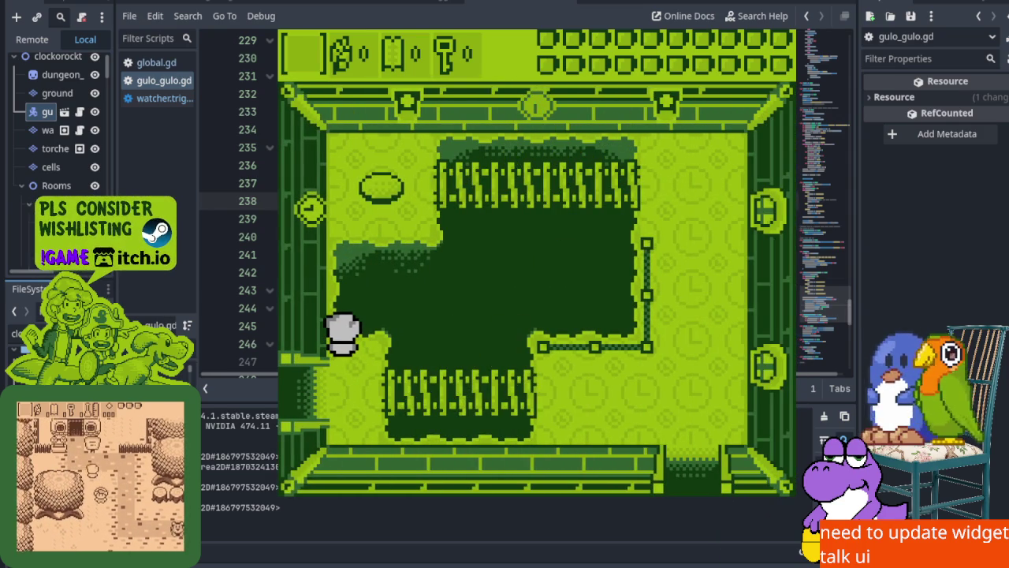
key(Left)
key(Right)
Exit left, swing the weapon mid-room, and walk on to the pot in the next room
key(Left)
key(Up)
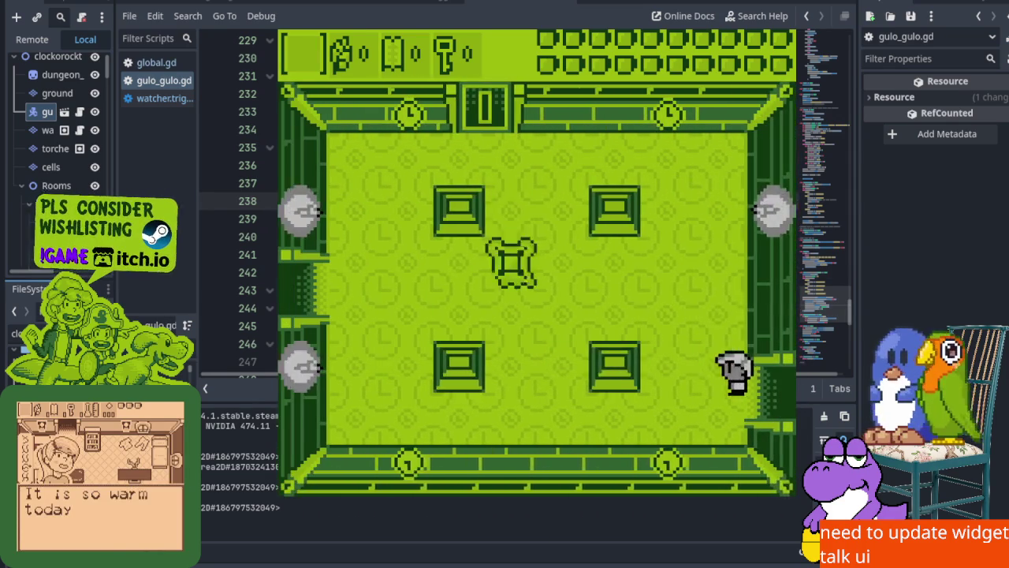
key(Left)
key(x)
key(Left)
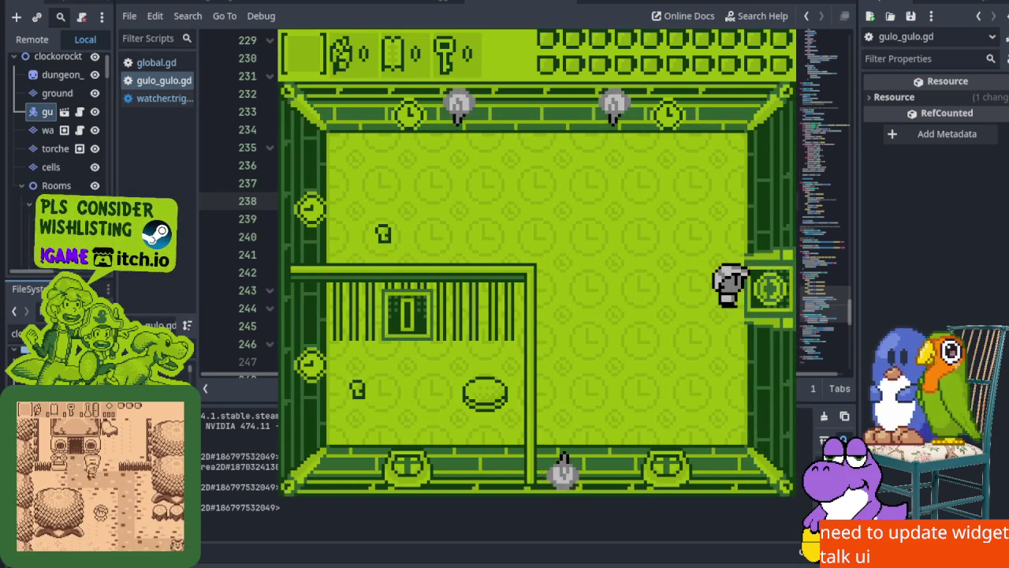
key(Left)
key(Up)
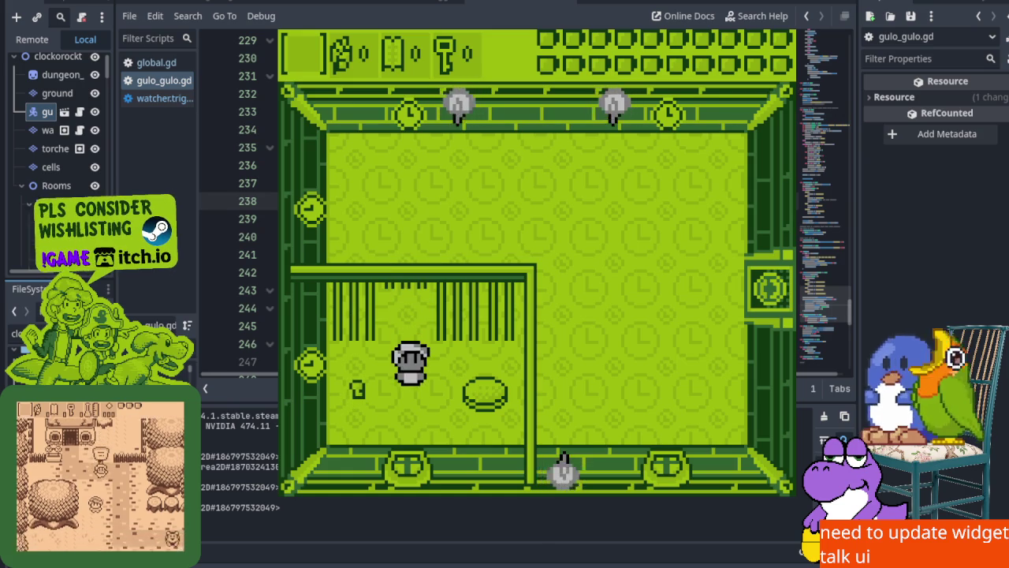
Go through the right door, then head up through the top door as a ghost appears
key(Right)
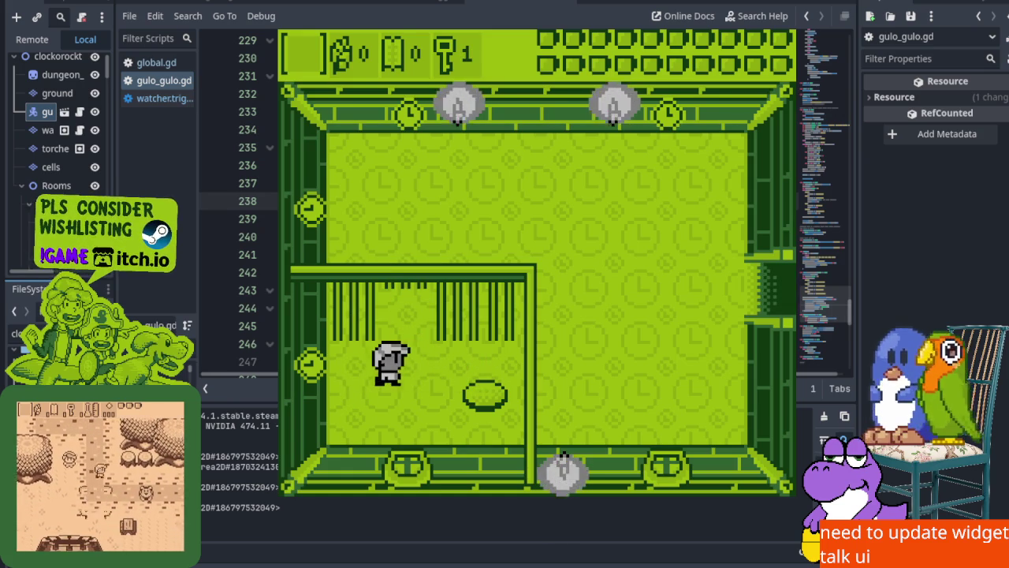
key(Right)
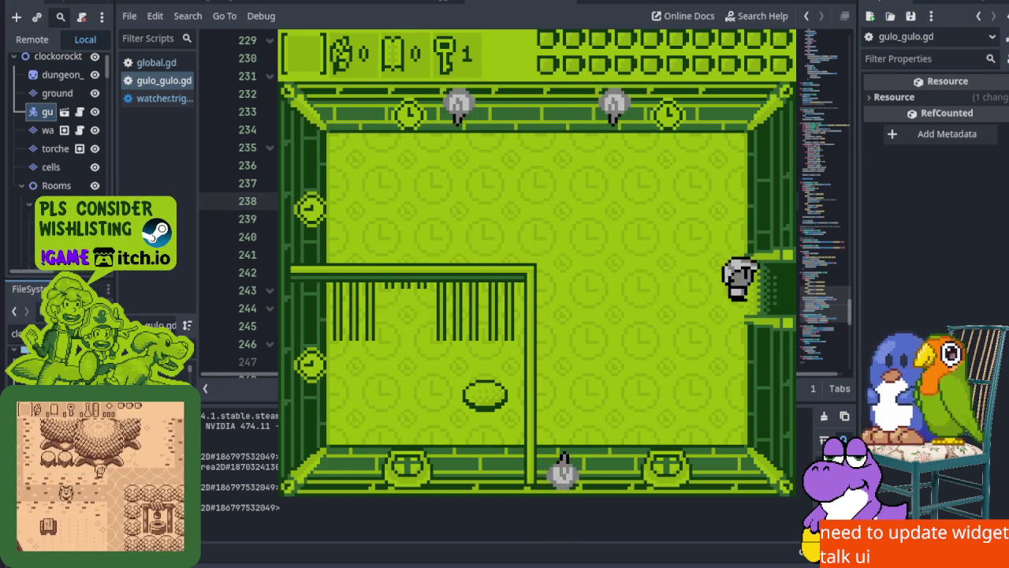
key(Right)
key(Up)
key(Right)
key(Up)
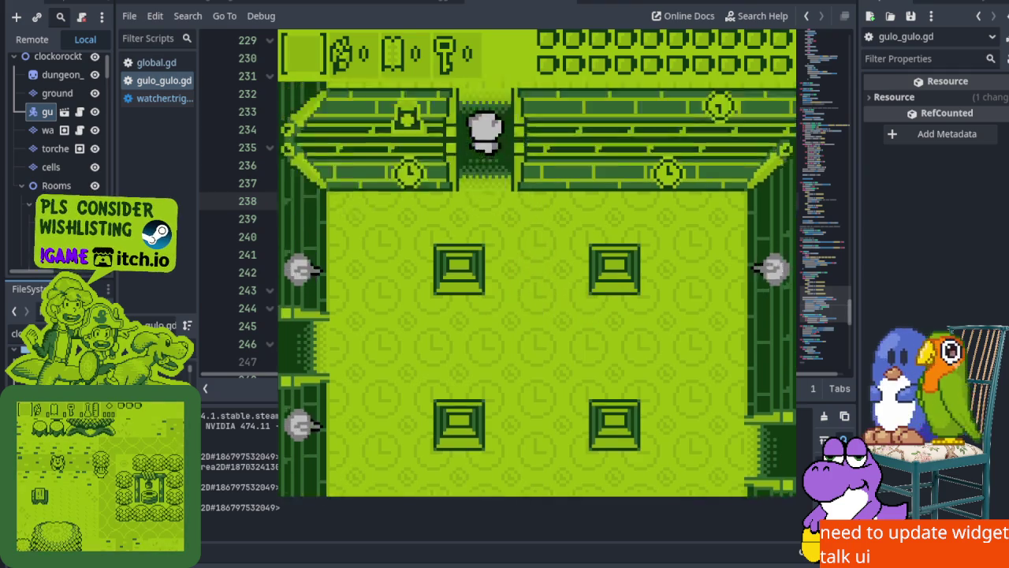
Walk past the goblet statue and out through the right door into a new room
key(Up)
key(Left)
key(Right)
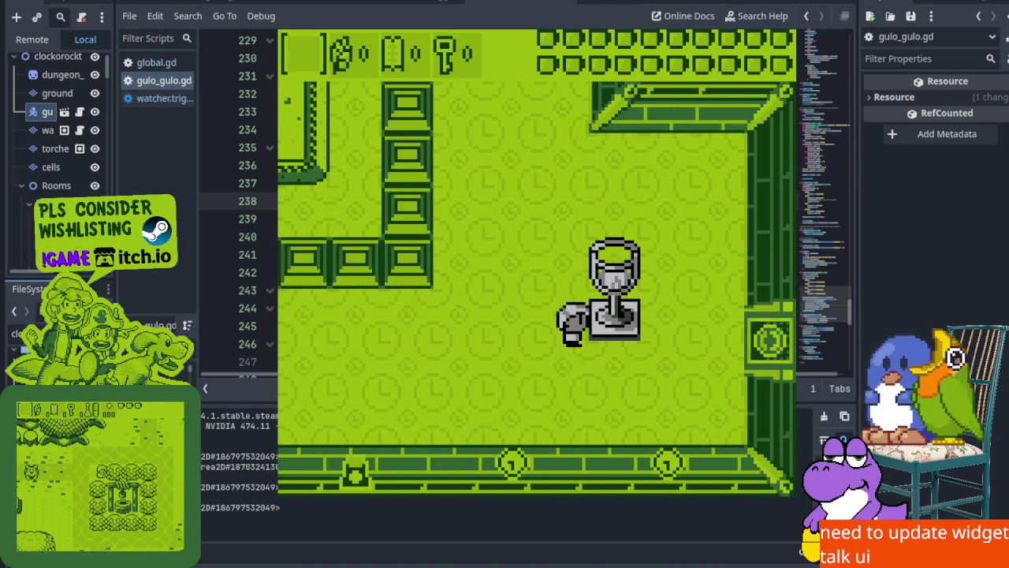
key(Up)
key(Up)
key(Right)
key(Up)
key(Right)
key(Up)
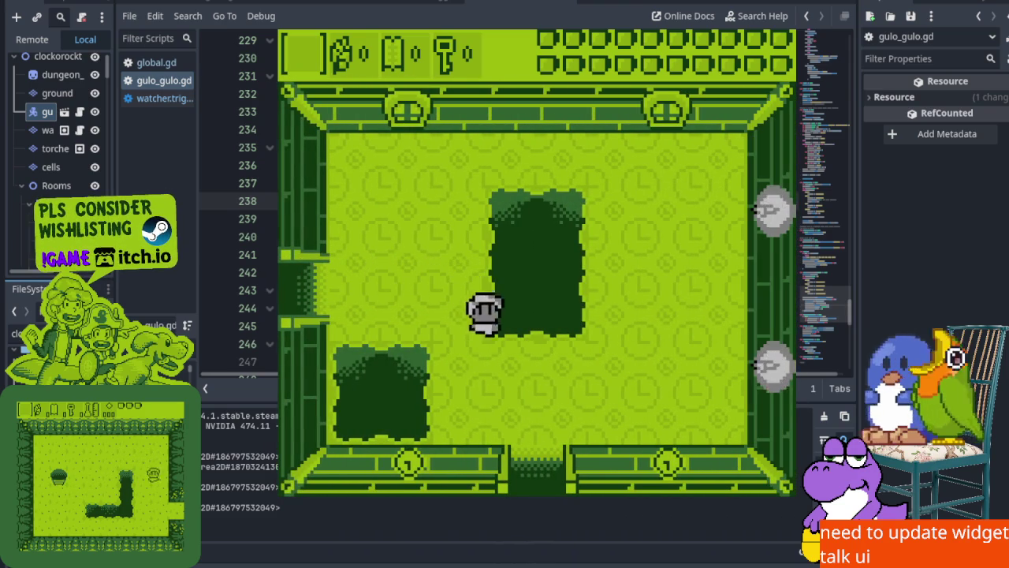
Go down through the bottom door and move left and right in the new room
key(Down)
key(Right)
key(Left)
key(Left)
key(Down)
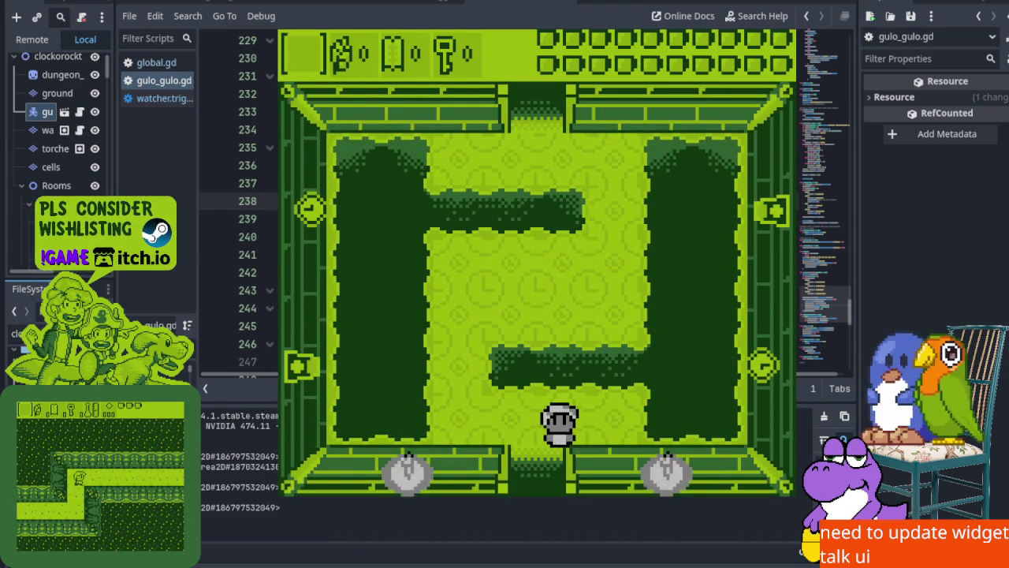
Pick up the dungeon key and use it to unlock the left door
key(Down)
key(Right)
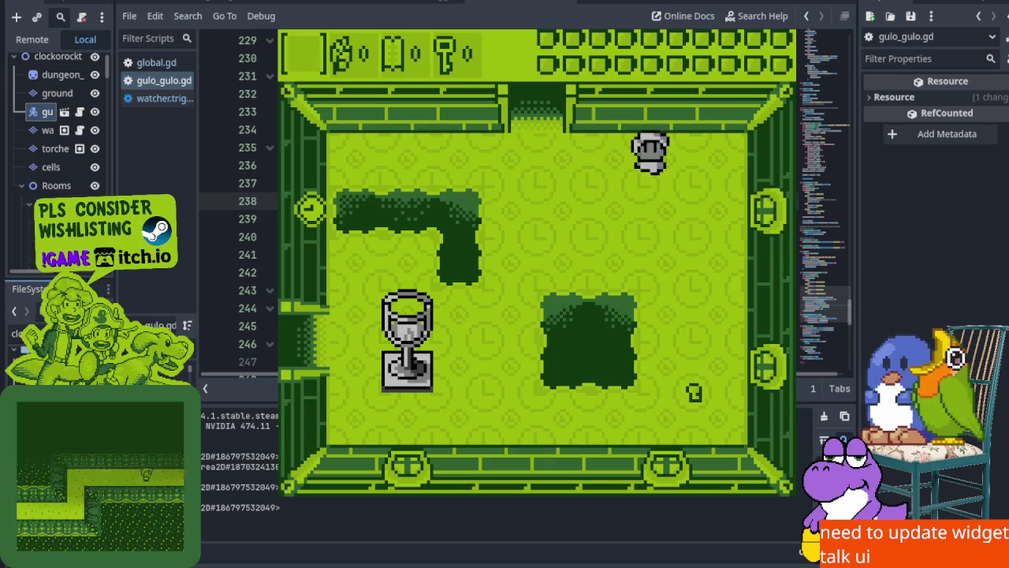
key(Down)
key(Down)
key(Left)
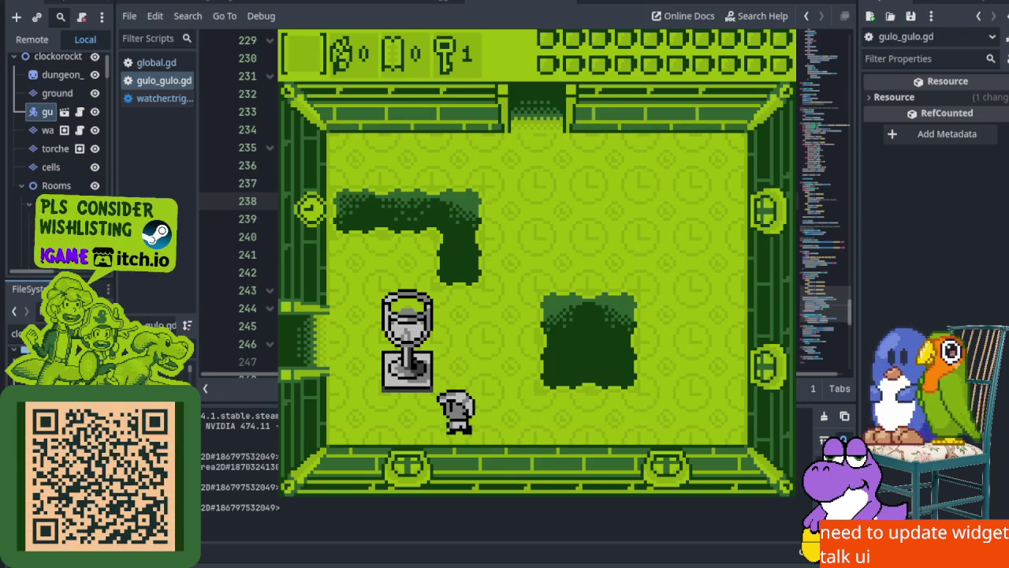
key(Left)
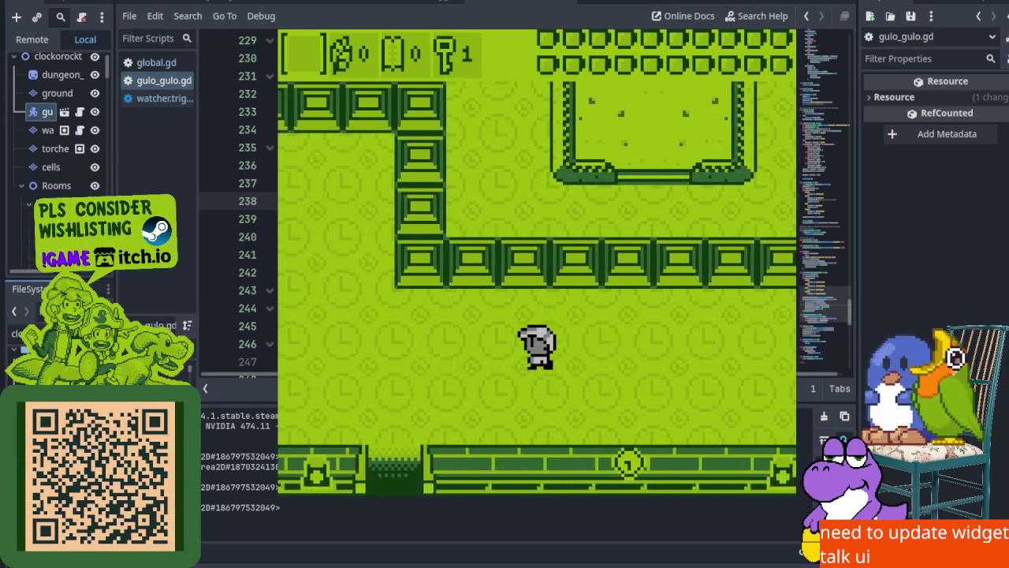
key(Left)
Walk through the top and left doors and approach the ghost
key(Up)
key(Left)
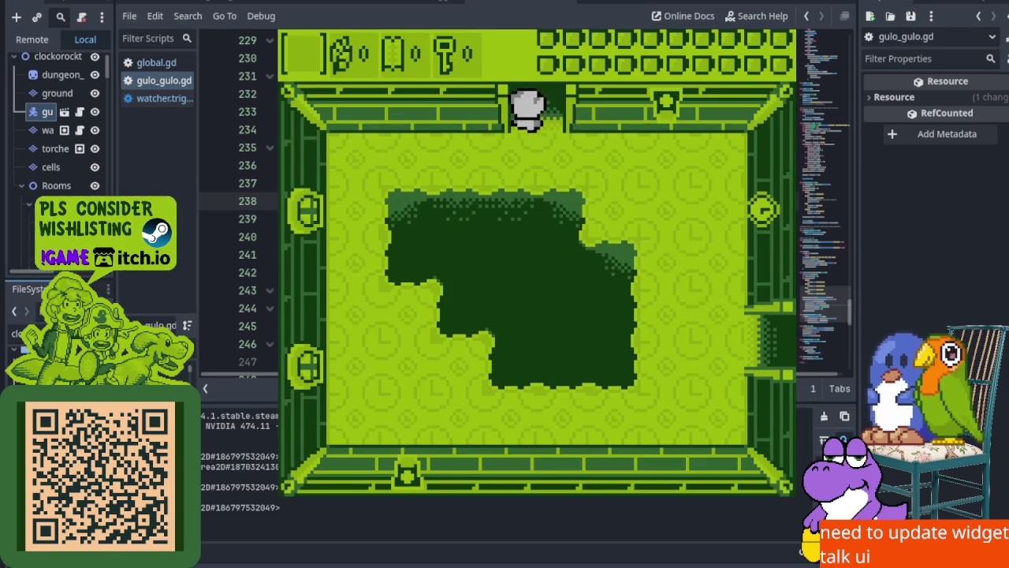
key(Up)
key(Left)
key(Left)
key(Up)
key(Down)
Defeat the ghost with the sword and go up through the opened top door
key(Left)
key(Down)
key(Right)
key(Up)
key(Left)
key(Up)
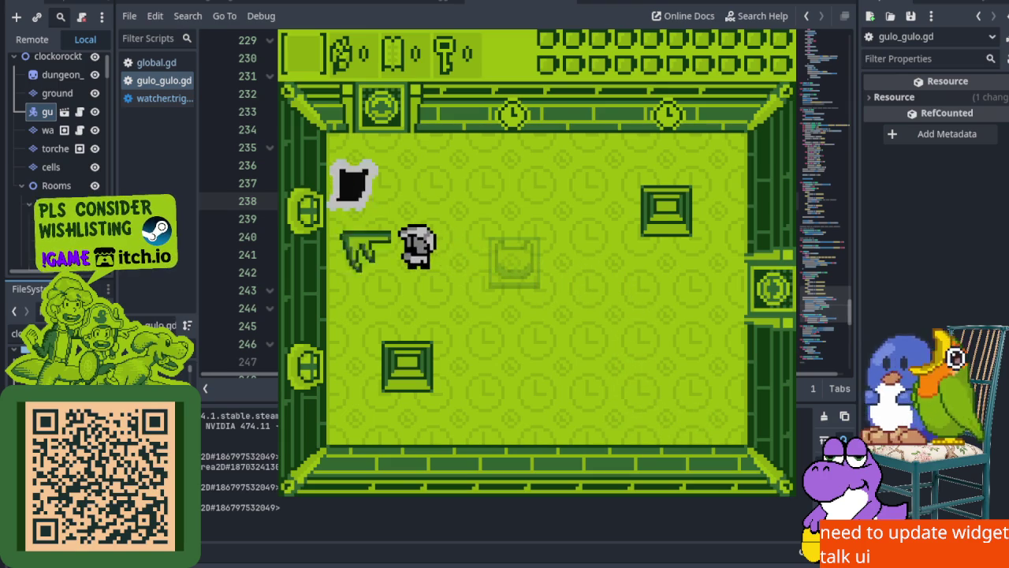
key(Left)
key(x)
key(Up)
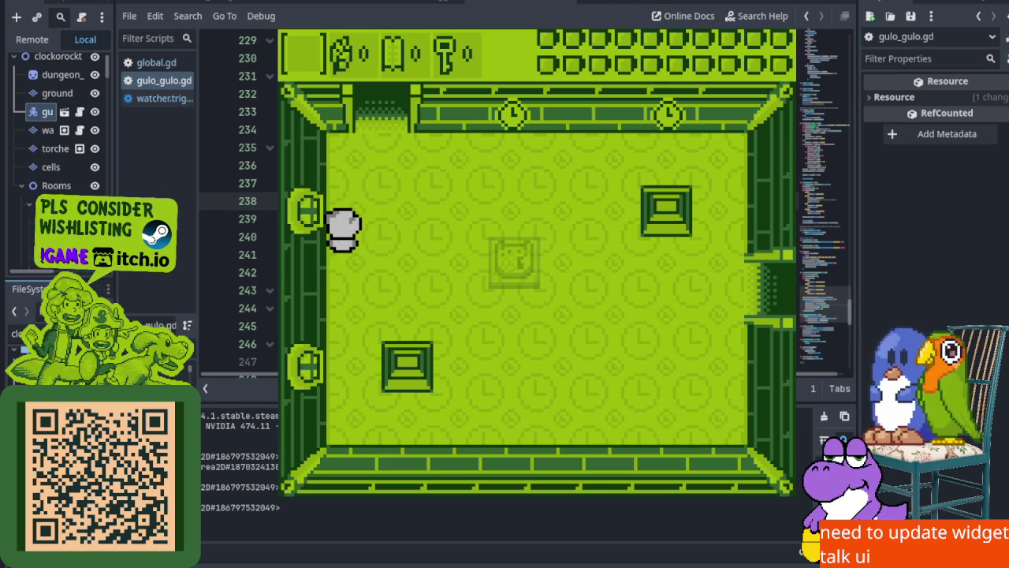
key(Up)
key(Right)
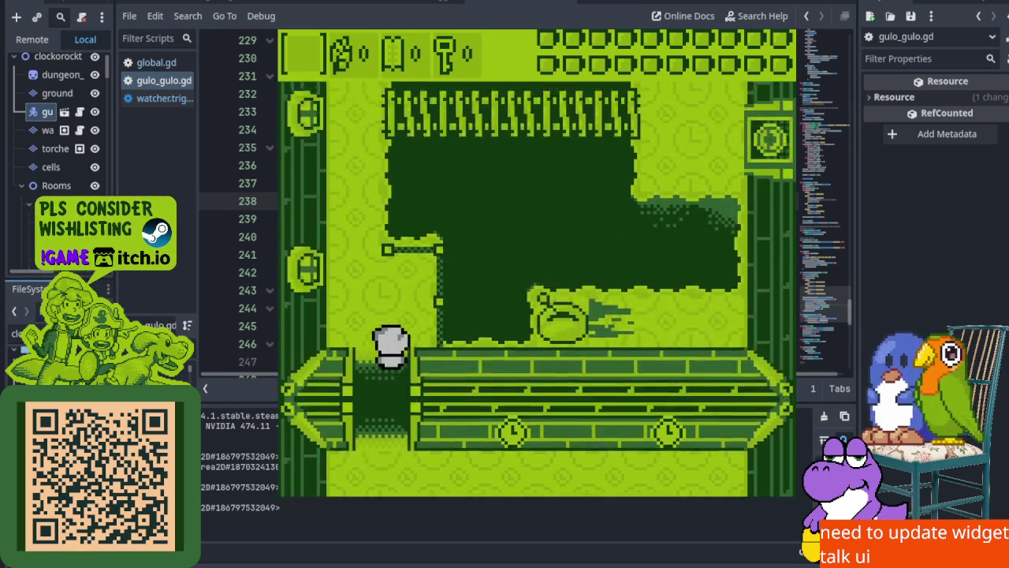
Weave past the rising and lowering spike rows to the room's right side
key(Up)
key(Left)
key(Right)
key(Down)
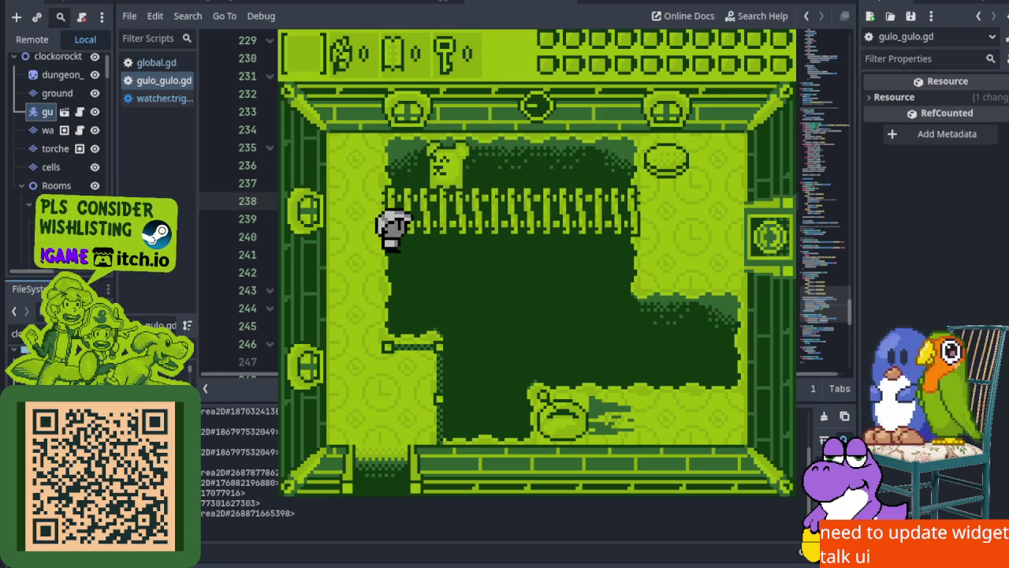
key(Left)
key(Up)
key(Right)
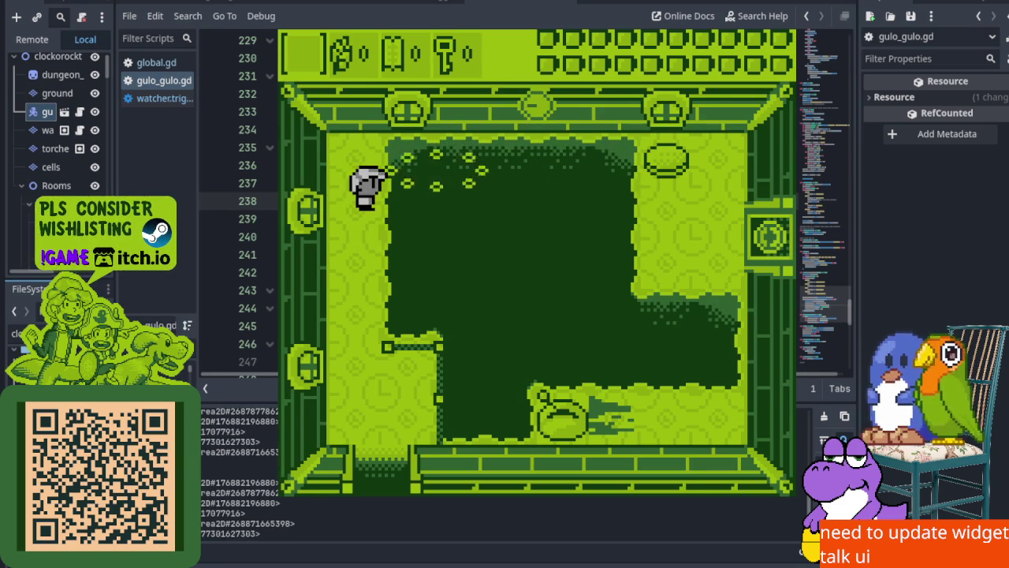
key(Right)
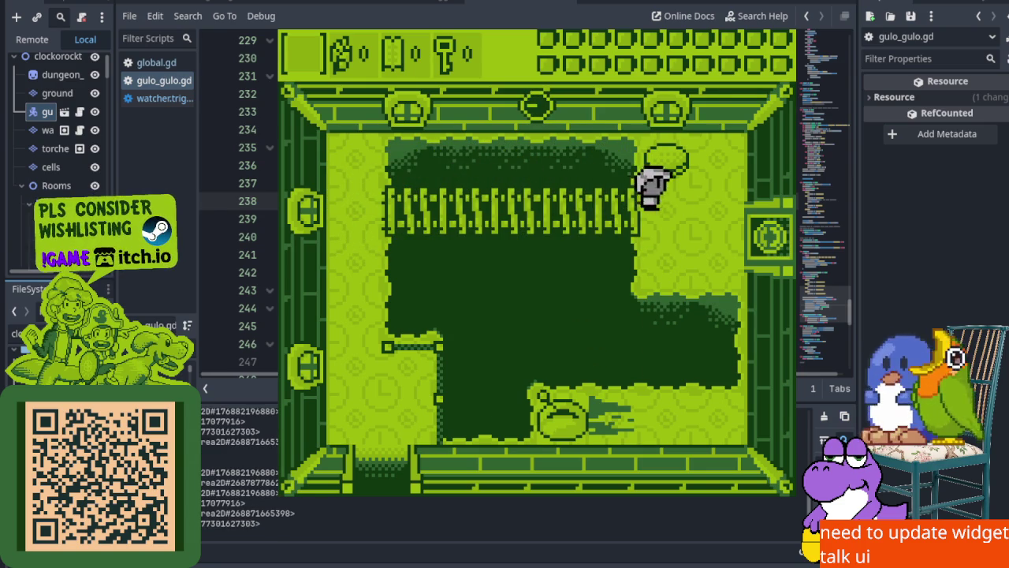
key(Right)
Wait for the ladder, climb down and back up, then exit through the right door
key(Down)
key(Up)
key(Down)
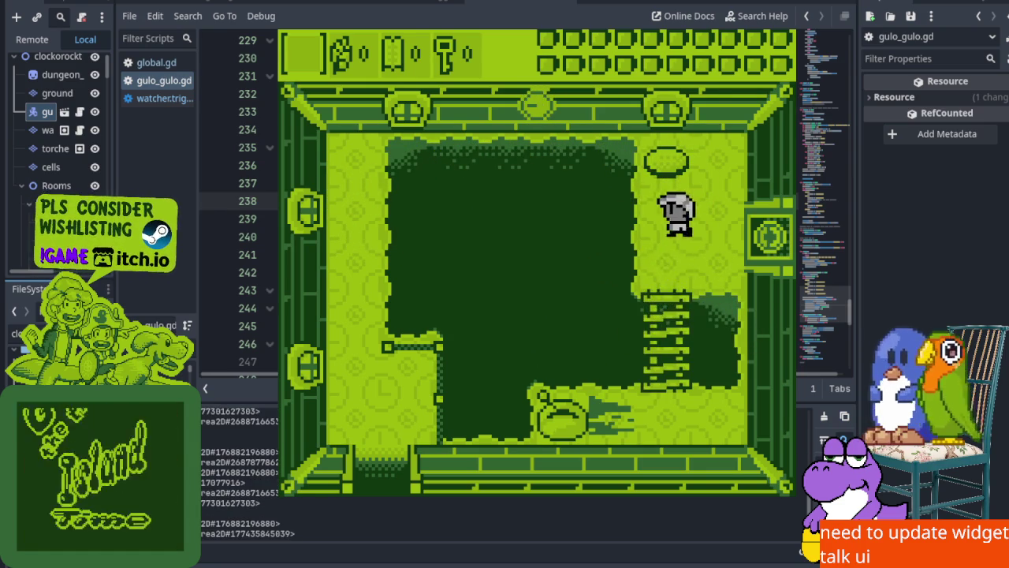
key(Down)
key(Left)
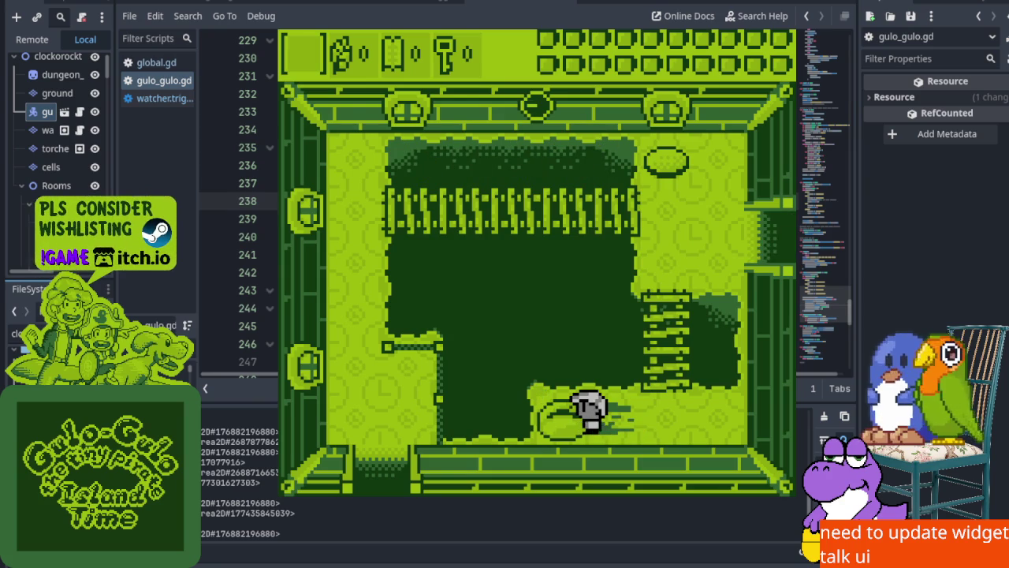
key(Up)
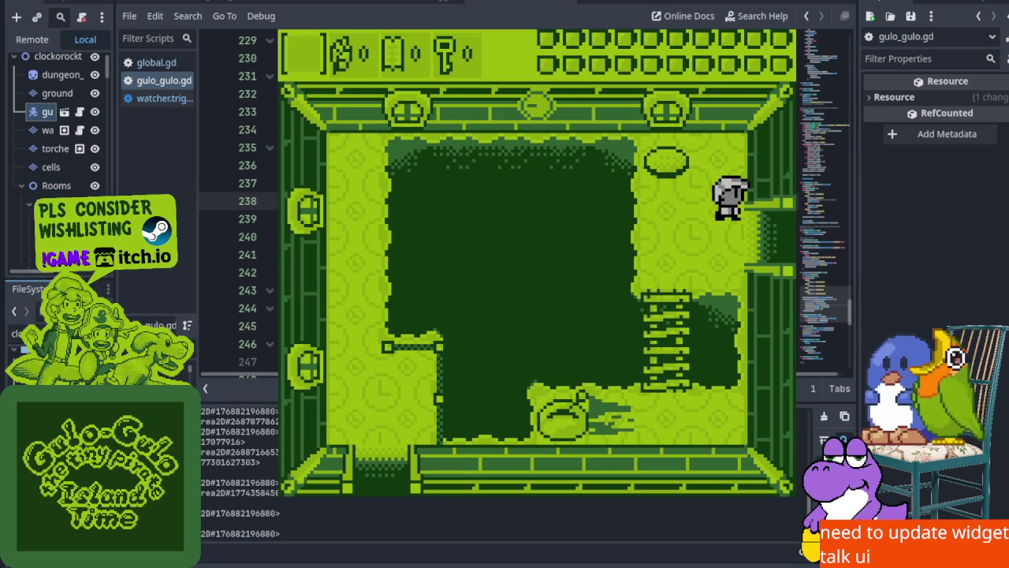
key(Right)
Push the block down toward the bottom door and walk up-left across the room
key(Up)
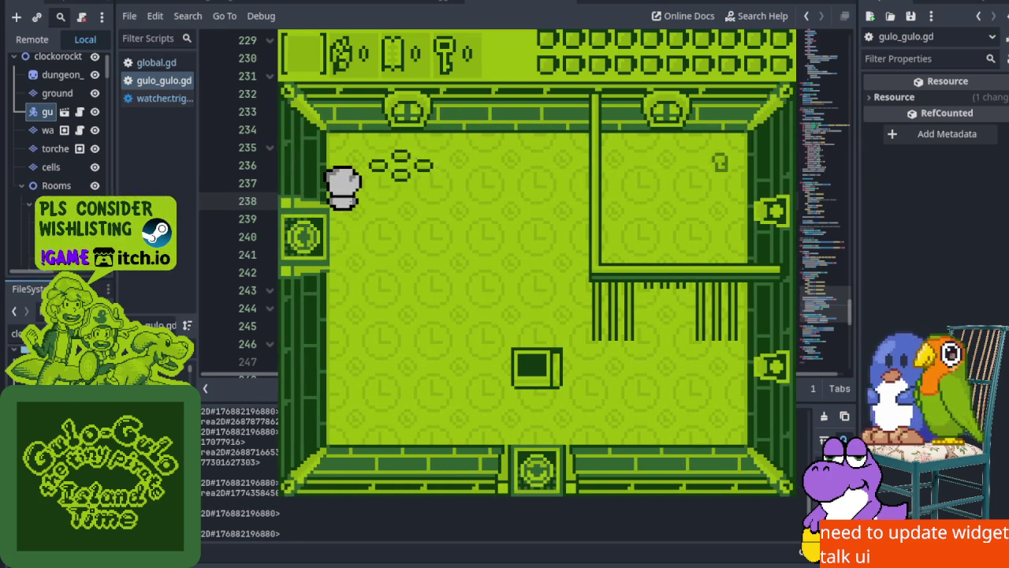
key(Down)
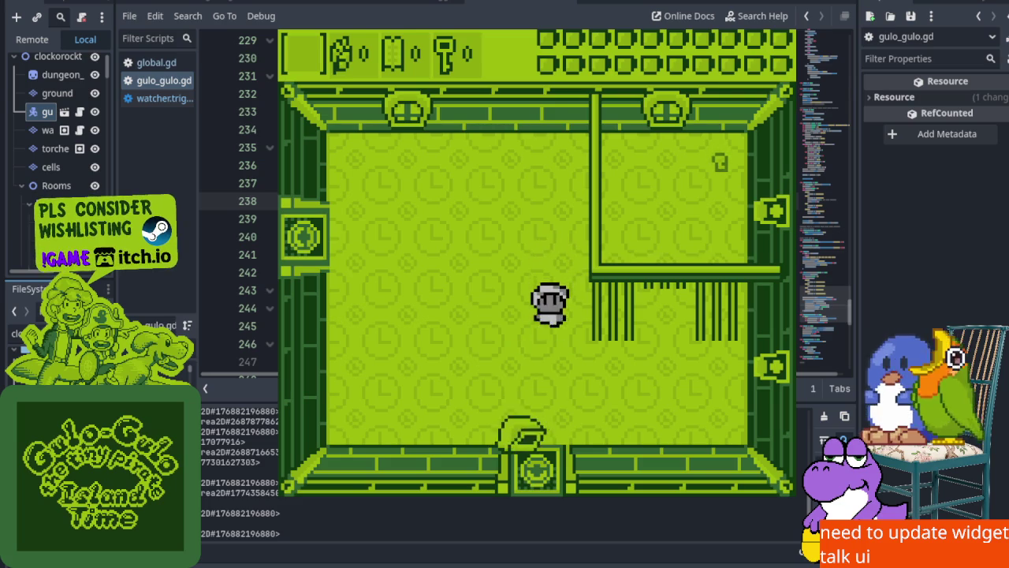
key(Left)
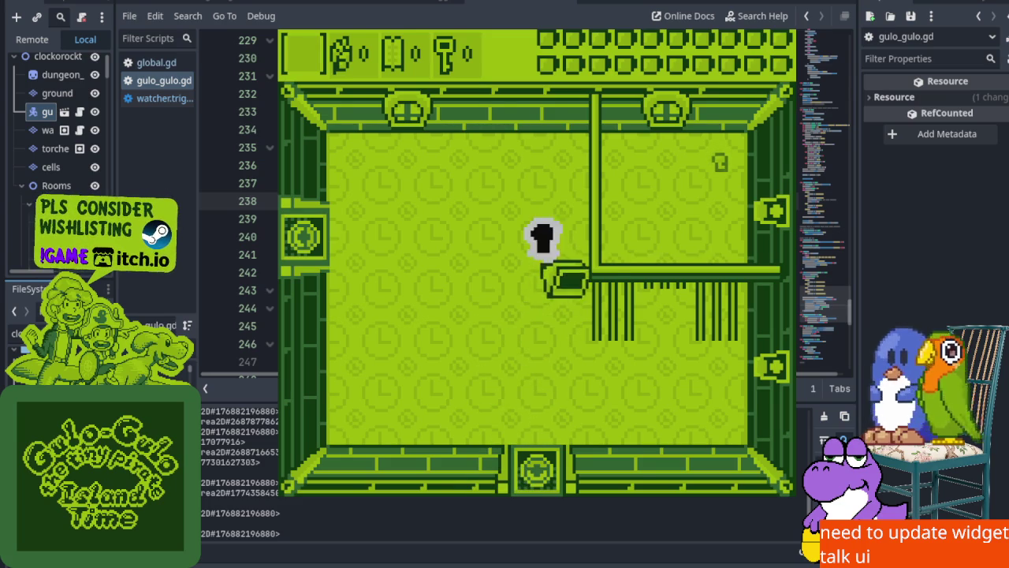
key(Up)
key(Left)
Fight the bear and other enemies with repeated sword swings
key(Down)
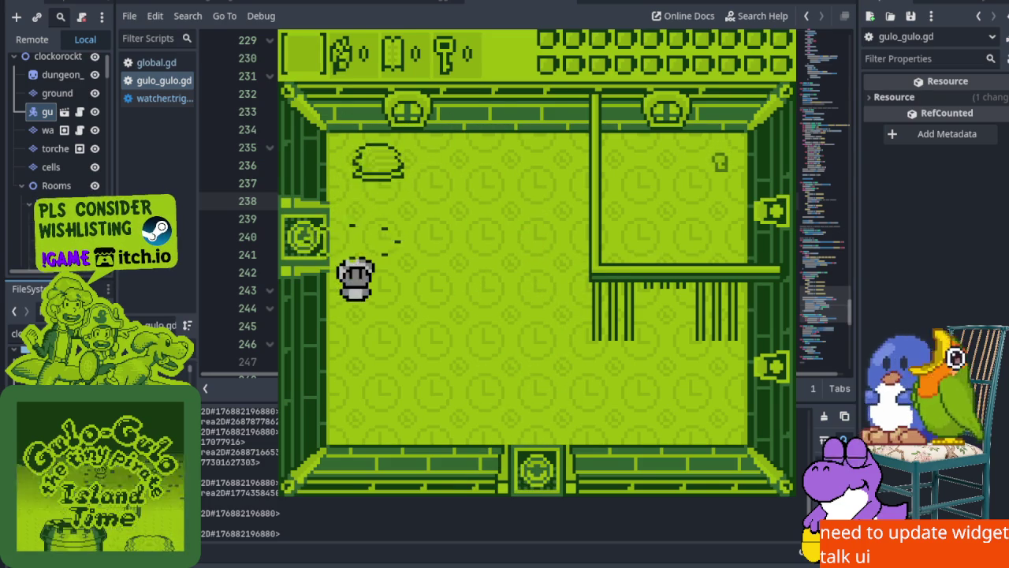
key(Up)
key(Down)
key(x)
key(Up)
Collect the key so the counter reads 1, then leave through the left door
key(Right)
key(Up)
key(Left)
key(Down)
key(Right)
key(Down)
key(Up)
key(Right)
key(Down)
key(Down)
key(Left)
key(Up)
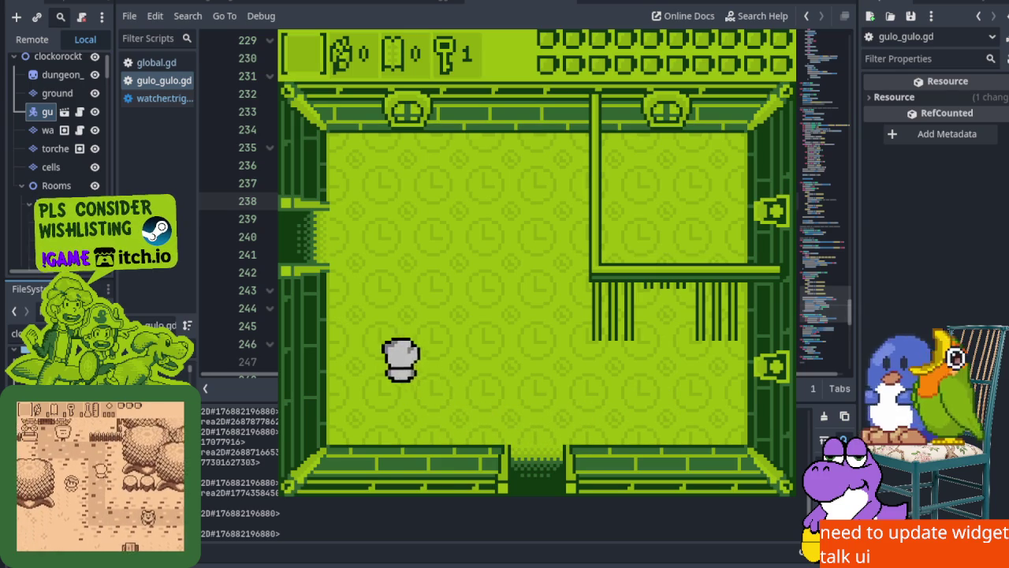
Talk to the grey character at the fenced room, end the dialogue, and stop the game with F8
key(Left)
key(Left)
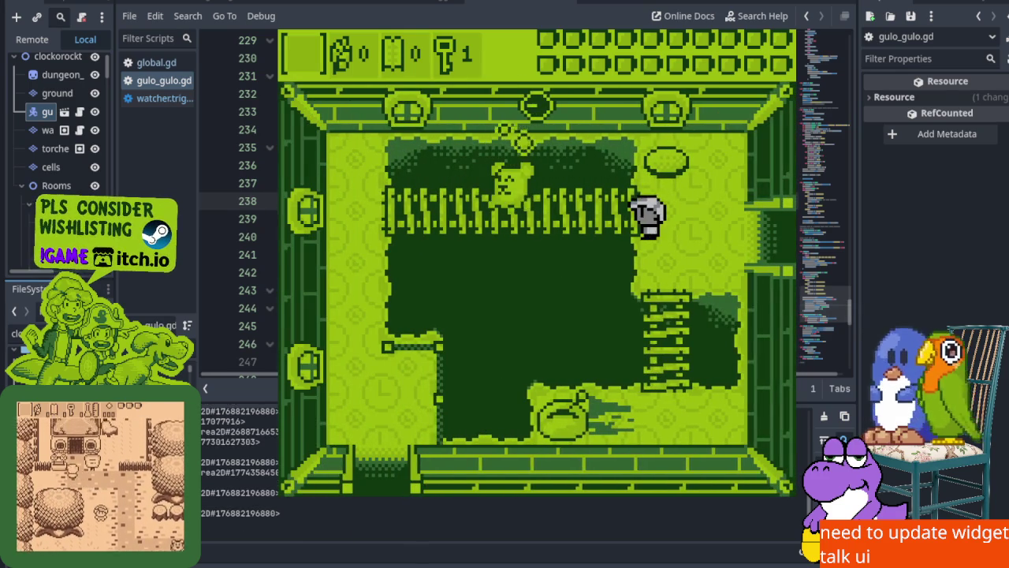
key(Up)
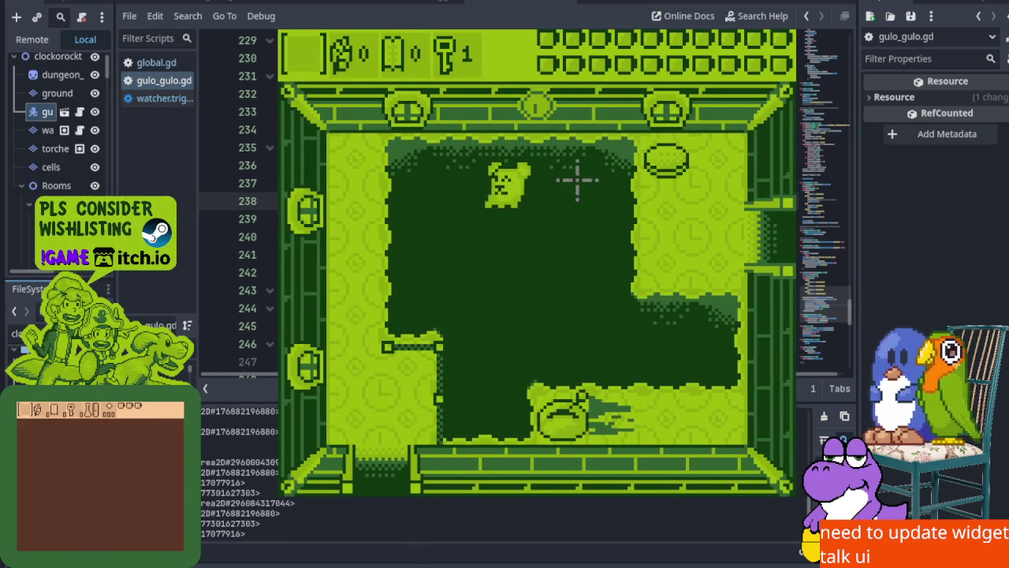
key(Left)
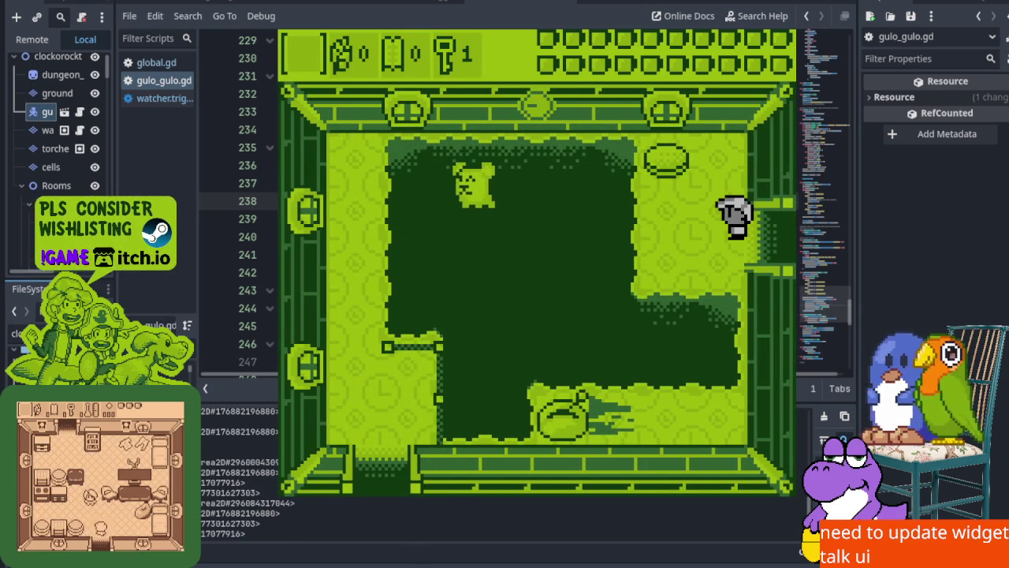
key(Left)
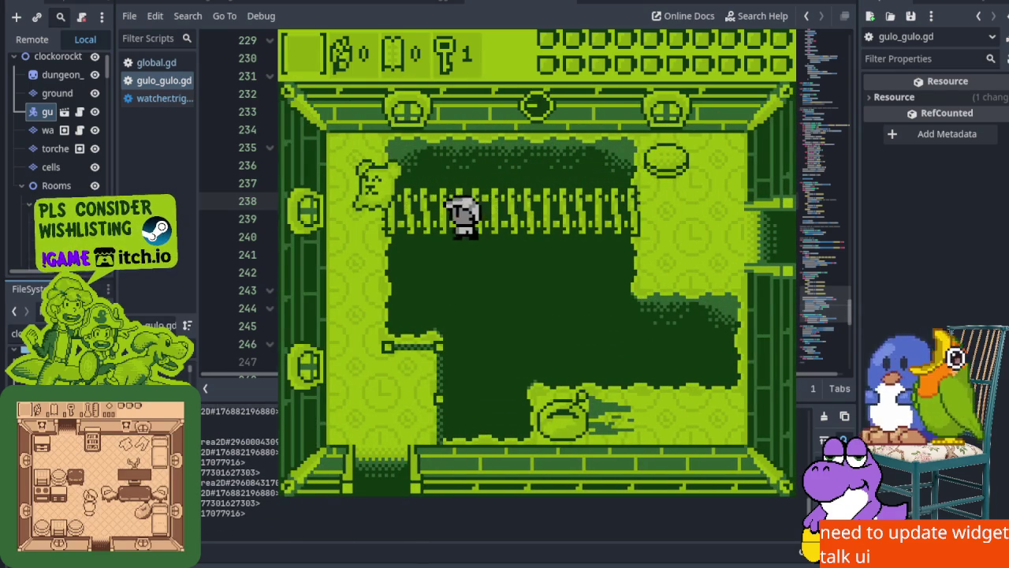
key(Right)
key(Right)
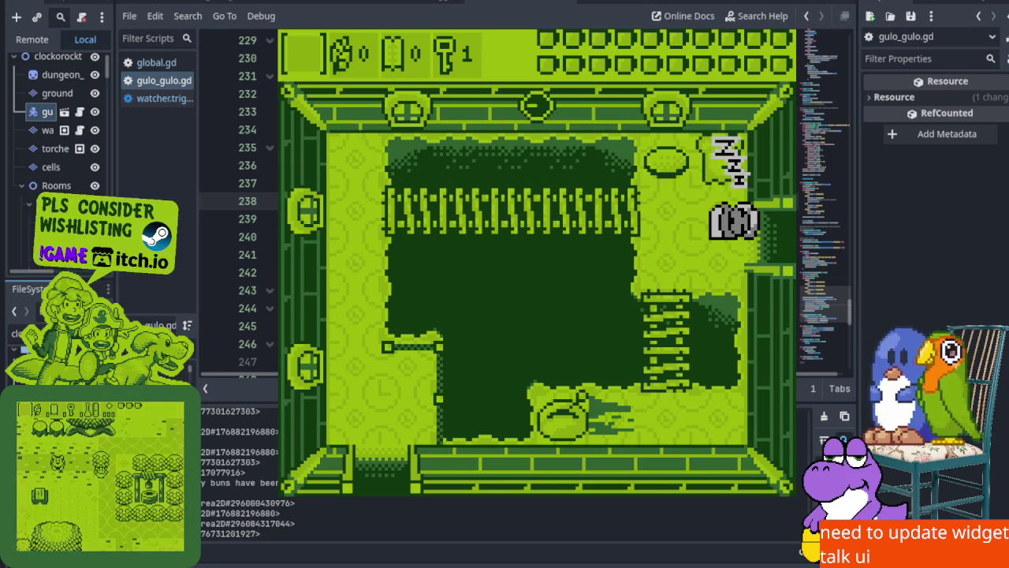
key(F8)
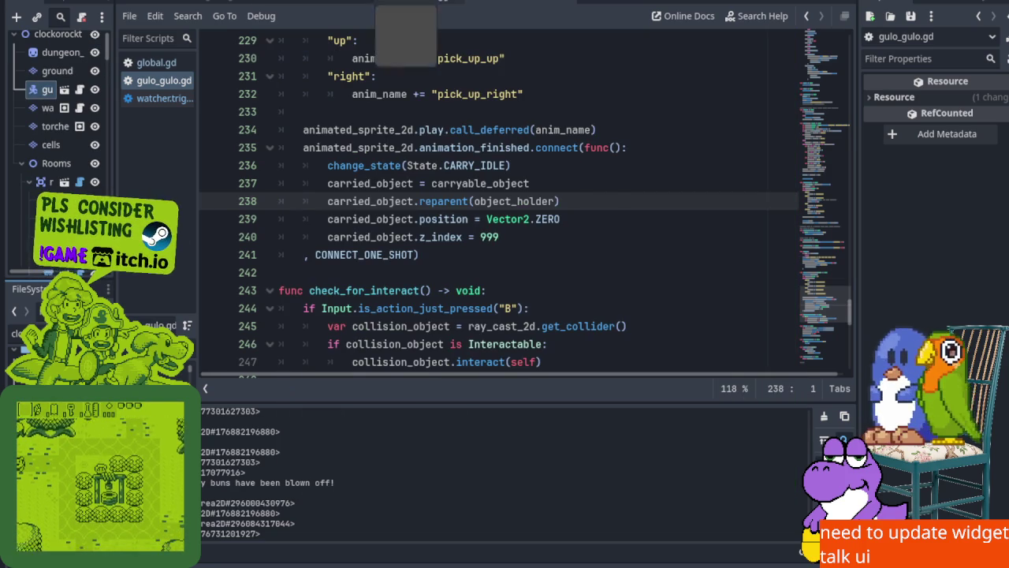
Append 'so around 2:28' to the Bug: Skipping Falling Animation description, then add a new Todo task
key(ctrl+F5)
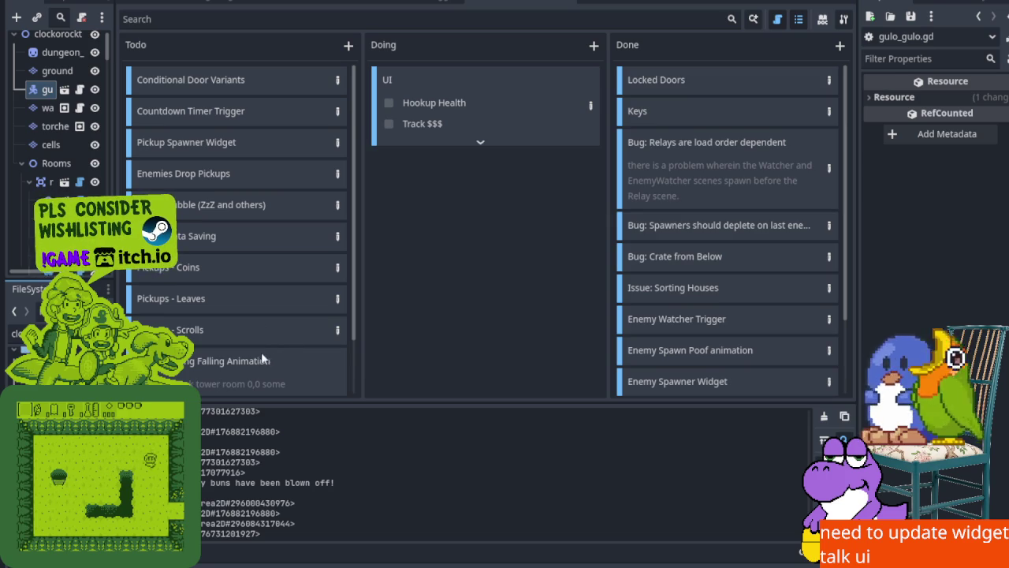
scroll(330, 365, down, 2)
click(336, 340)
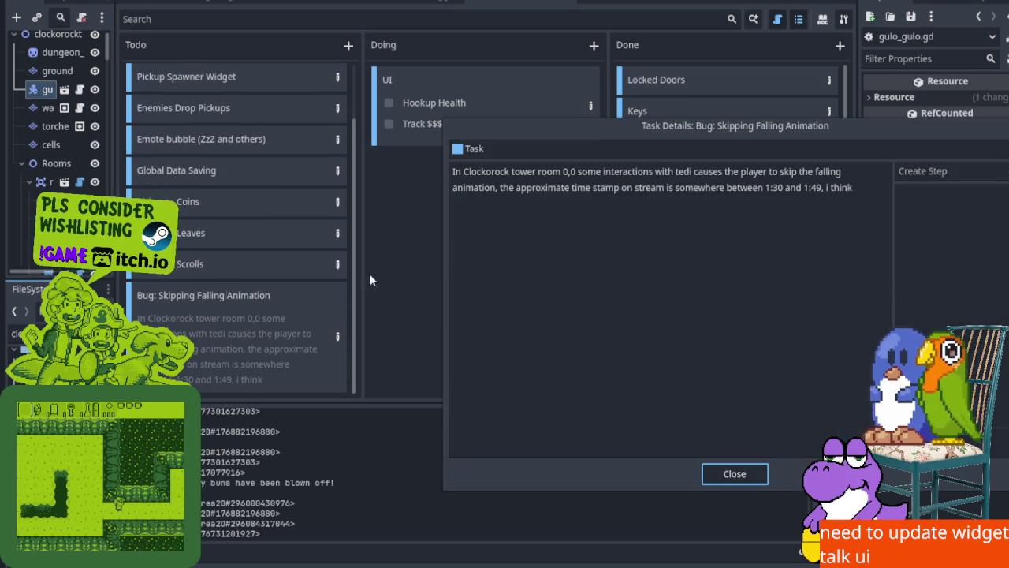
click(864, 184)
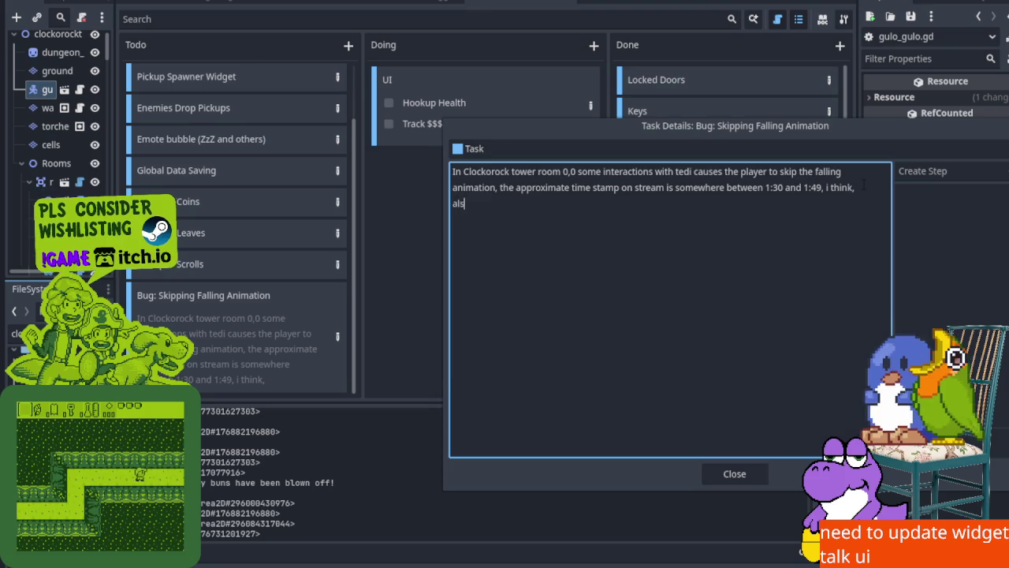
text(so around 2:28)
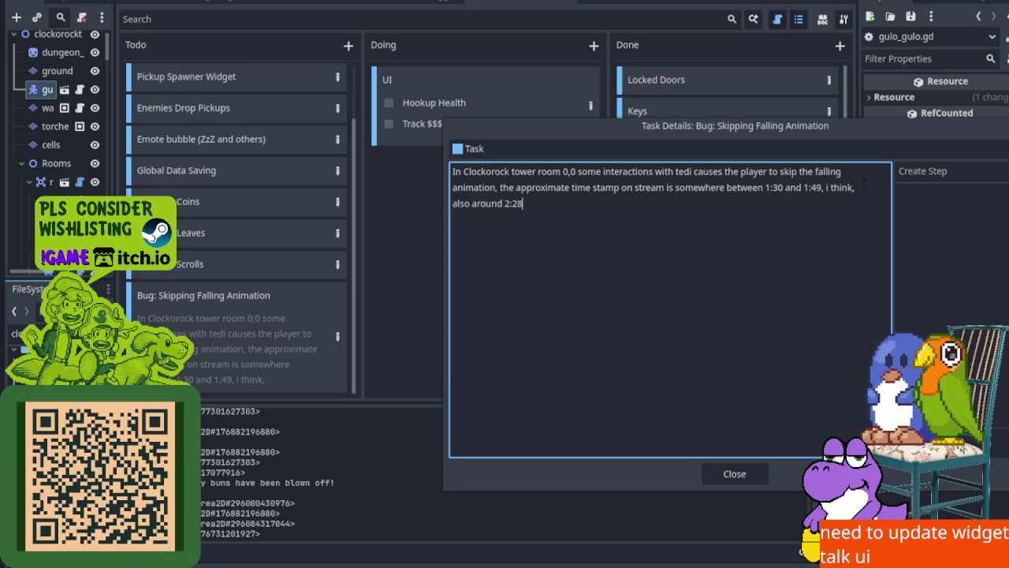
click(741, 473)
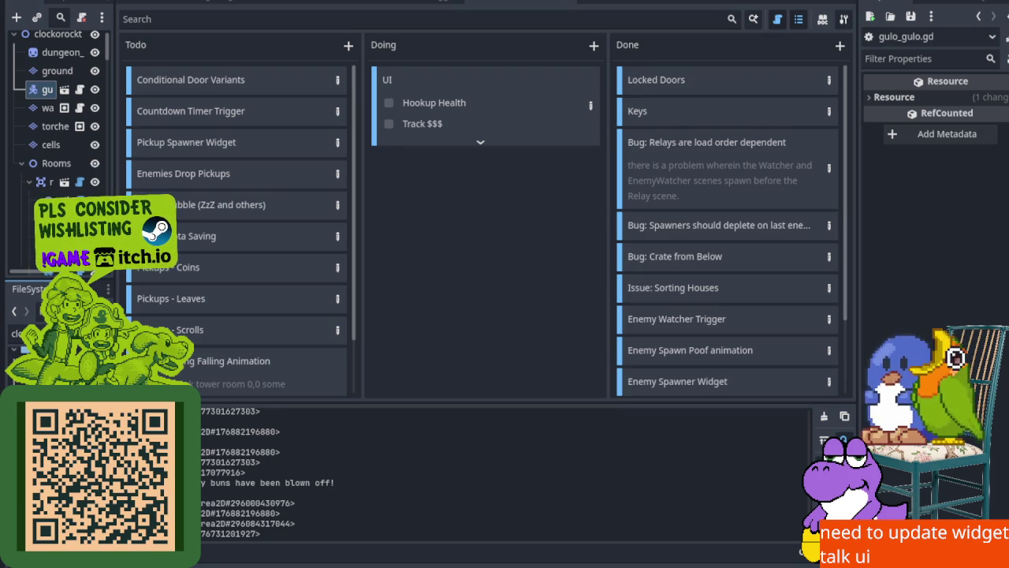
scroll(274, 342, down, 2)
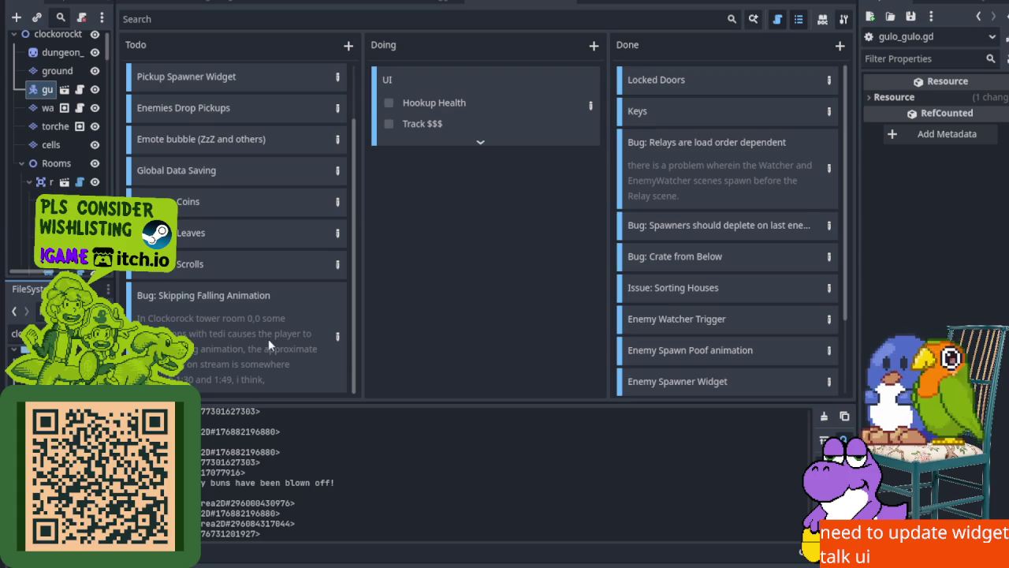
click(347, 46)
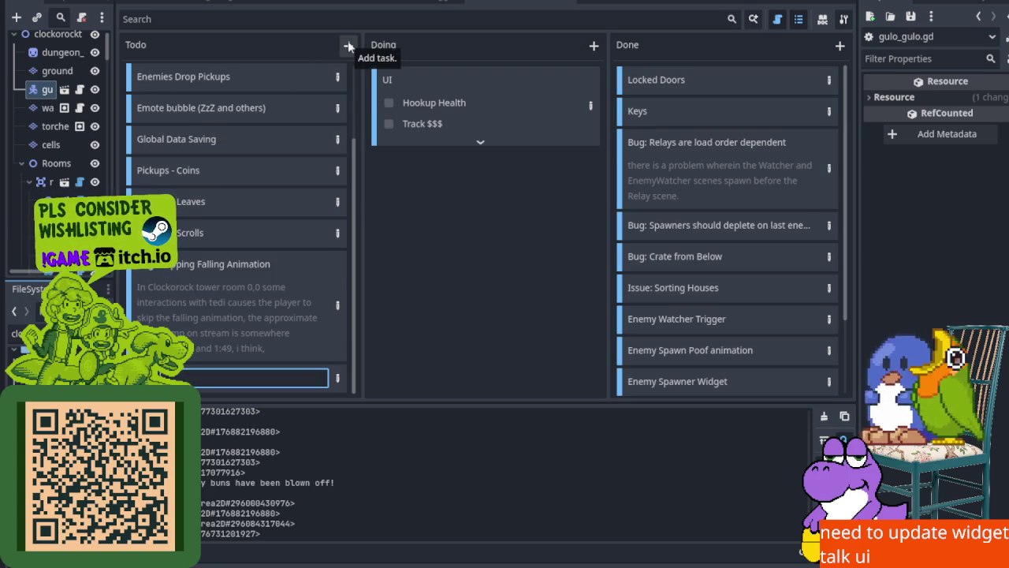
Name the task 'Bug: Crate', paste the Twitch clip link as its description, and hide the bottom panel
key(Return)
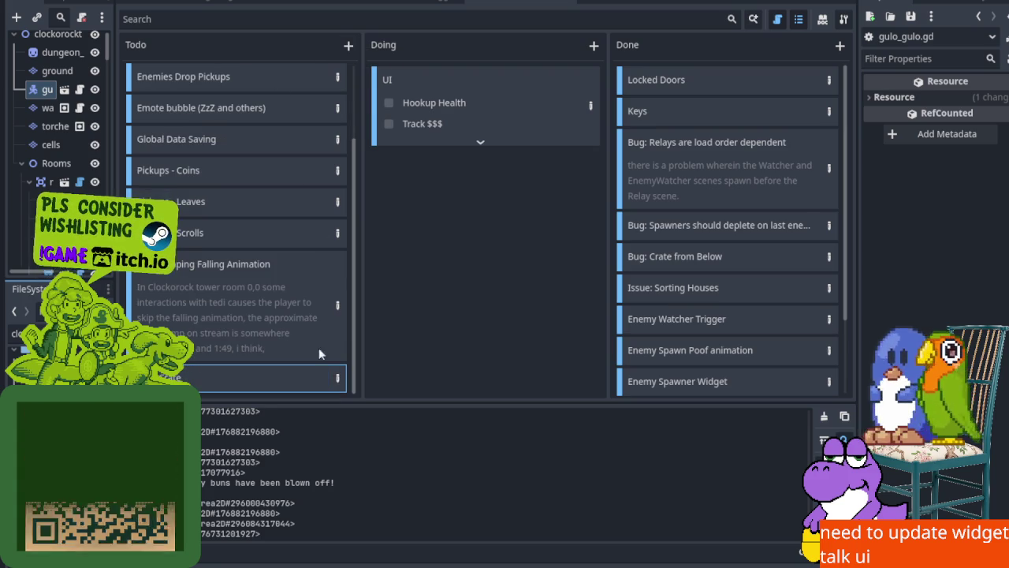
double_click(315, 378)
text(https://www.twitch.tv/gaoliontheshore/clip/TangibleKitschyShrewBCouch-5DfFwAY7mVmMG8y9)
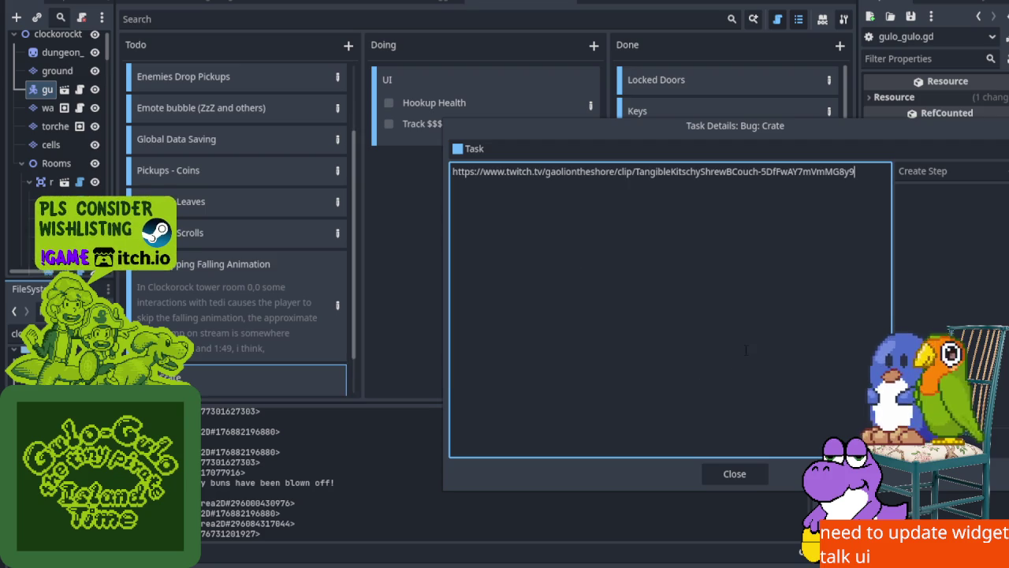
click(726, 474)
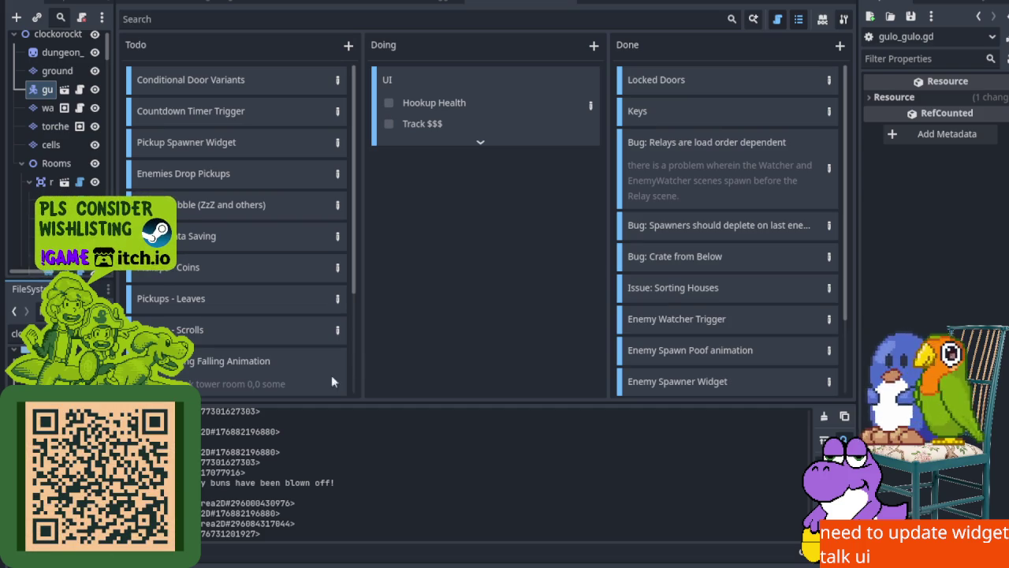
key(ctrl+j)
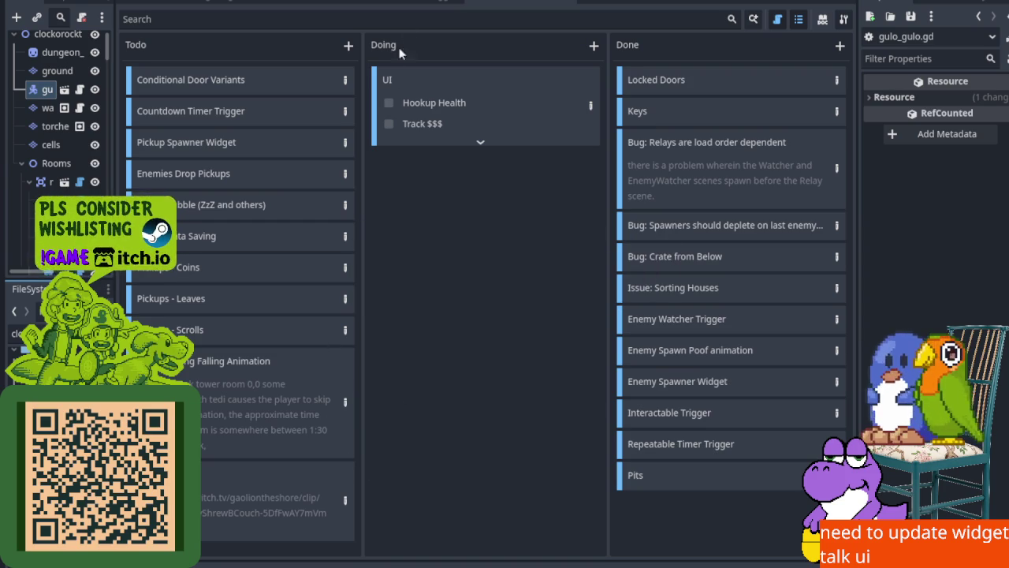
In the 2D map view, find room 4,2 and select it with the Select tool
key(ctrl+F1)
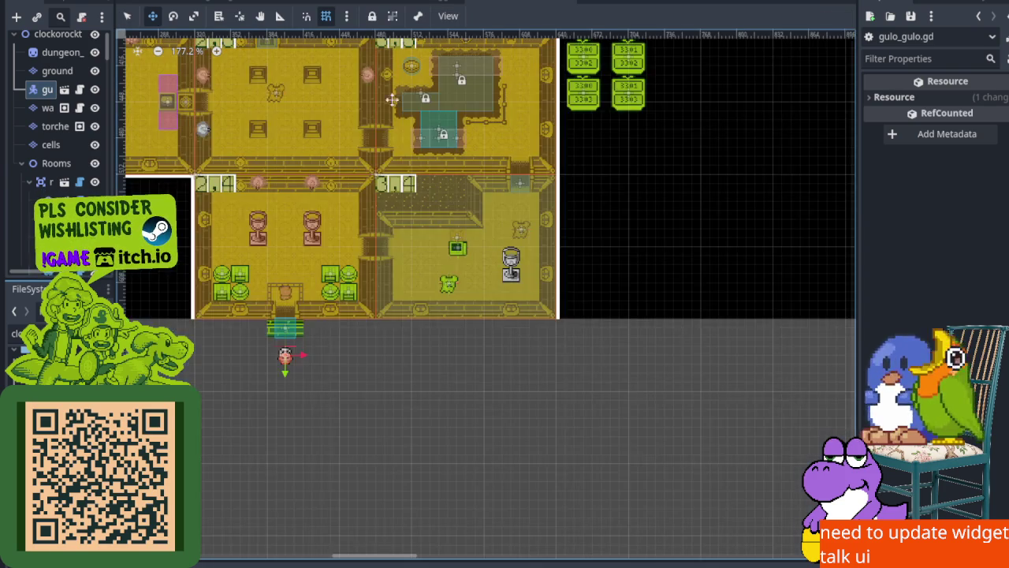
scroll(400, 437, up, 5)
scroll(399, 437, up, 5)
scroll(400, 437, left, 1)
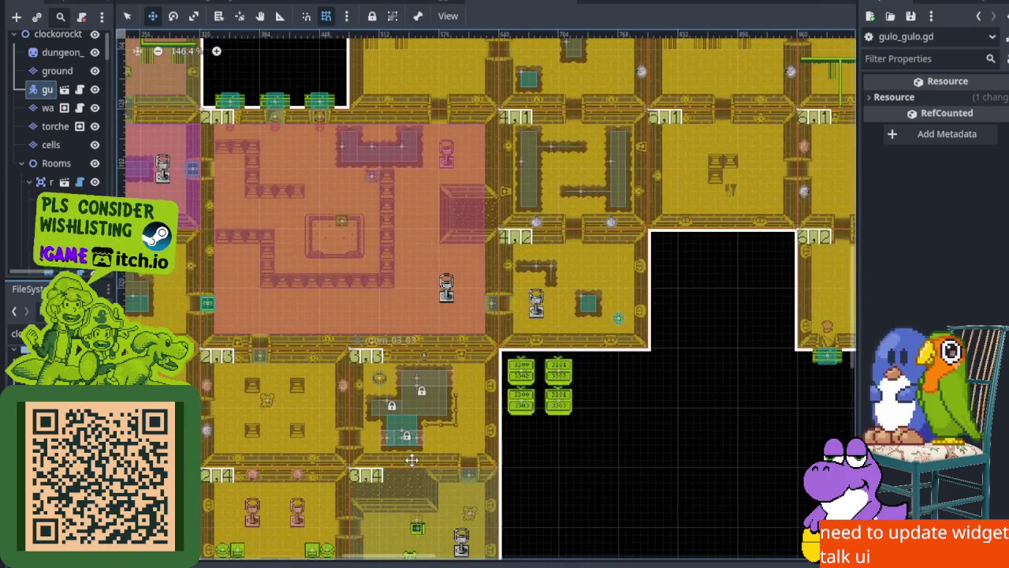
scroll(454, 273, left, 5)
scroll(454, 273, down, 1)
scroll(473, 276, left, 3)
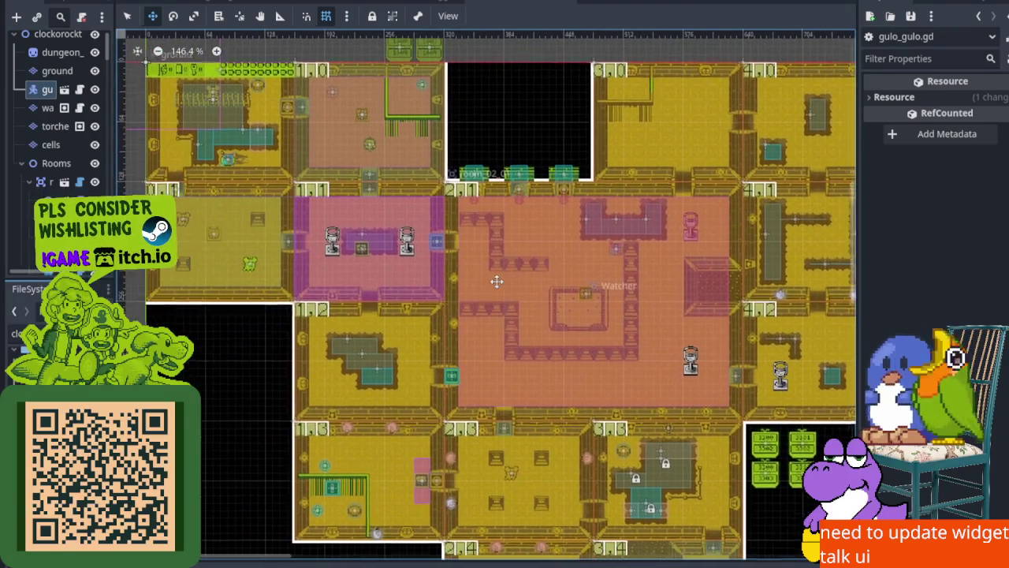
scroll(442, 292, right, 2)
scroll(354, 300, right, 3)
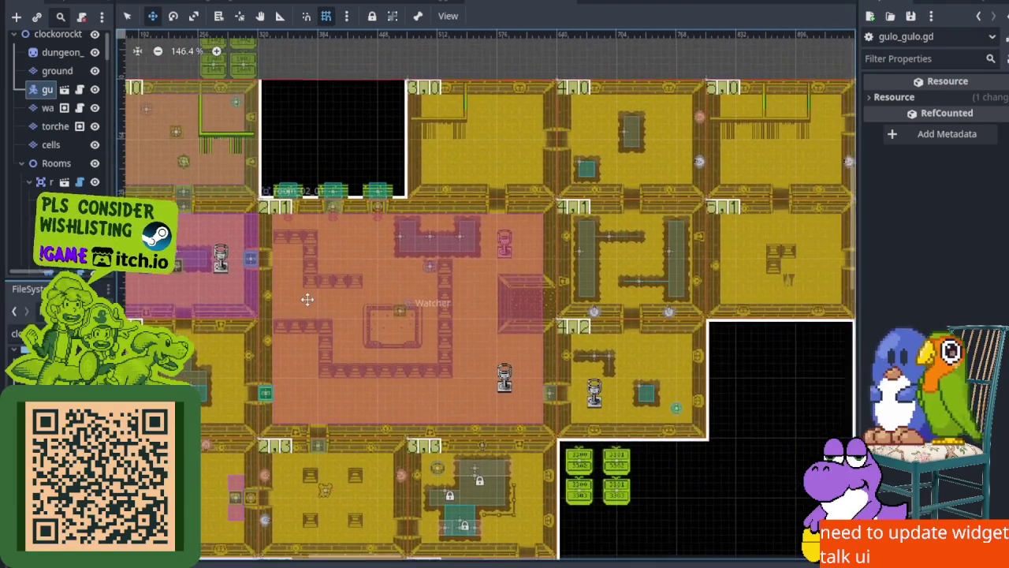
scroll(528, 312, right, 2)
scroll(524, 327, up, 3)
scroll(519, 336, up, 2)
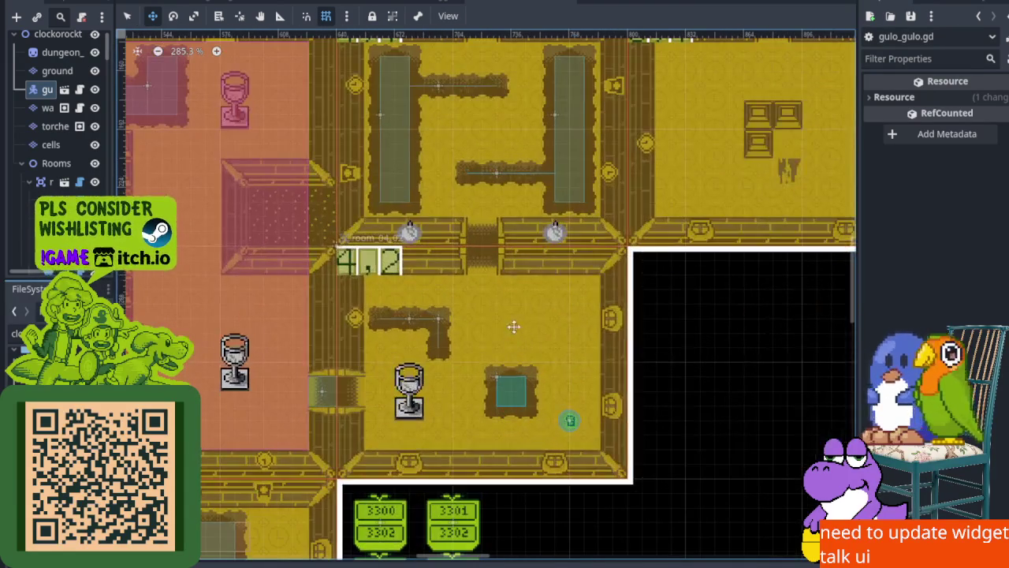
click(127, 16)
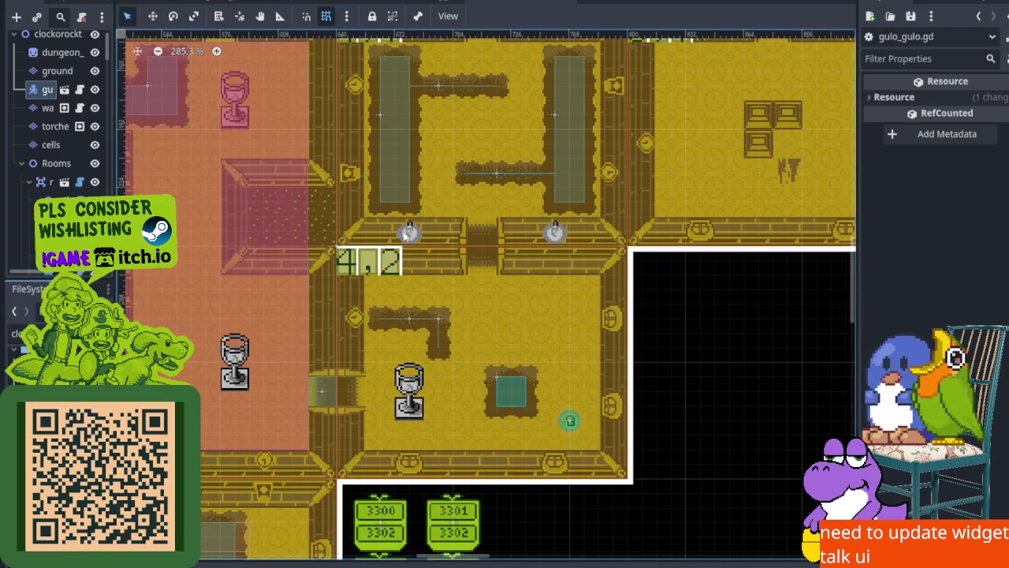
click(379, 334)
Widen the Scene dock and open the context menu for room_04_02
scroll(380, 334, down, 3)
scroll(379, 334, down, 3)
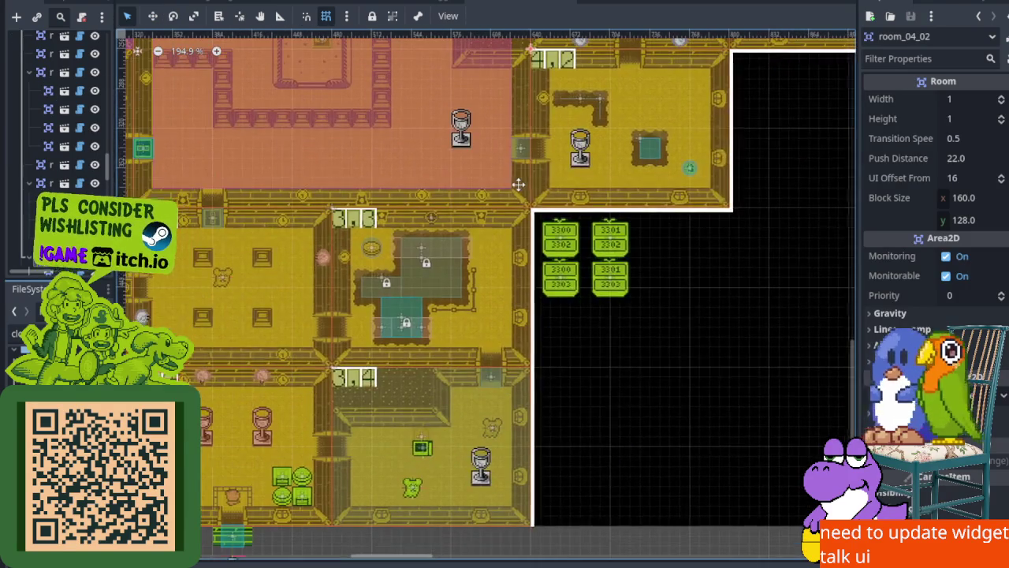
scroll(424, 174, up, 6)
scroll(385, 151, up, 1)
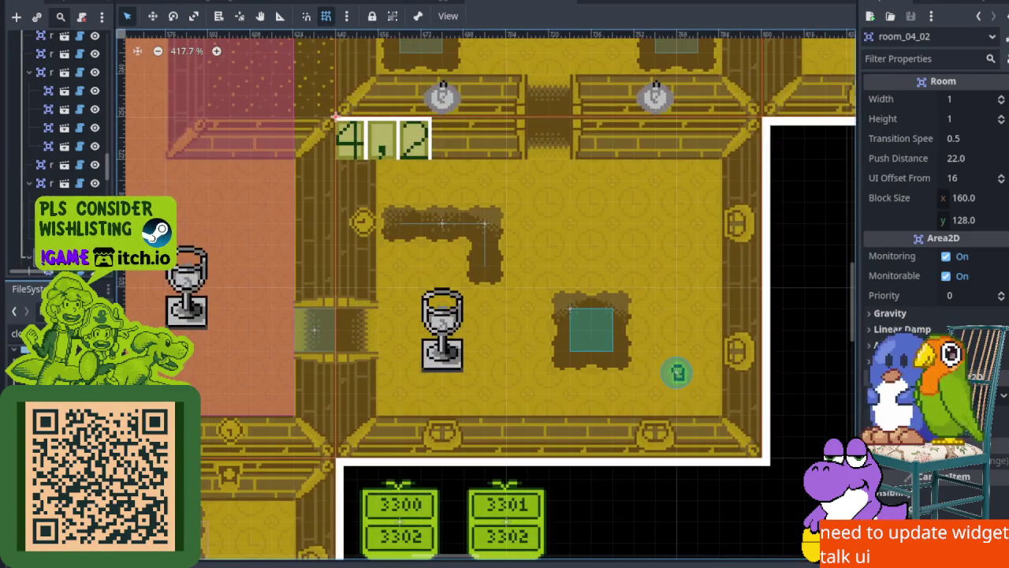
drag(118, 197, 304, 197)
scroll(119, 118, down, 3)
right_click(64, 138)
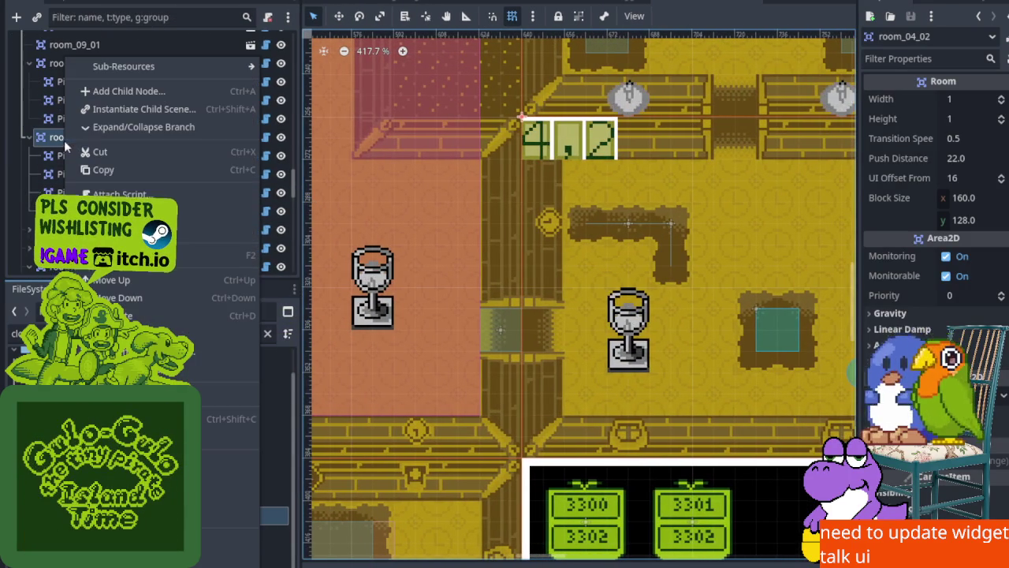
Instance enemy_standin.tscn into room_04_02 and move it into the room's interior
click(126, 109)
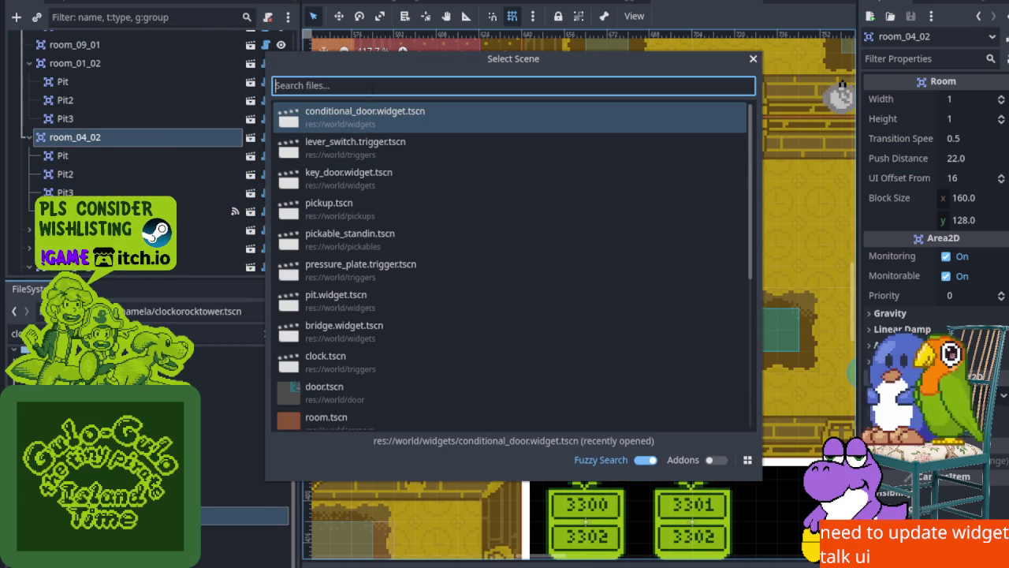
text(enem)
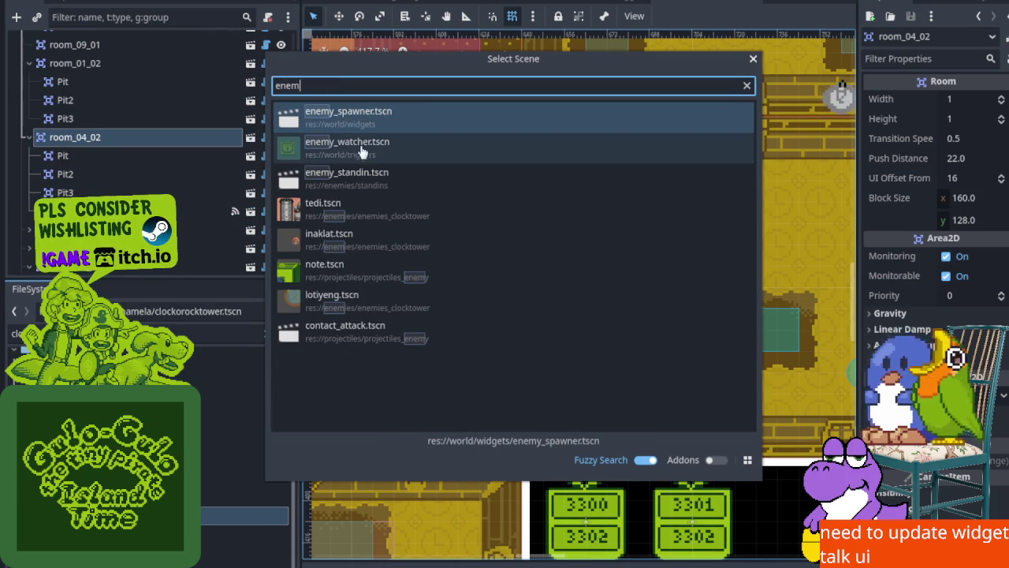
double_click(376, 180)
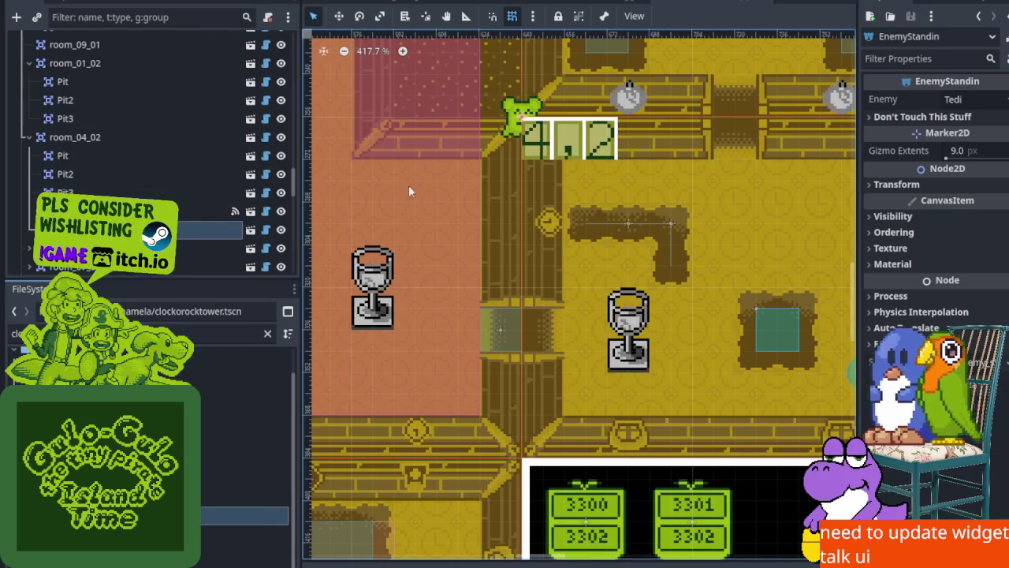
key(w)
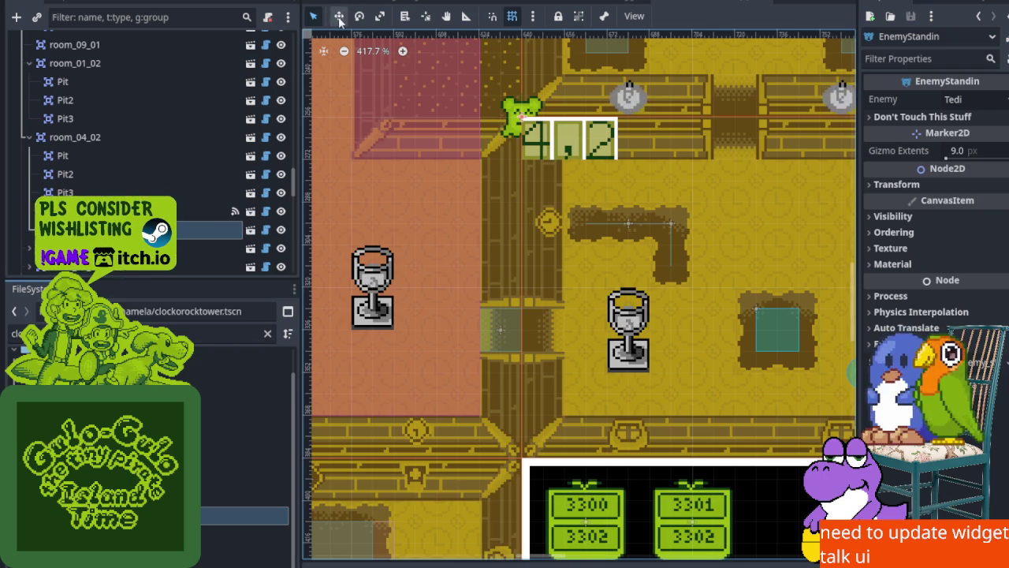
mouse_move(529, 106)
mouse_down()
mouse_move(668, 166)
mouse_move(742, 212)
mouse_up()
Change the stand-in's Enemy from Tedi to Lotiyeng, then select the gulo_gulo player
scroll(743, 211, right, 5)
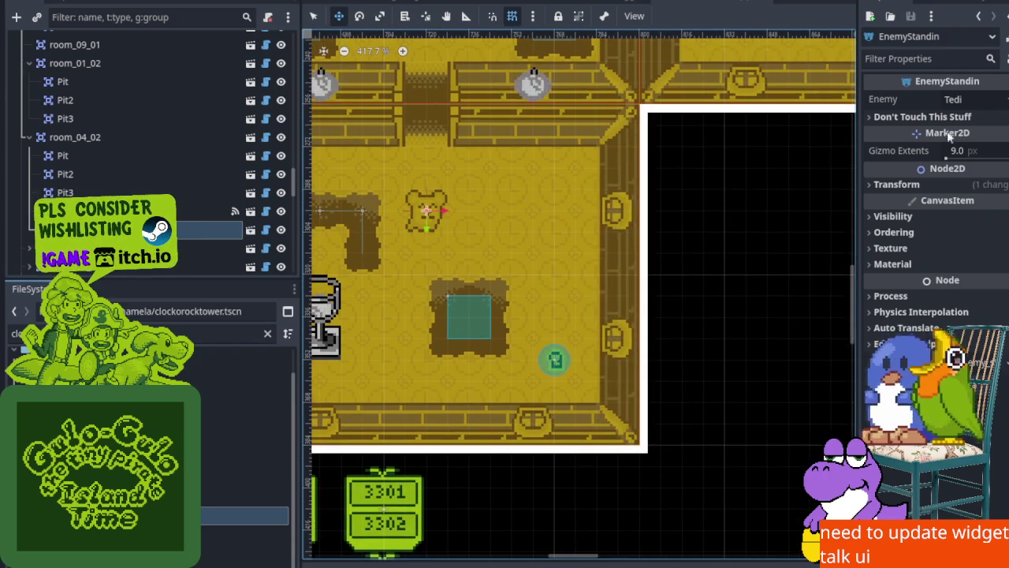
click(958, 100)
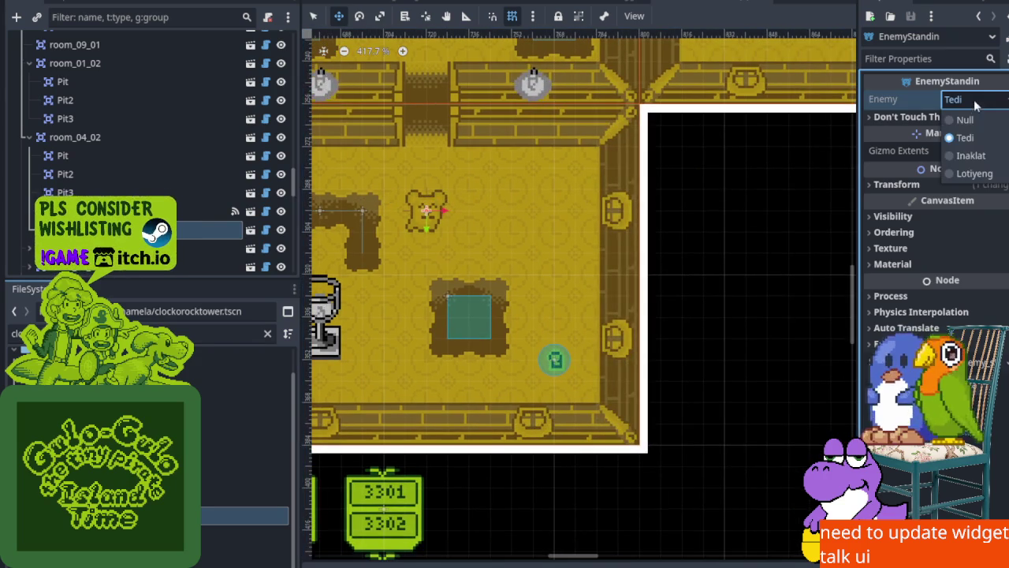
click(975, 173)
scroll(555, 235, left, 2)
scroll(555, 235, up, 1)
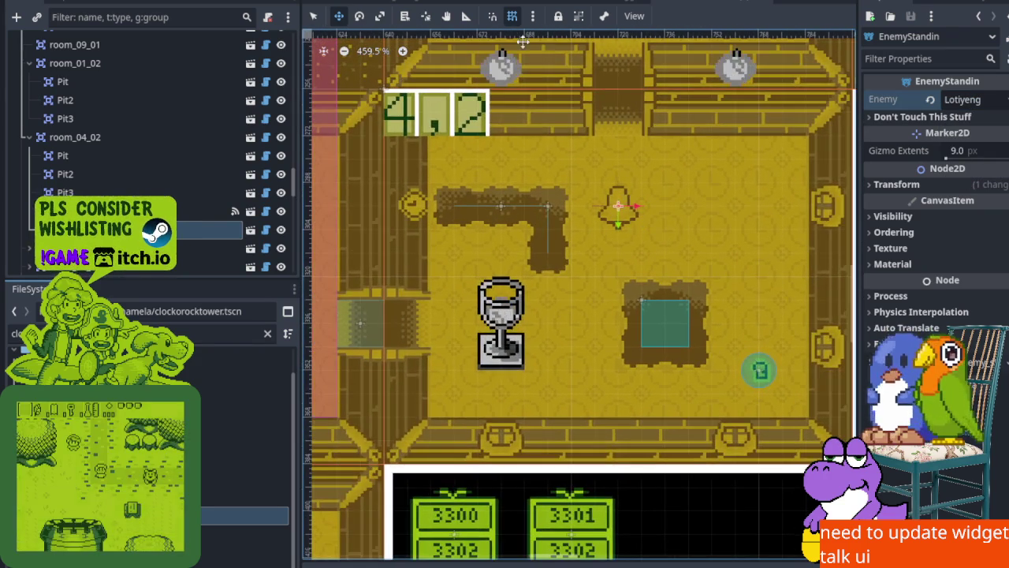
scroll(147, 159, up, 2)
scroll(131, 144, up, 5)
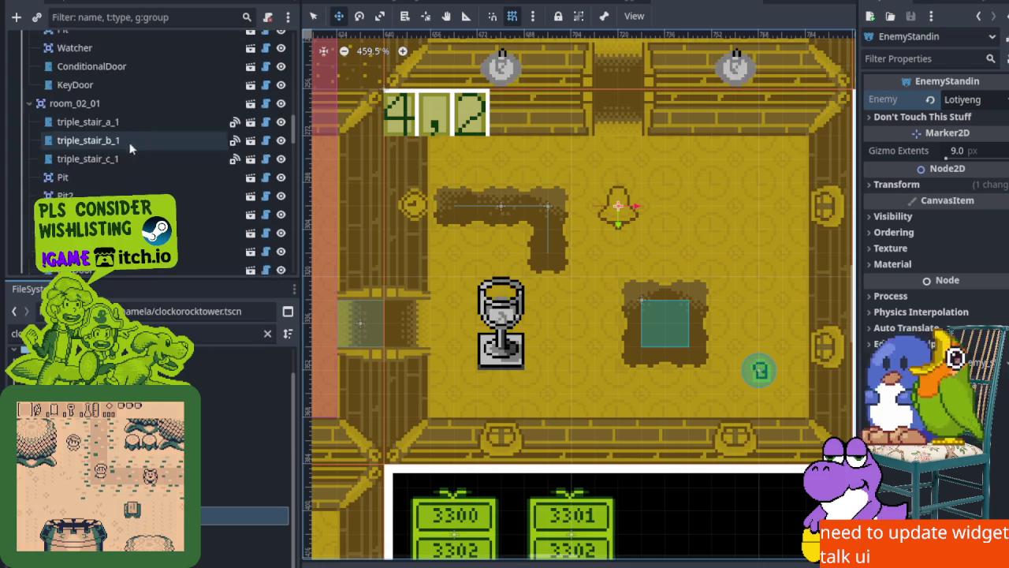
scroll(84, 118, up, 10)
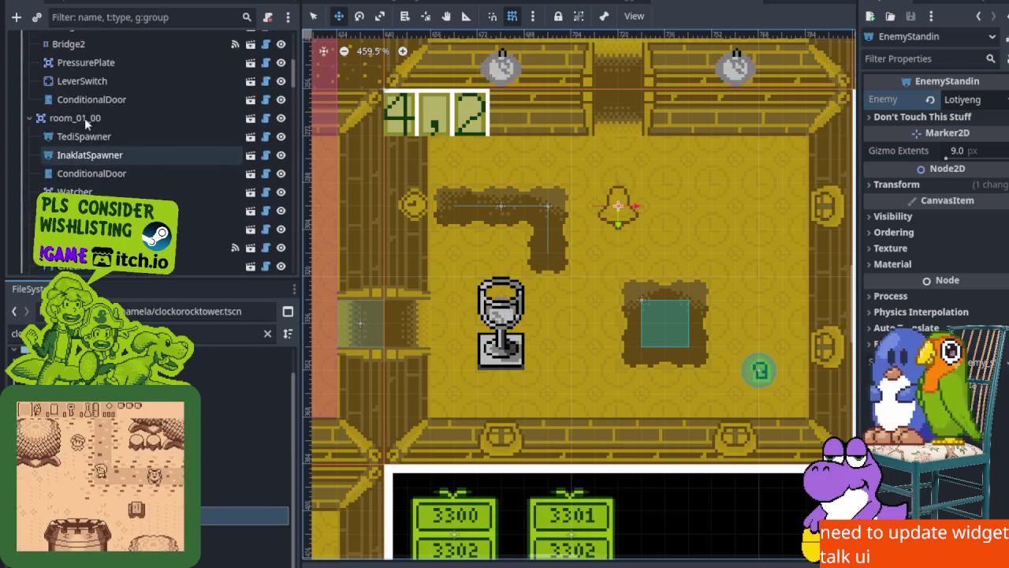
click(82, 97)
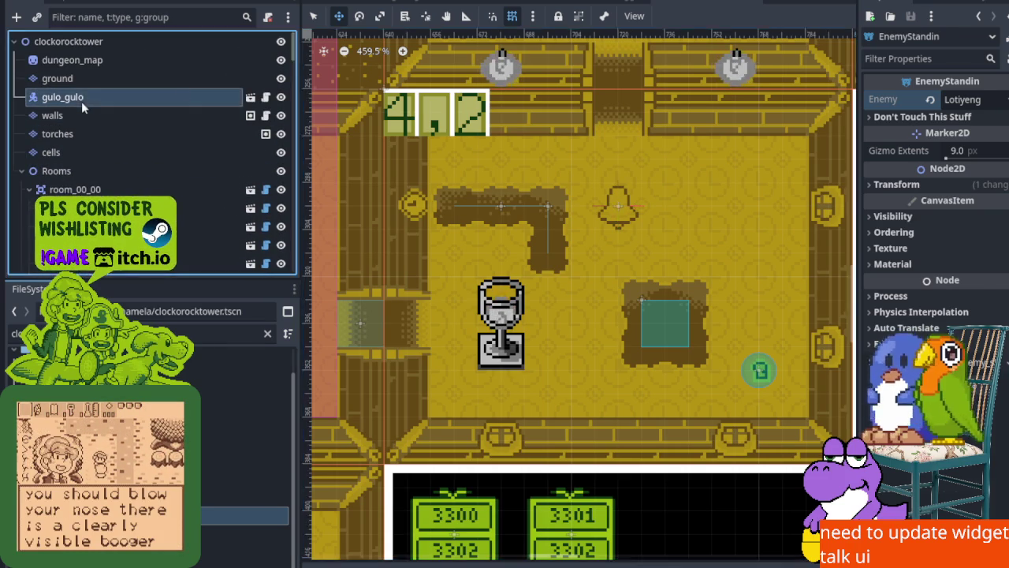
Move the gulo_gulo start into the Lotiyeng room, save, and relaunch the game with F5
key(f)
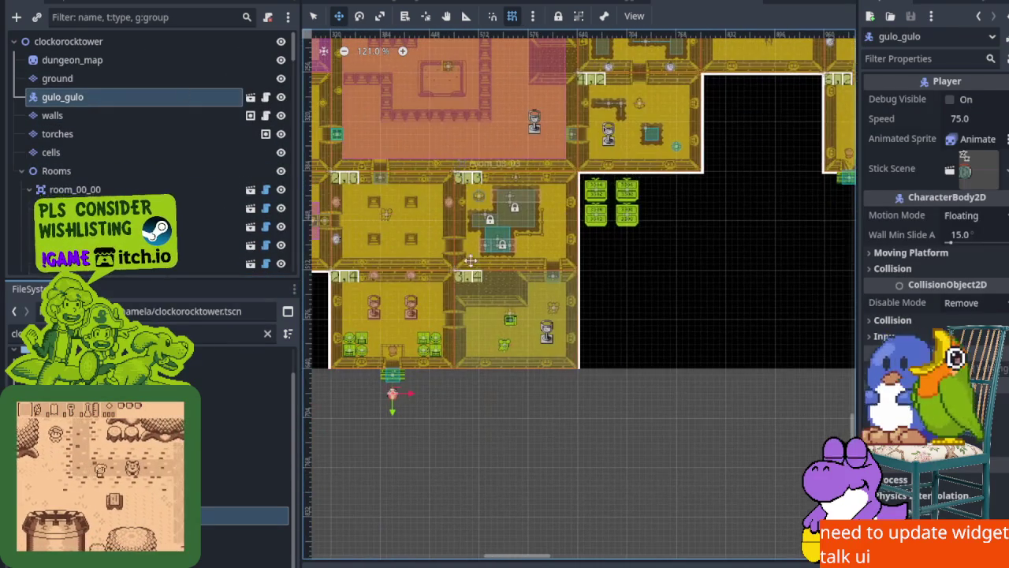
drag(395, 398, 652, 98)
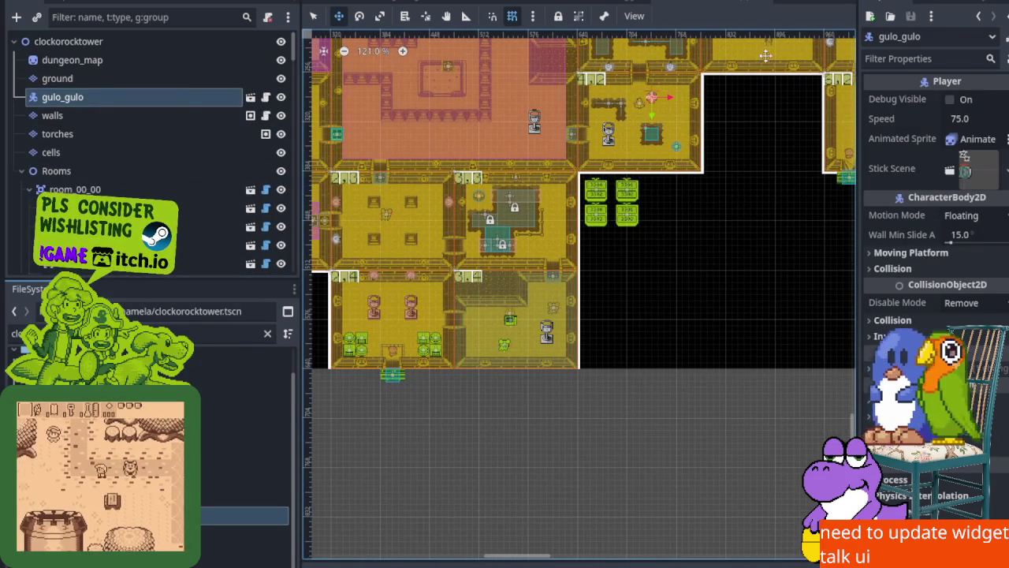
key(ctrl+s)
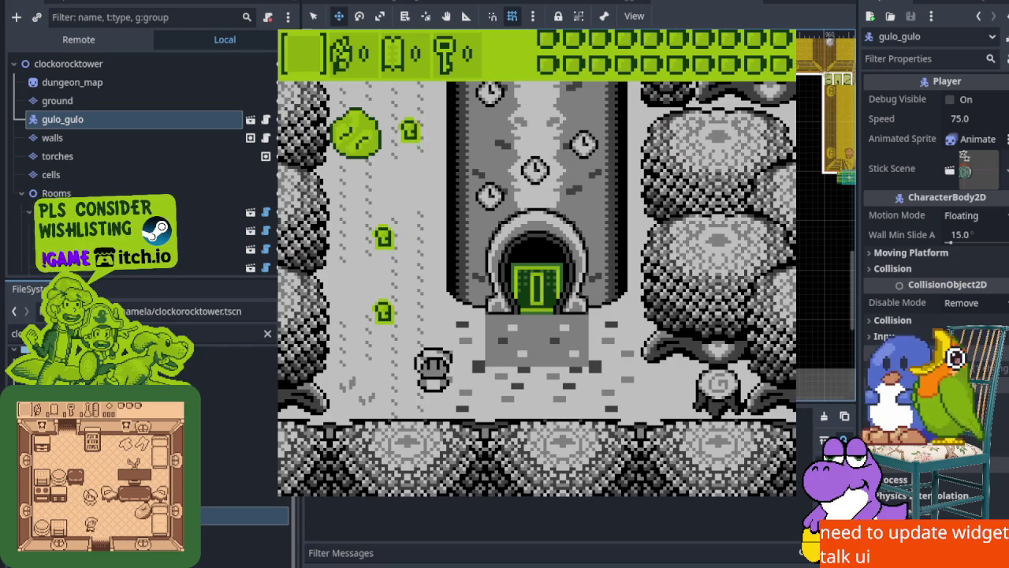
key(F8)
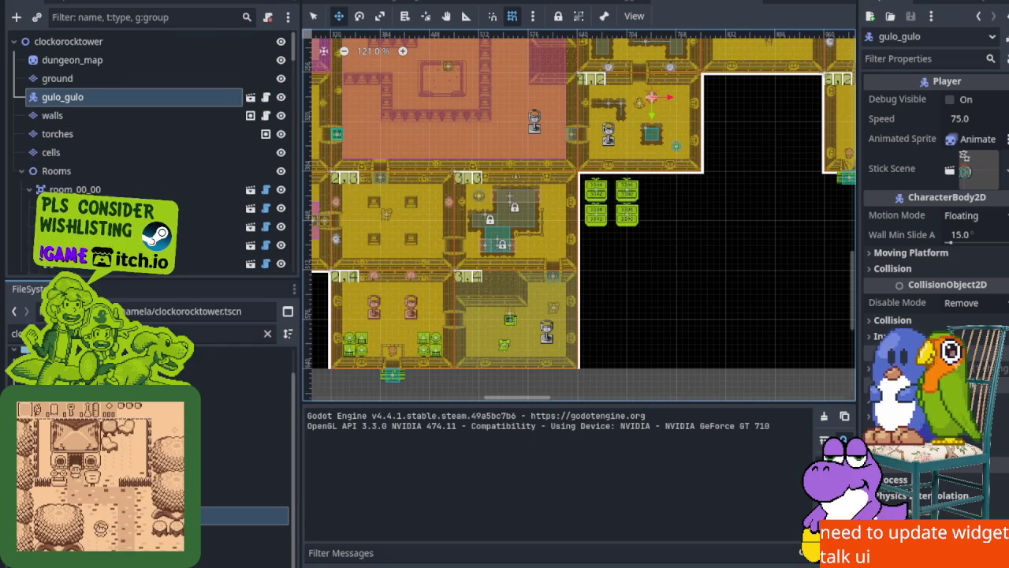
key(F5)
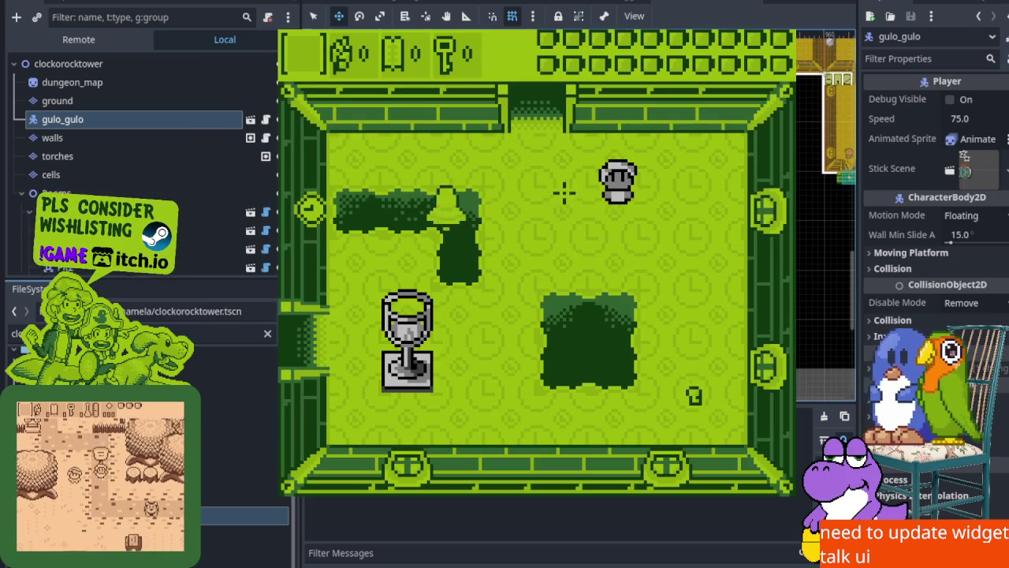
Walk the player around the statue and the Lotiyeng, stepping in and out of the top doorway
key(Left)
key(Down)
key(Left)
key(Up)
key(Right)
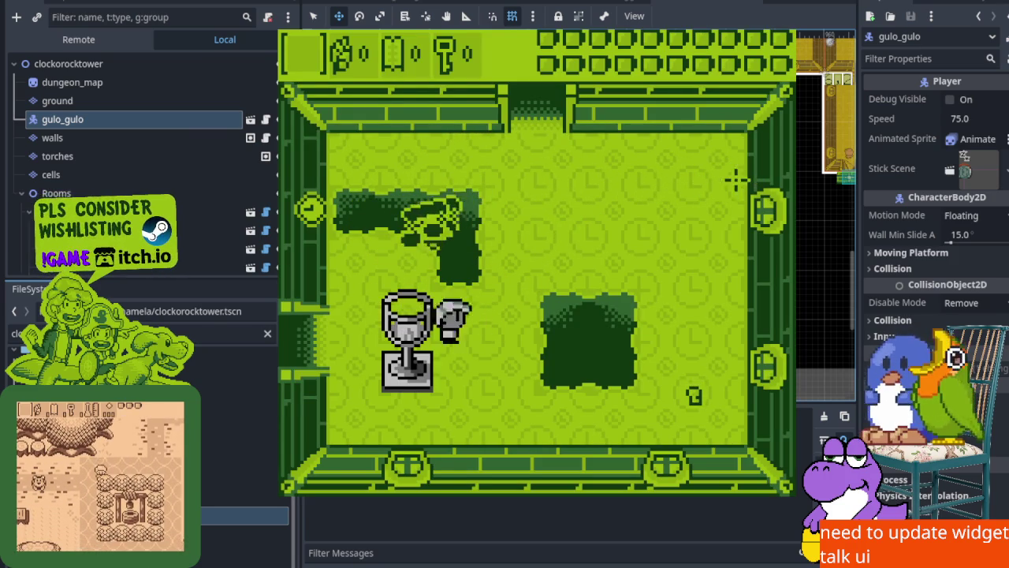
key(Up)
key(Right)
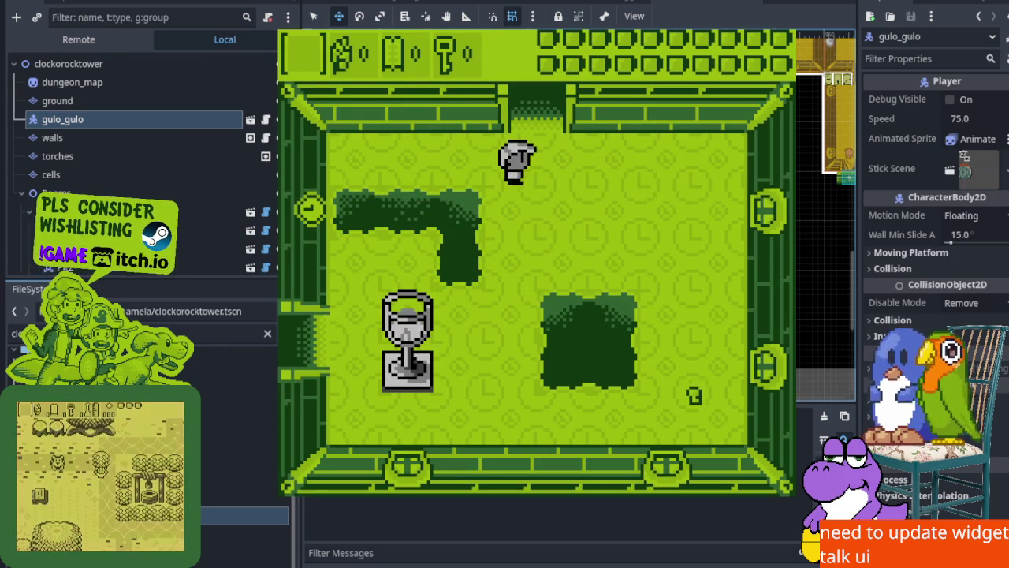
key(Up)
key(Down)
key(Up)
key(Right)
key(Down)
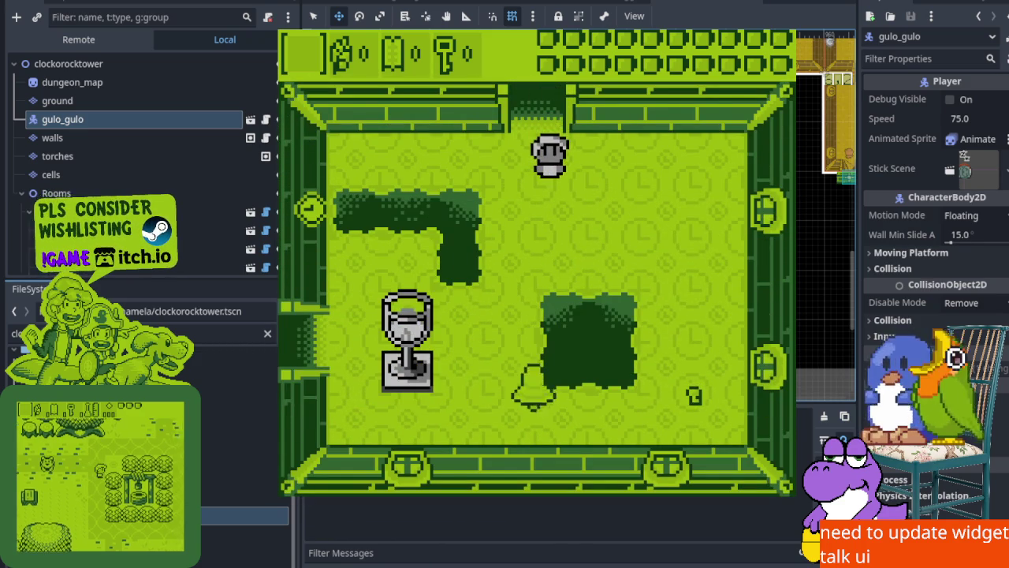
key(Right)
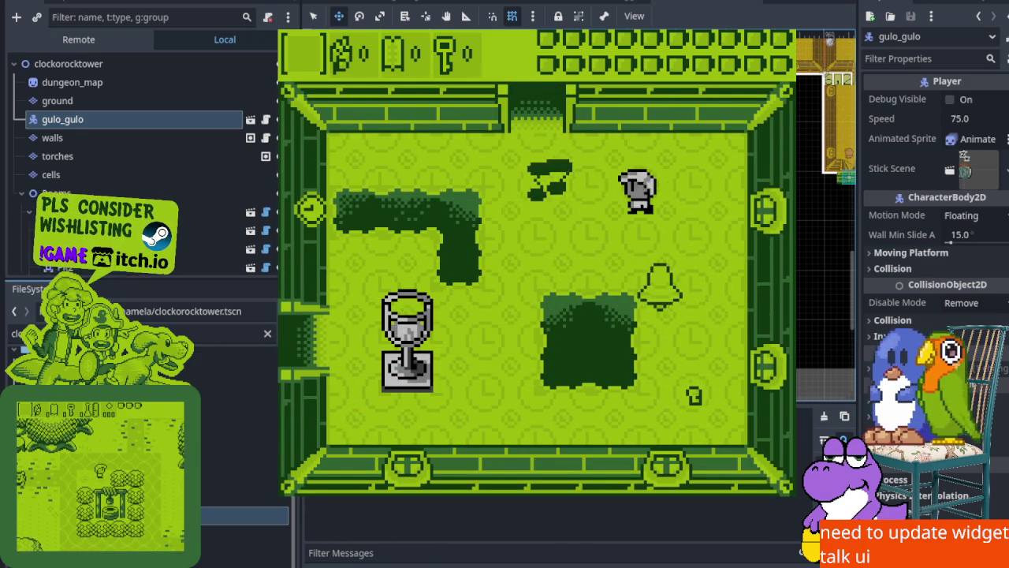
key(Left)
key(Down)
key(Right)
key(Up)
key(Right)
key(Down)
key(Left)
key(Up)
key(Down)
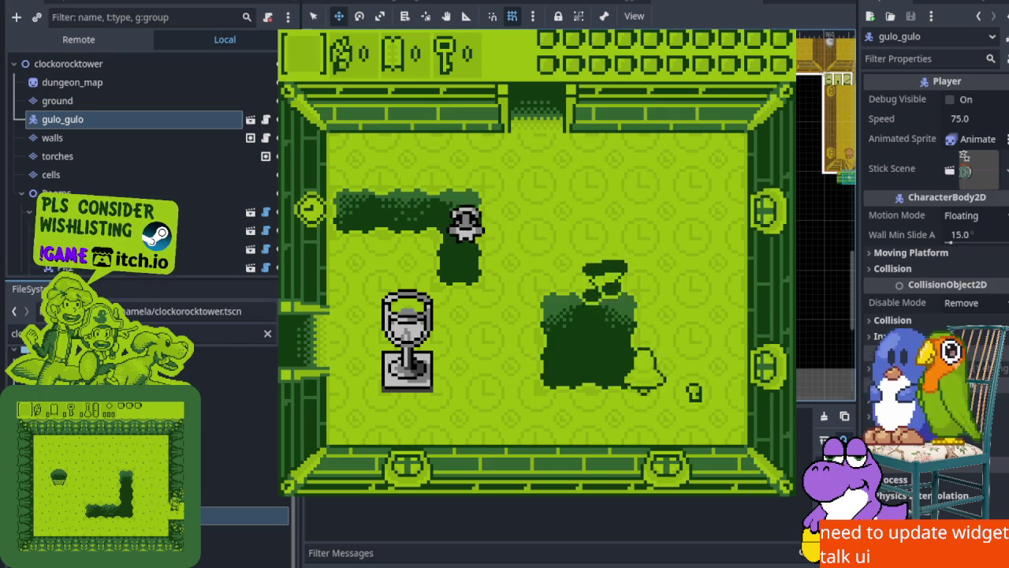
key(Down)
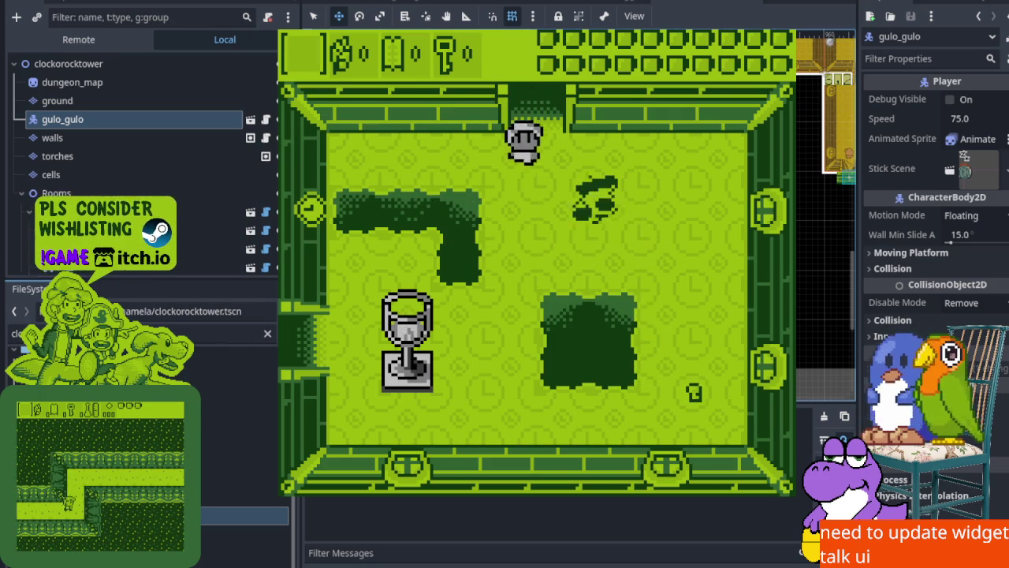
key(Up)
key(Right)
key(Left)
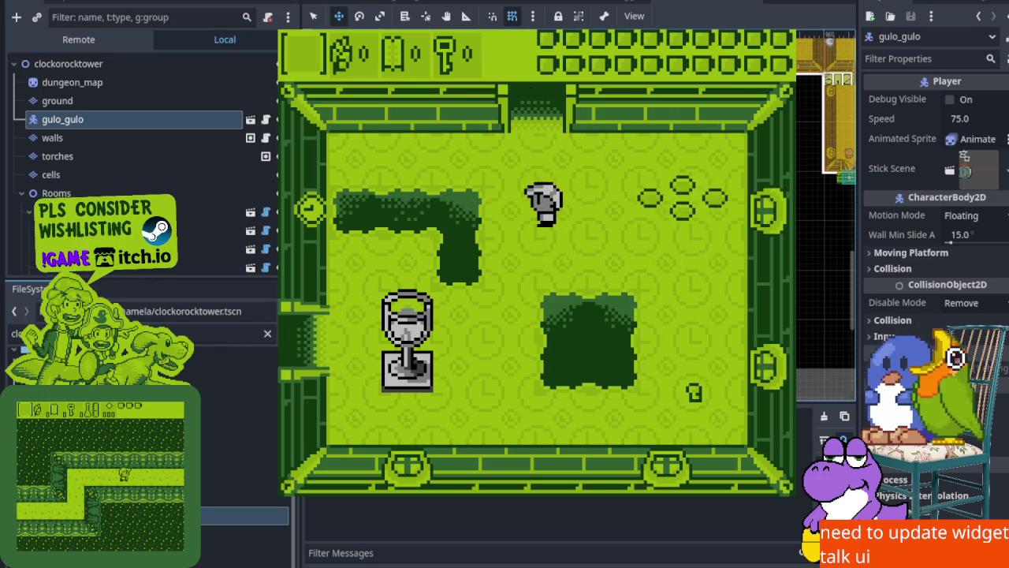
key(Down)
key(Down)
Pick up the key, walk past the chalice in the next room, and pass through the locked left door
key(Right)
key(Up)
key(Left)
key(Up)
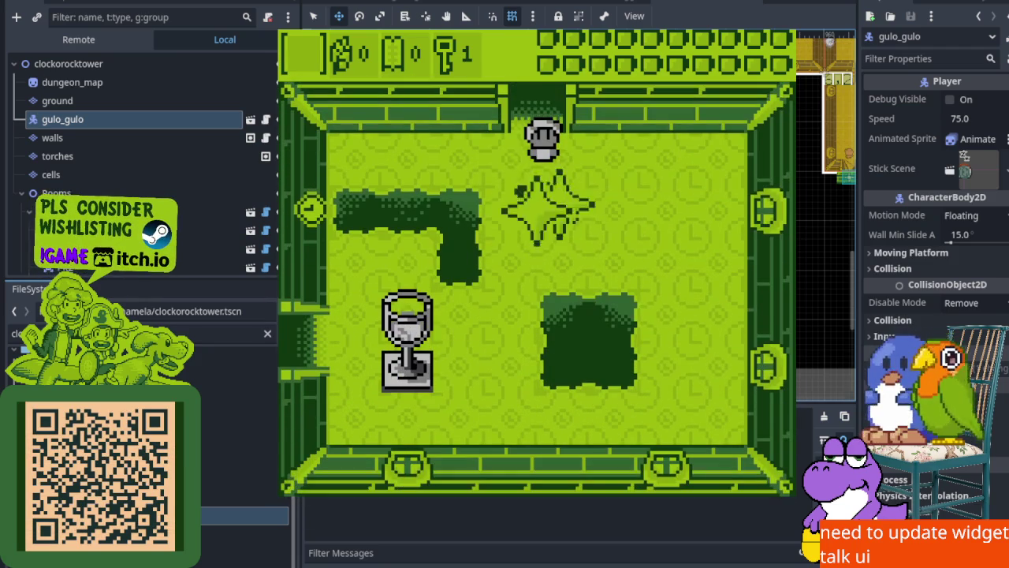
key(Down)
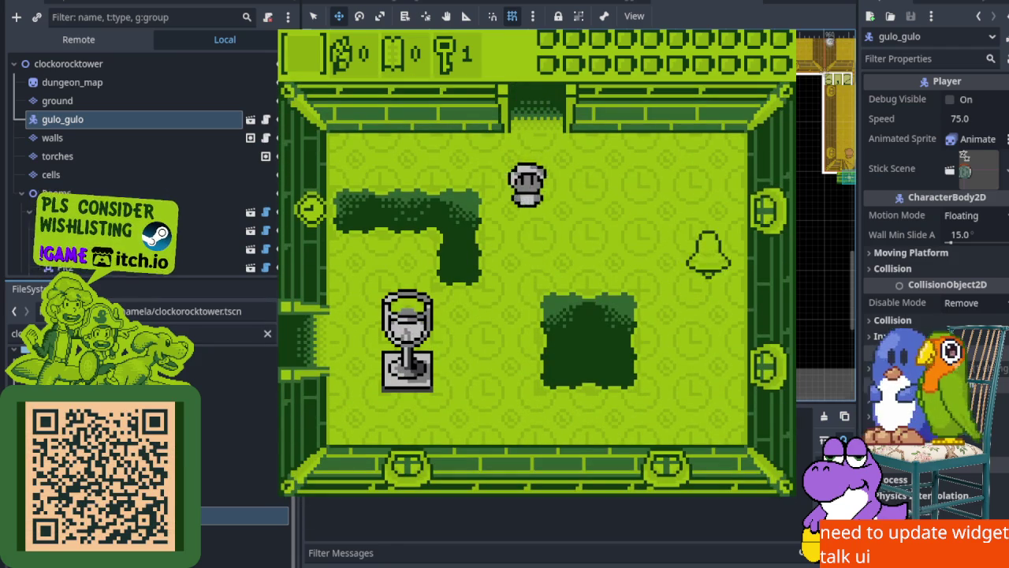
key(Left)
key(Down)
key(Right)
key(Left)
key(Up)
key(Right)
key(Up)
key(Up)
key(Down)
key(Left)
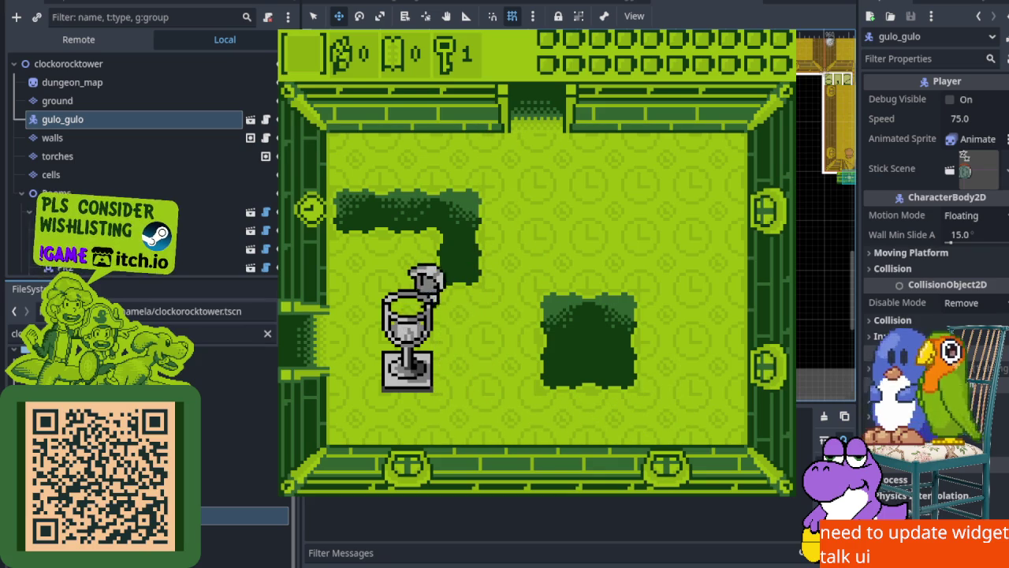
key(Left)
key(Down)
key(Up)
key(Up)
key(Left)
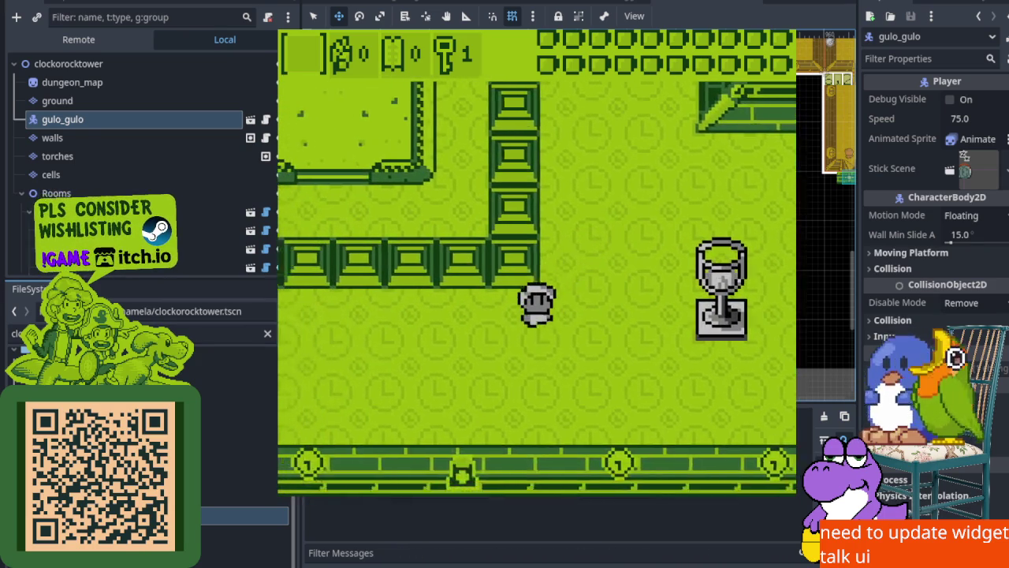
key(Left)
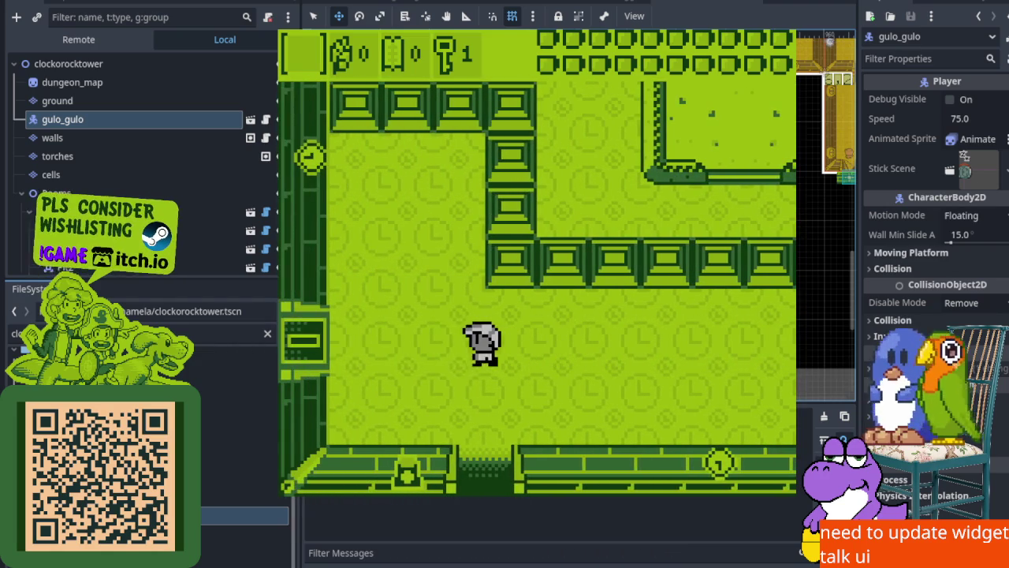
key(Left)
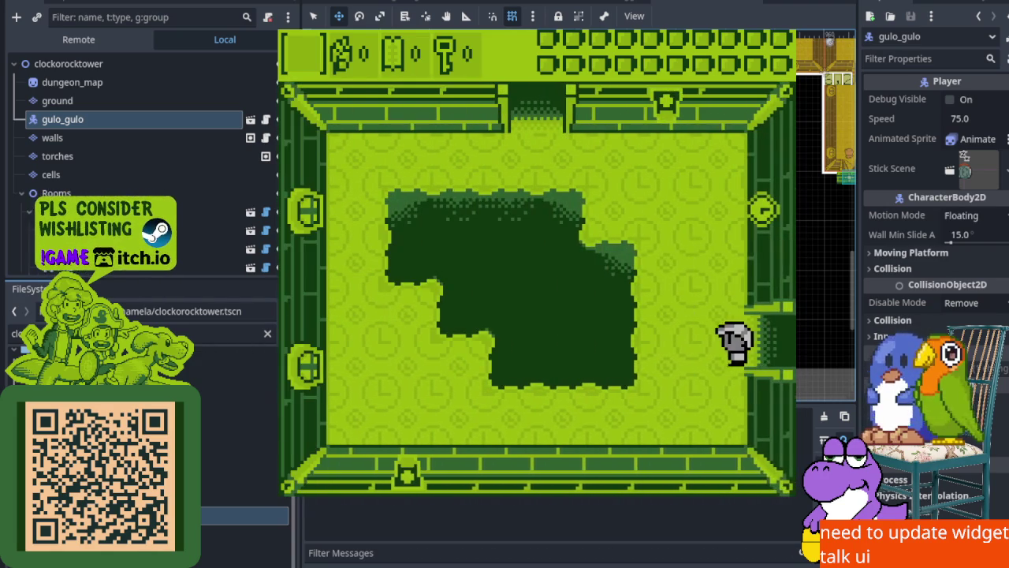
key(Up)
key(Left)
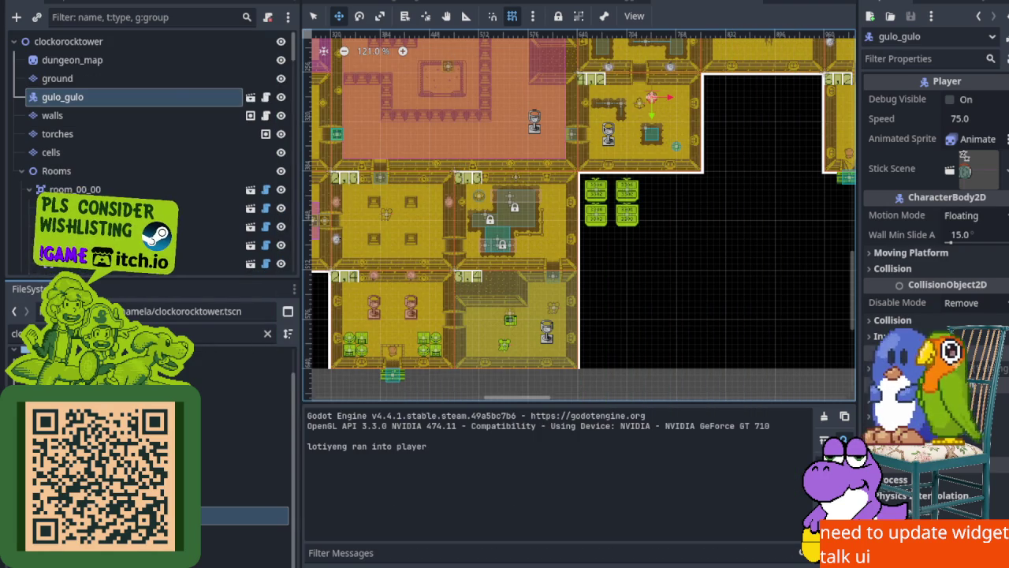
Set the Clock node's On Length to 3.0 and save the scene
drag(300, 288, 134, 289)
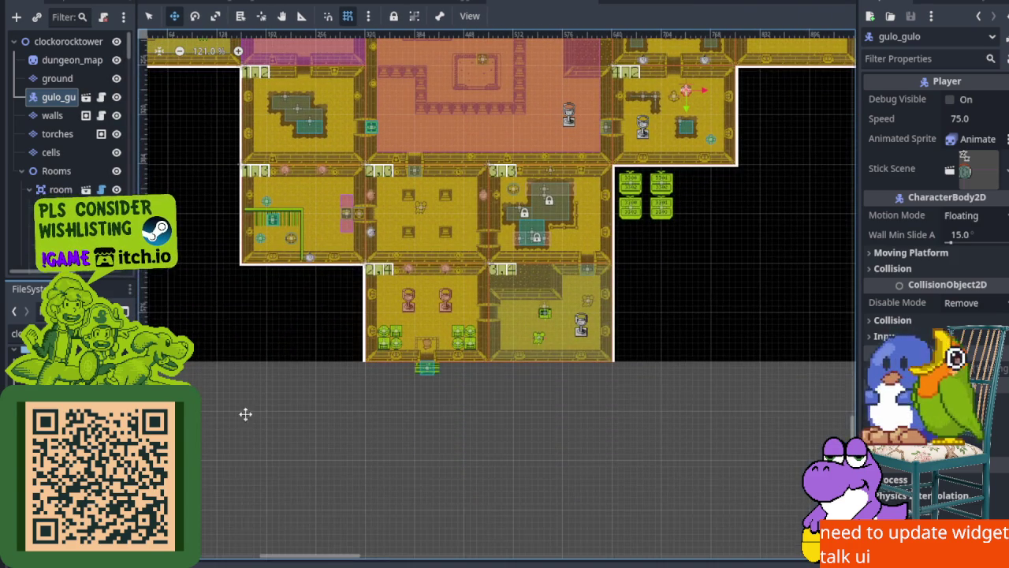
scroll(403, 321, up, 4)
scroll(363, 268, up, 2)
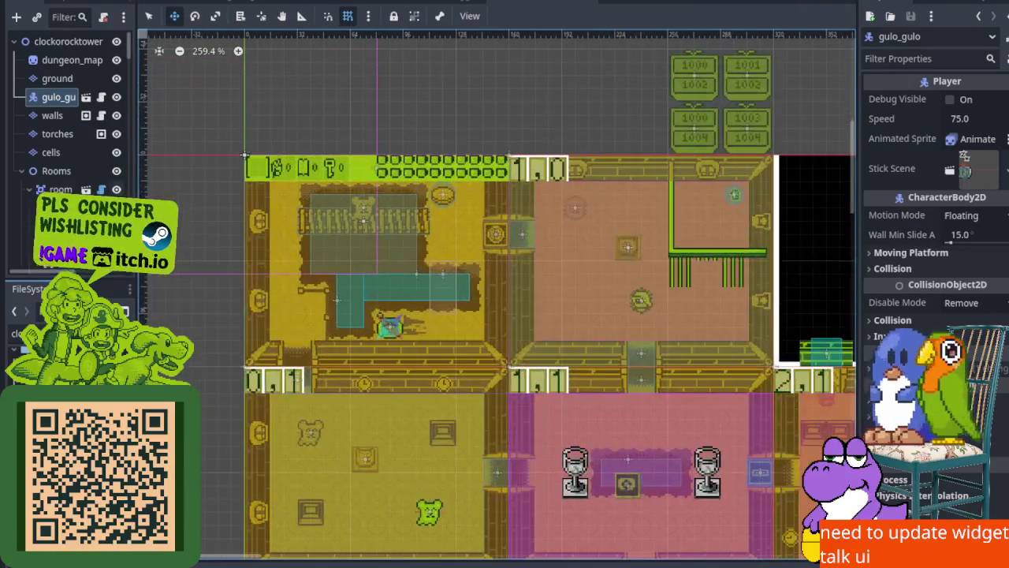
click(95, 207)
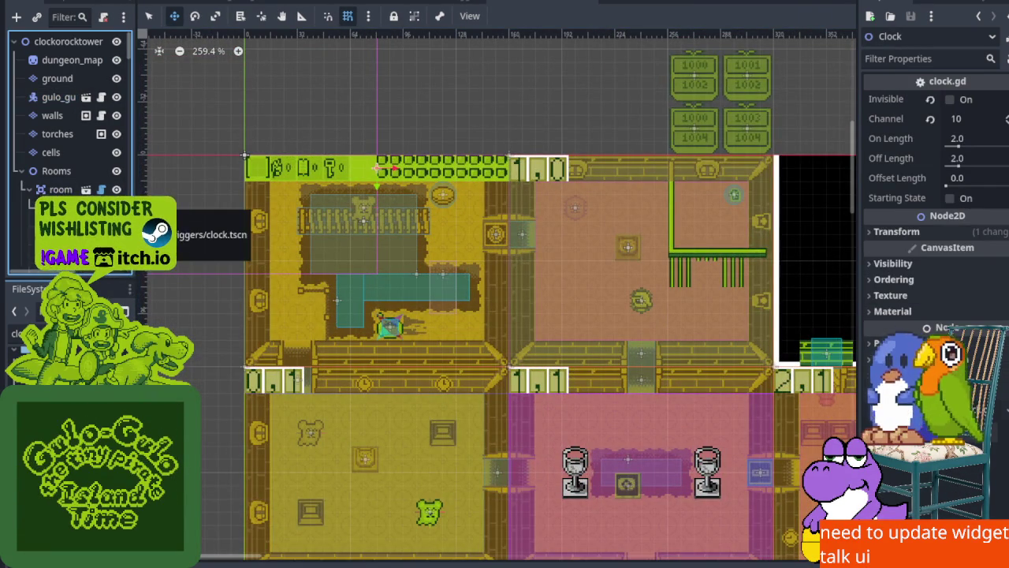
click(61, 190)
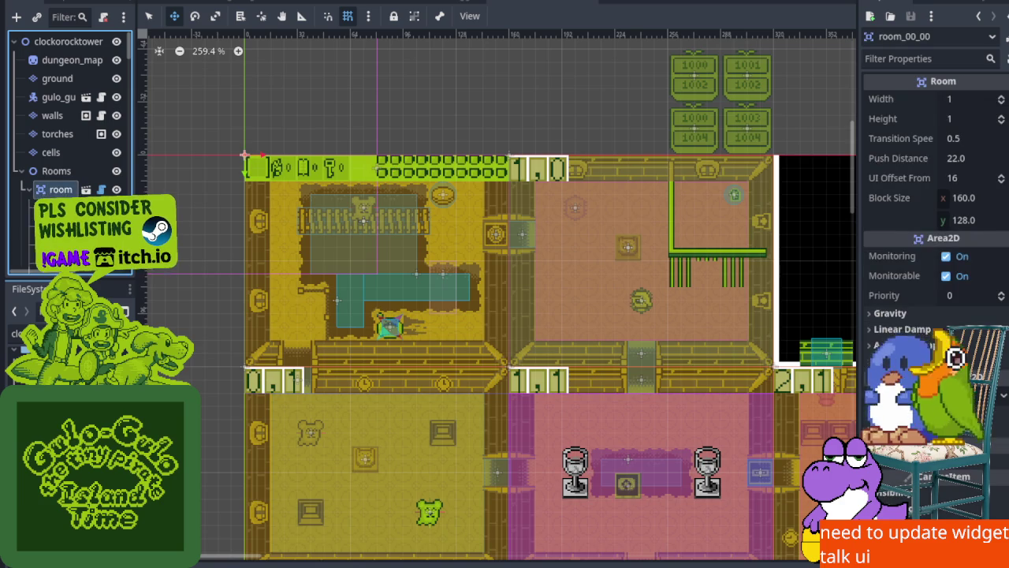
click(245, 155)
scroll(285, 155, up, 4)
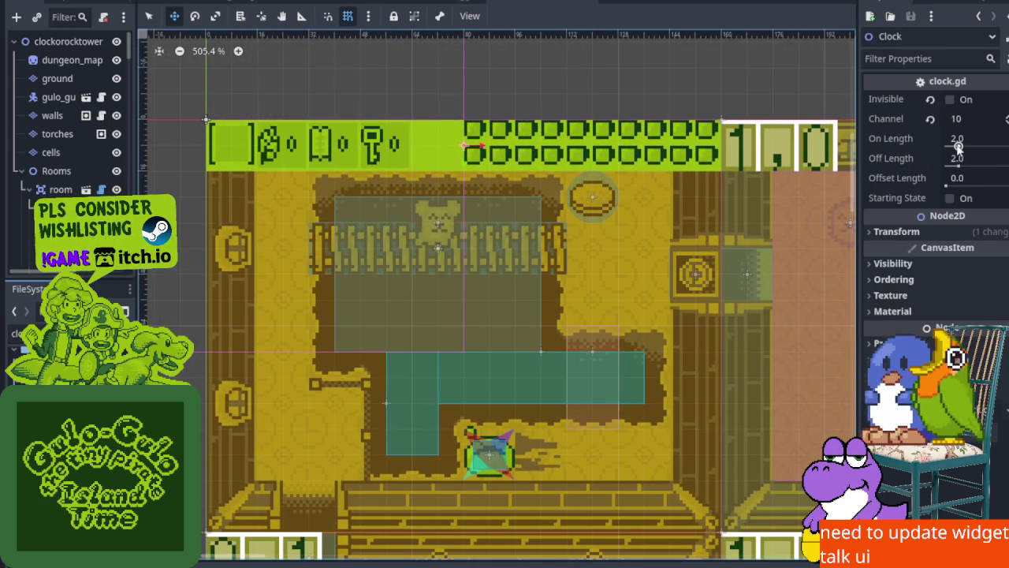
drag(960, 147, 964, 150)
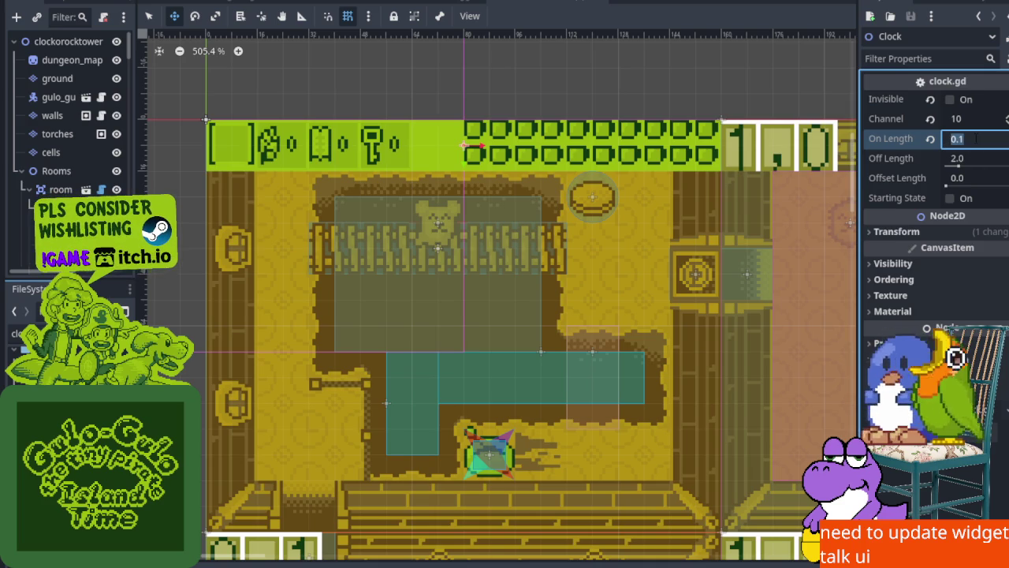
text(3)
key(Return)
key(ctrl+s)
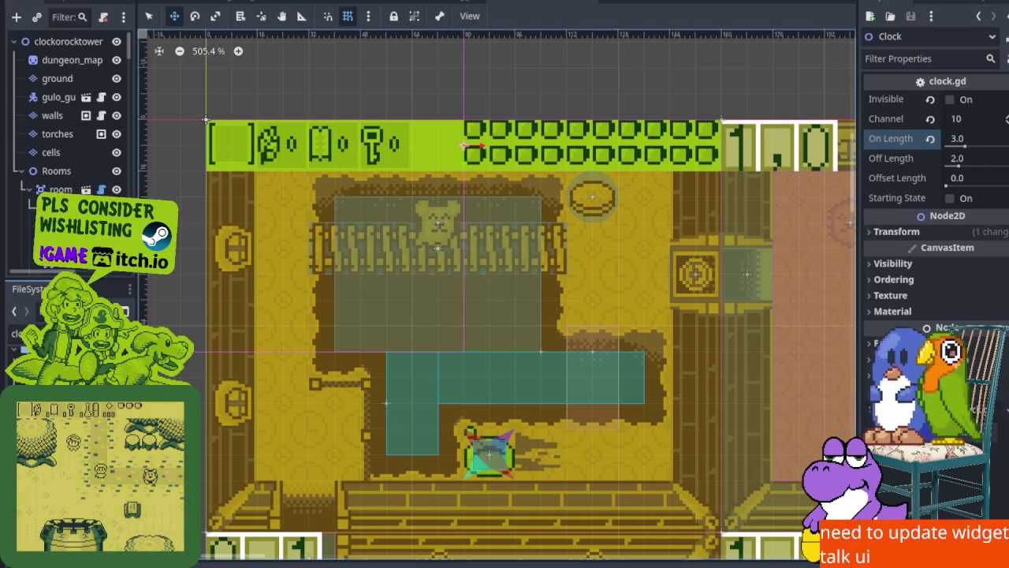
Drag the gulo_gulo player into the top-left room_00_00
scroll(365, 323, down, 8)
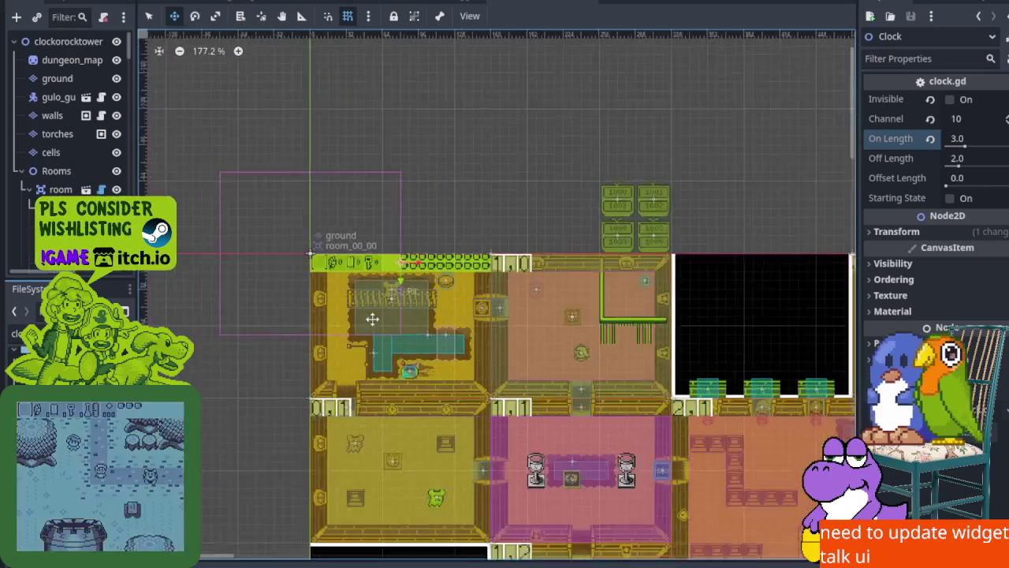
scroll(709, 375, up, 4)
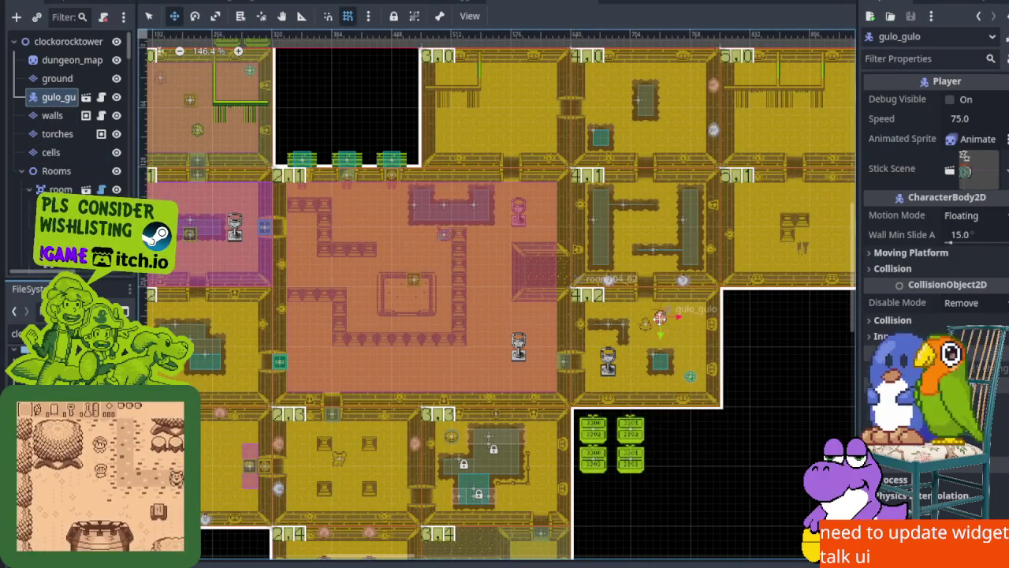
mouse_move(662, 317)
mouse_down()
mouse_move(316, 162)
mouse_move(149, 55)
mouse_move(352, 315)
mouse_move(277, 293)
mouse_up()
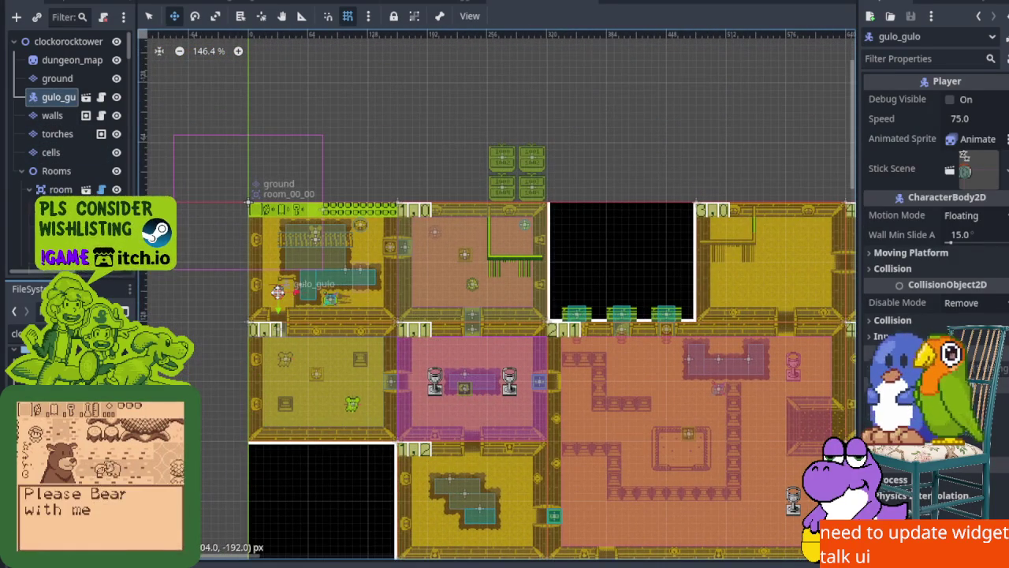
Save, launch the game, and walk back and forth across the timed spike fence row
key(ctrl+s)
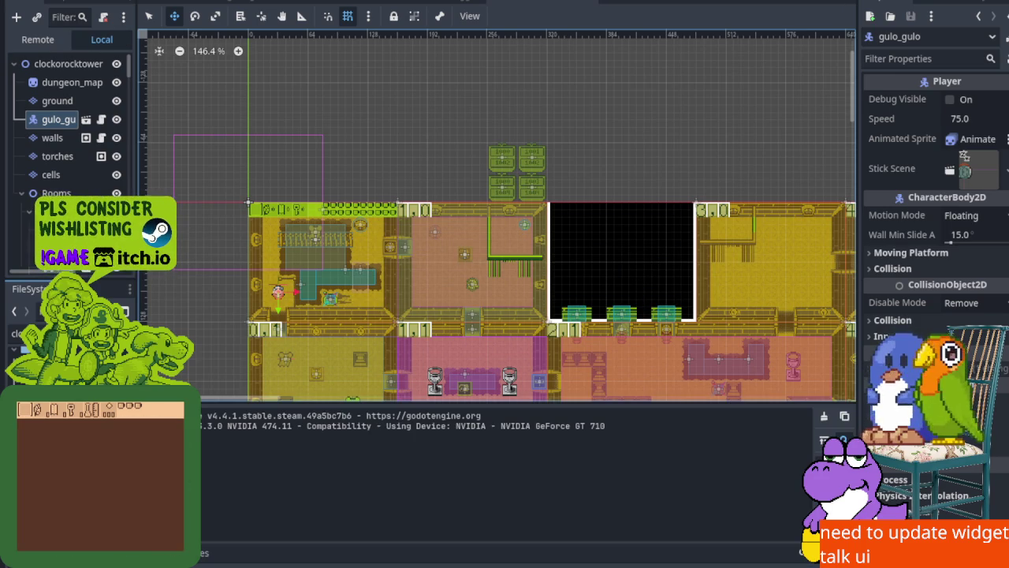
key(Left)
key(Up)
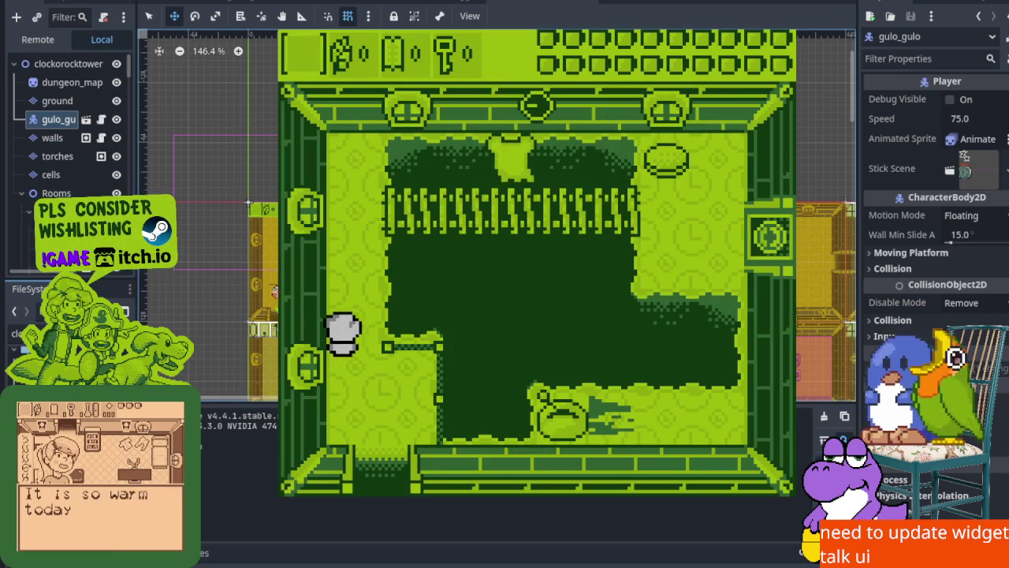
key(Right)
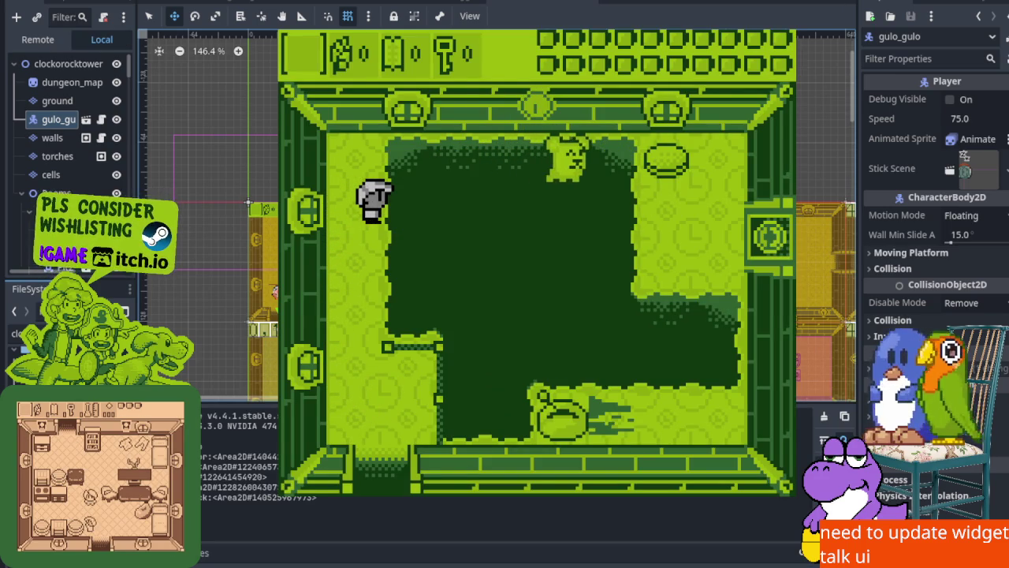
key(Right)
key(Right)
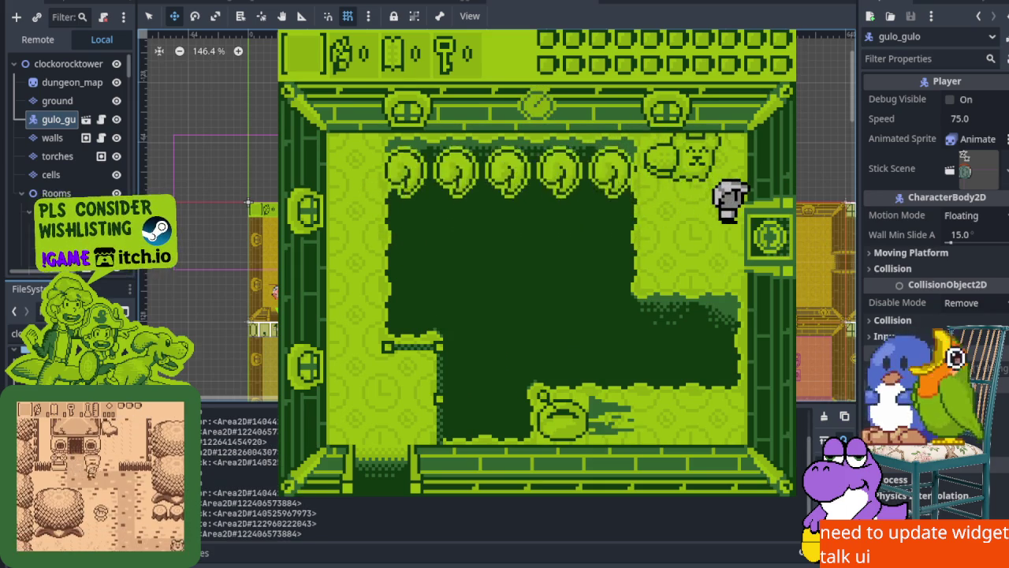
key(Down)
key(Up)
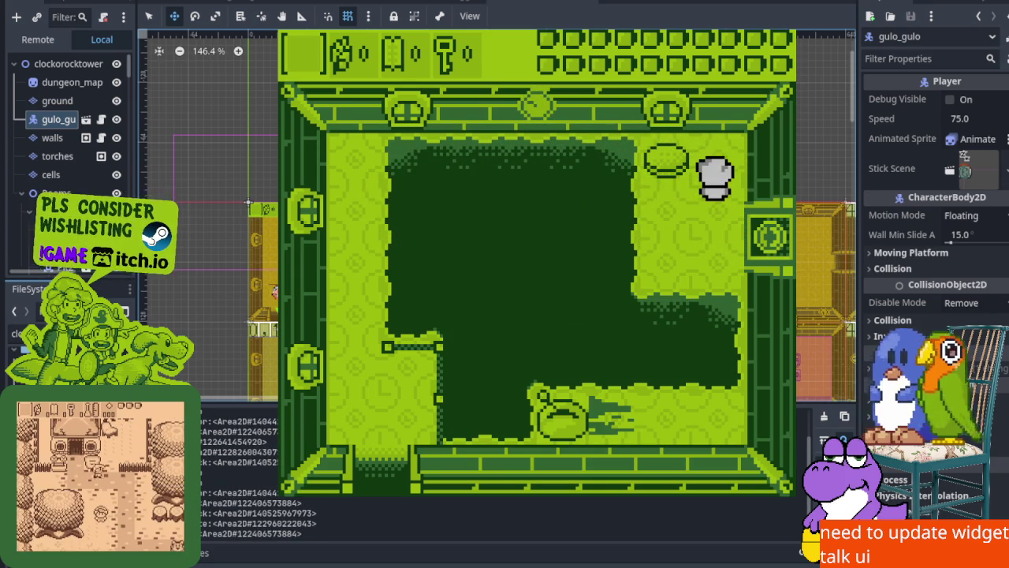
key(Left)
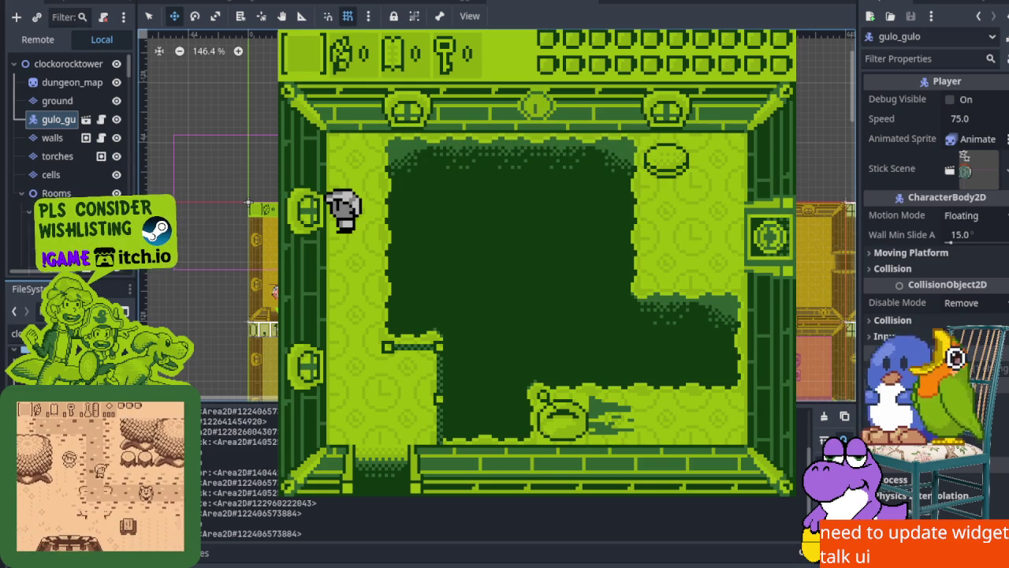
key(Right)
key(Right)
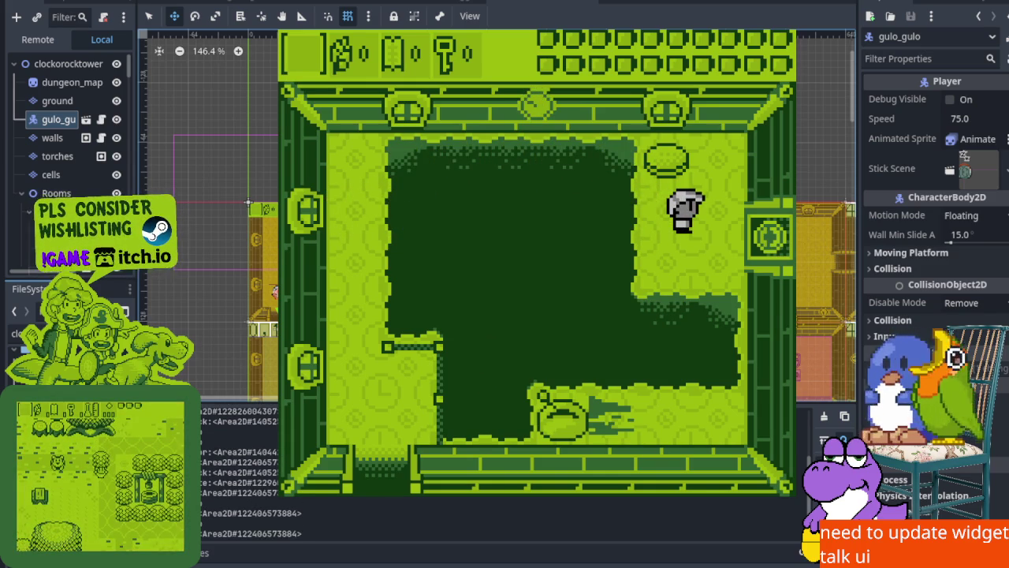
key(Left)
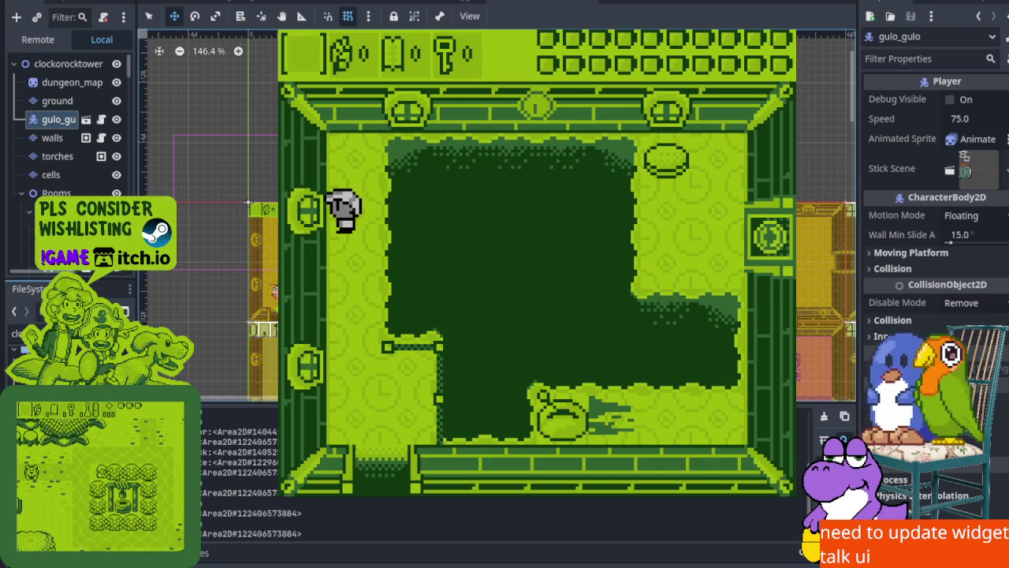
key(Right)
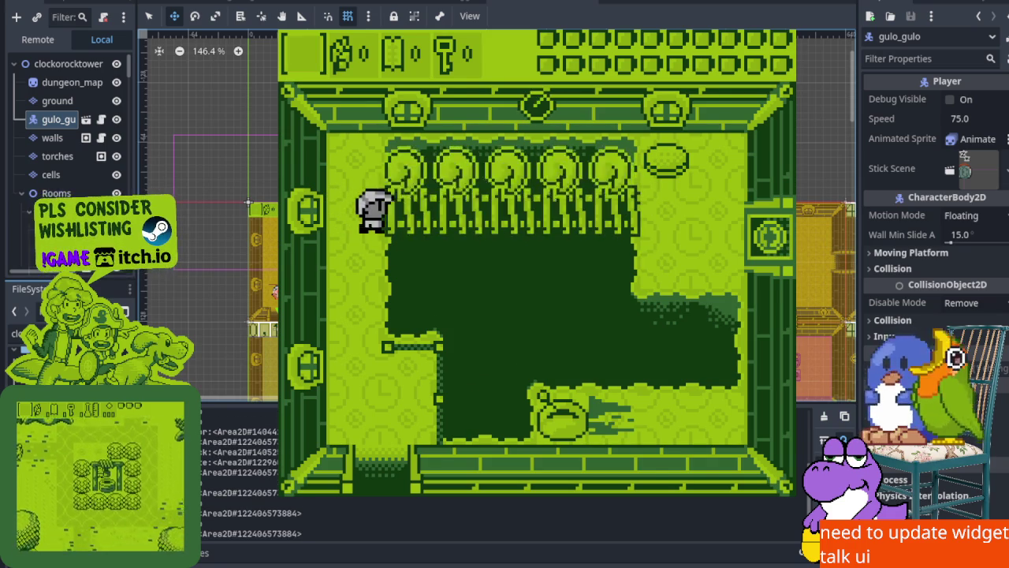
Walk past the ladder, exit through the east door into the next room, then stop the game
key(Up)
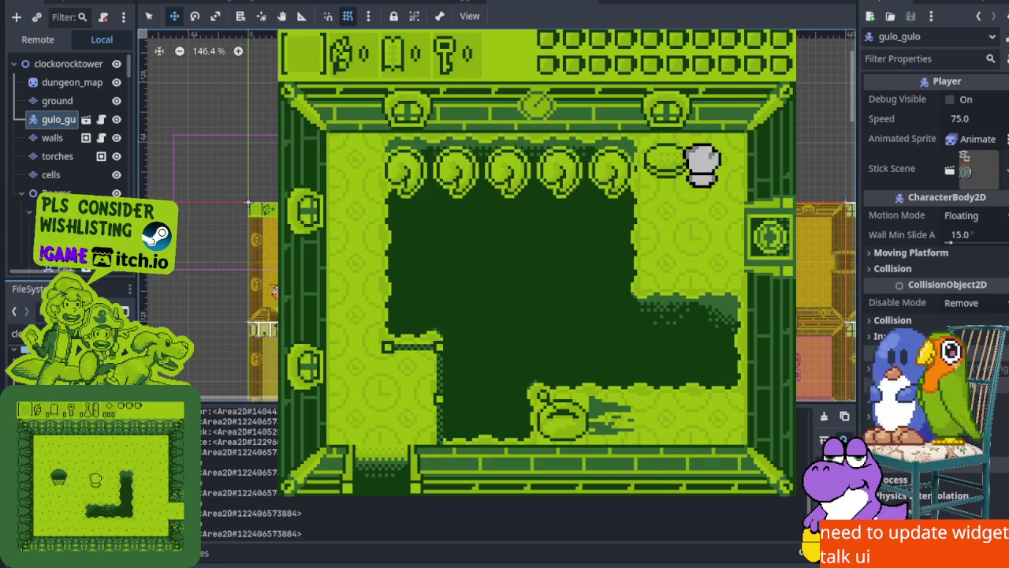
key(Down)
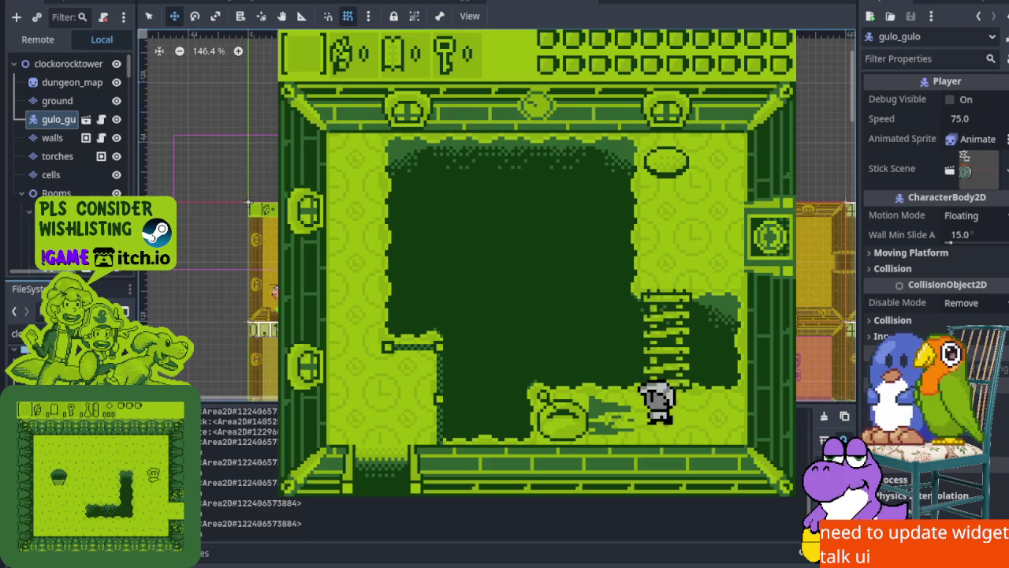
key(Left)
key(Right)
key(Up)
key(Right)
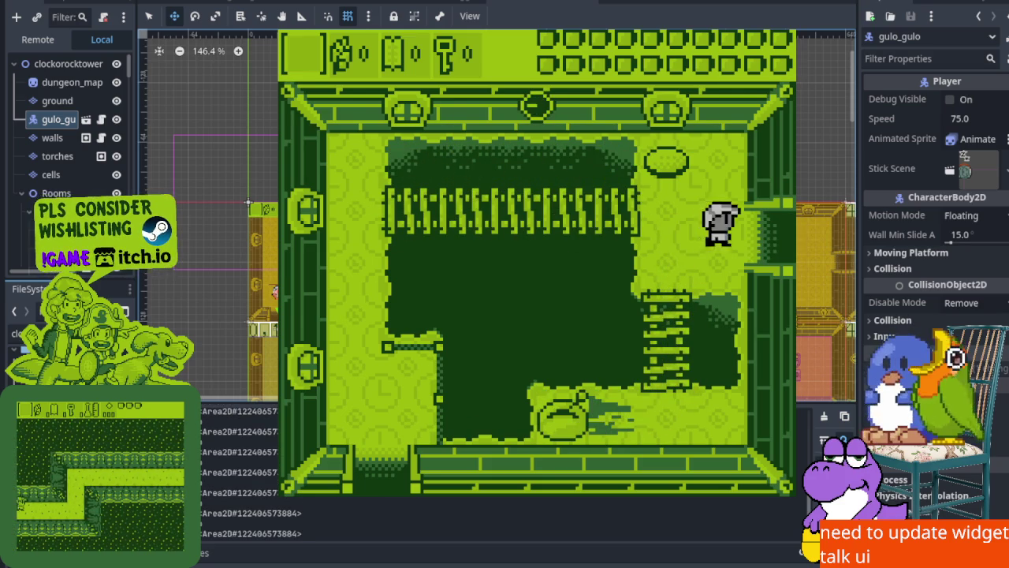
key(Up)
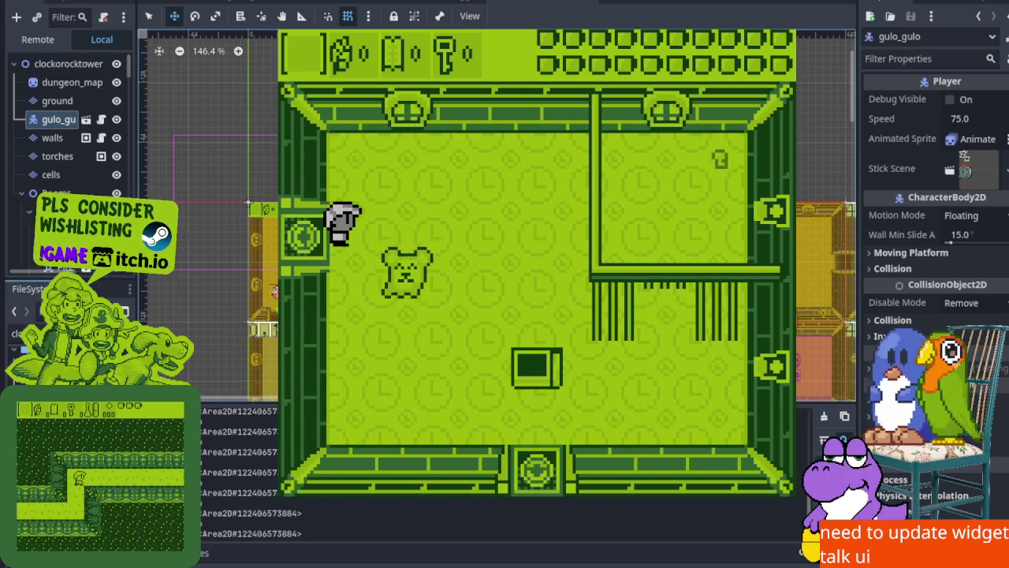
key(F8)
scroll(479, 268, down, 10)
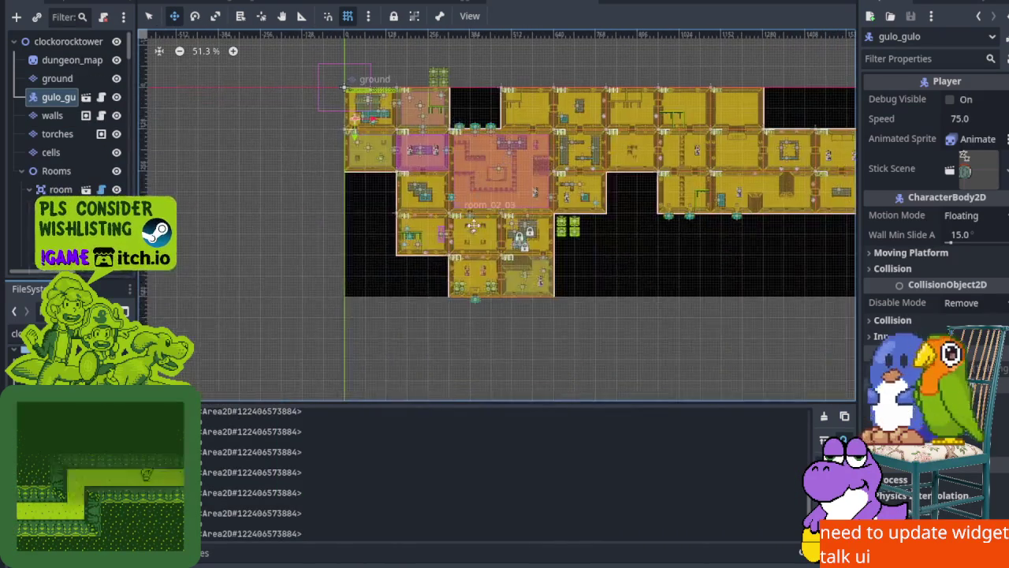
Frame the whole dungeon map, hide the Output panel with Ctrl+J, and switch to Aseprite
scroll(549, 259, up, 5)
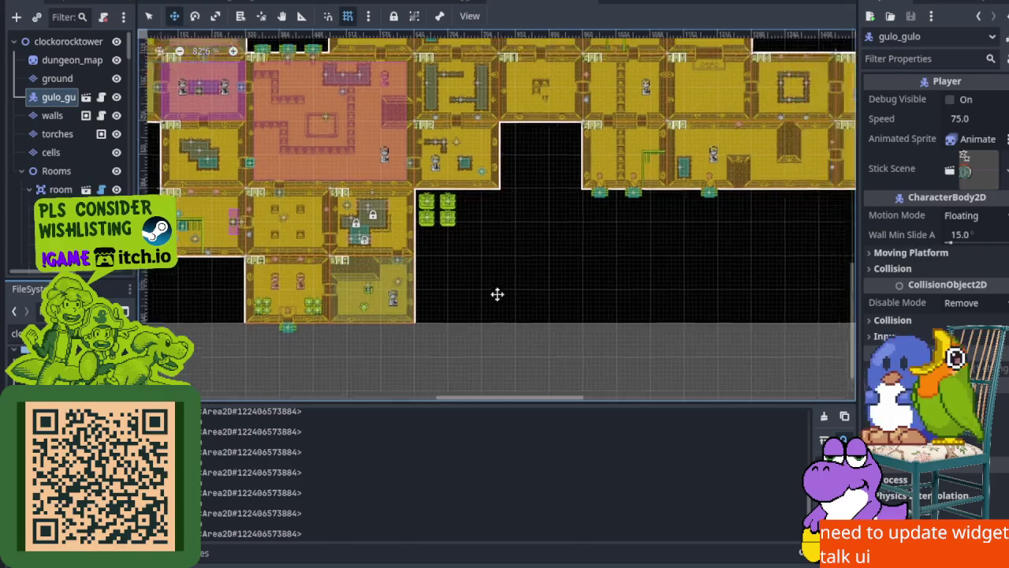
scroll(462, 252, up, 2)
scroll(496, 311, left, 5)
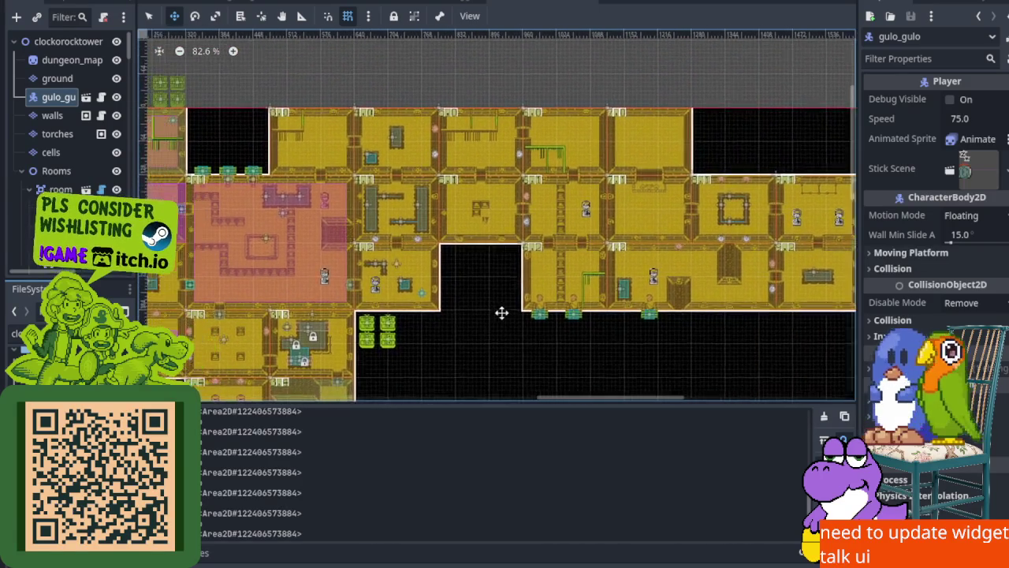
scroll(405, 286, down, 2)
scroll(406, 286, right, 1)
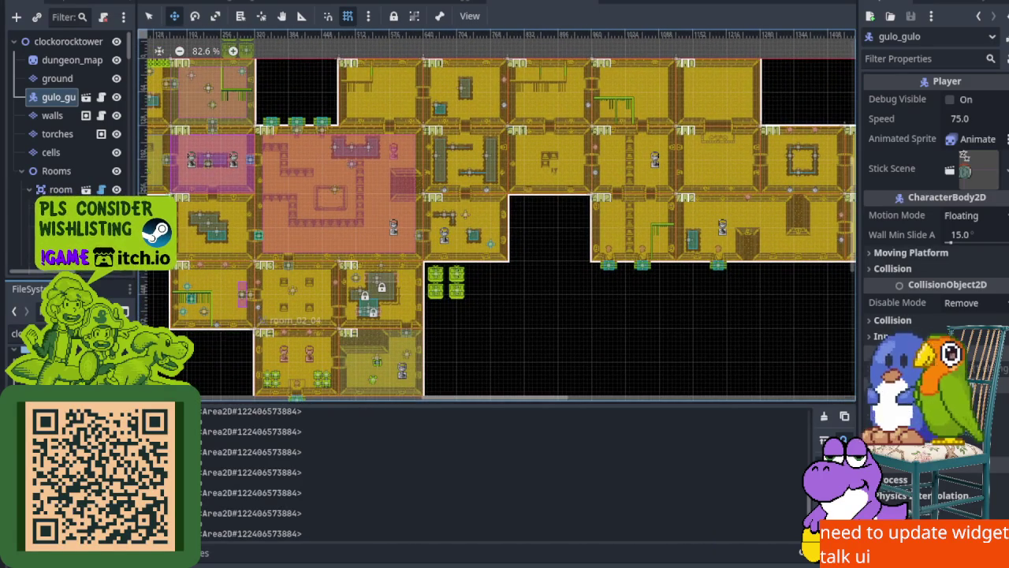
key(ctrl+j)
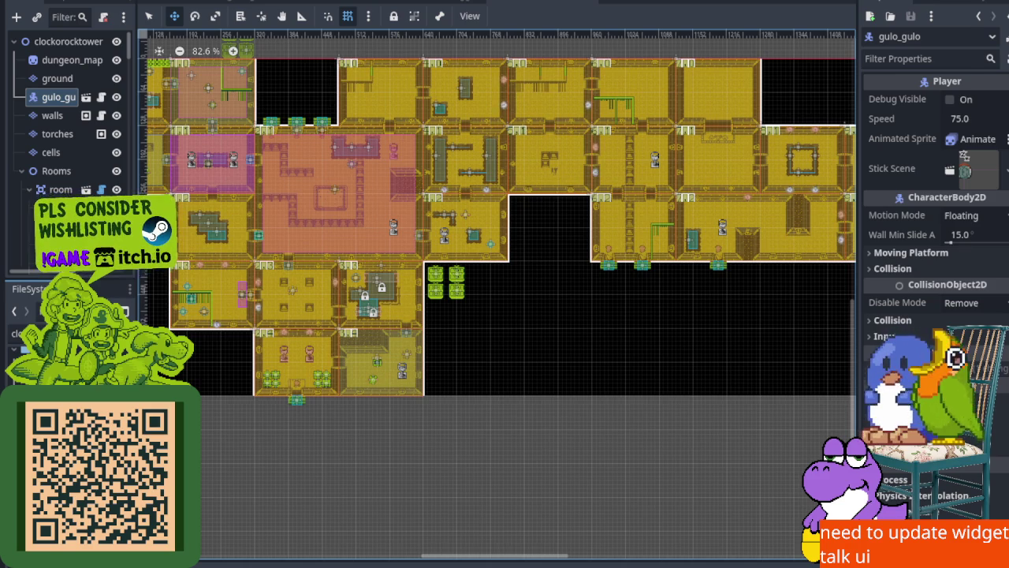
key(alt+Tab)
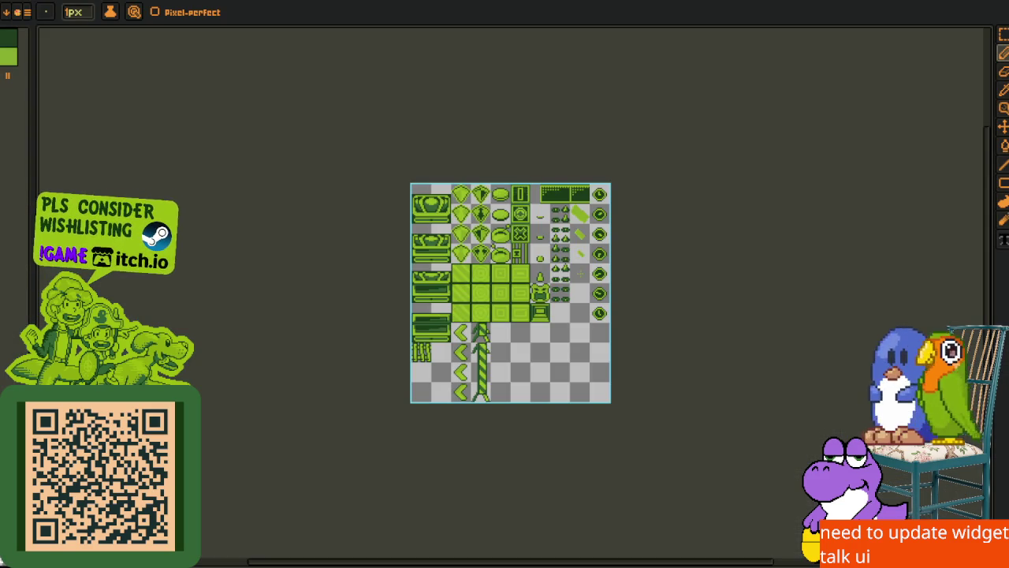
Zoom in on the tileset's upper-left tiles and pick the Rectangular Marquee tool
scroll(481, 338, up, 3)
scroll(473, 351, down, 3)
scroll(469, 361, up, 1)
drag(469, 361, 448, 289)
key(o)
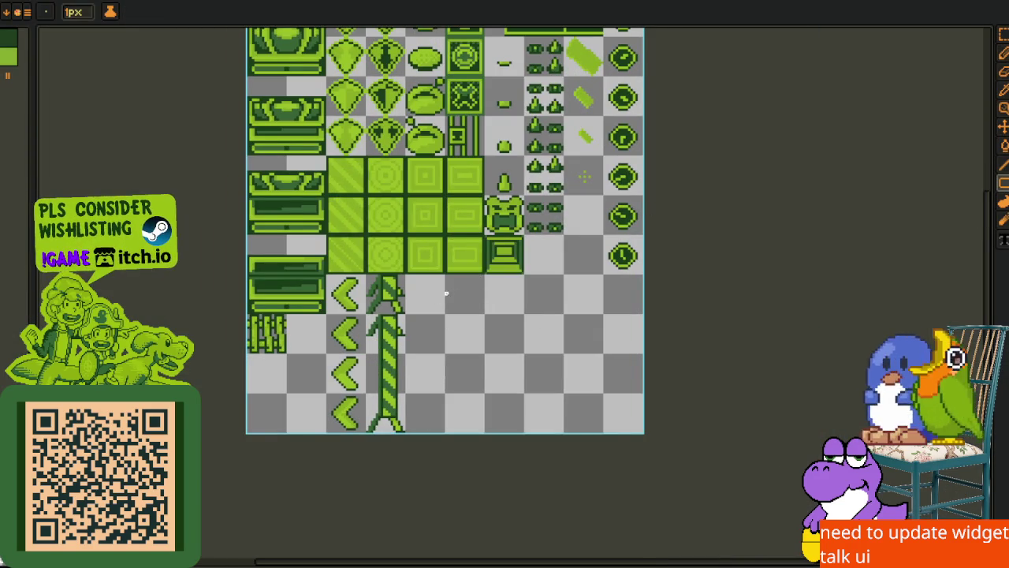
key(m)
scroll(465, 181, up, 2)
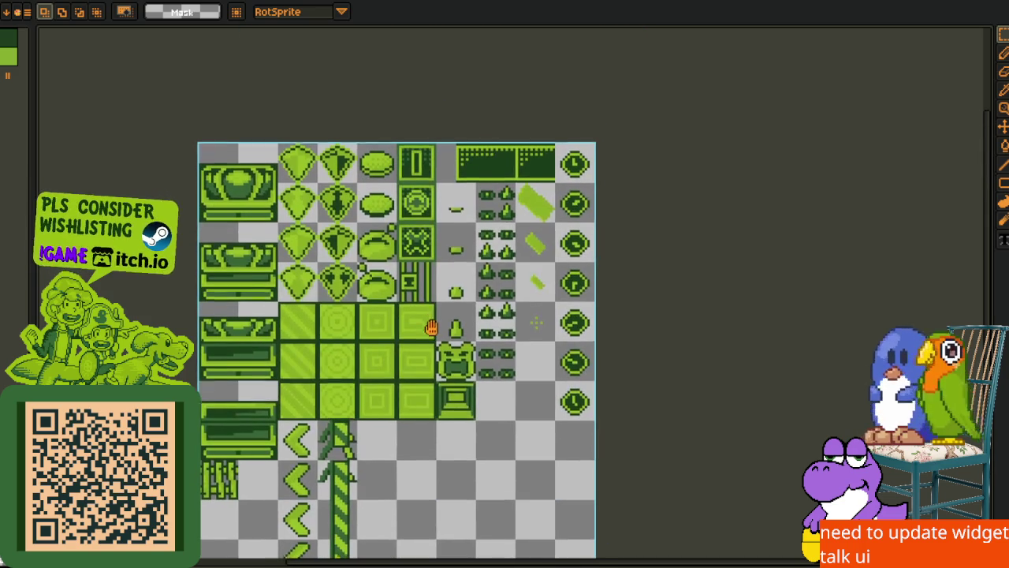
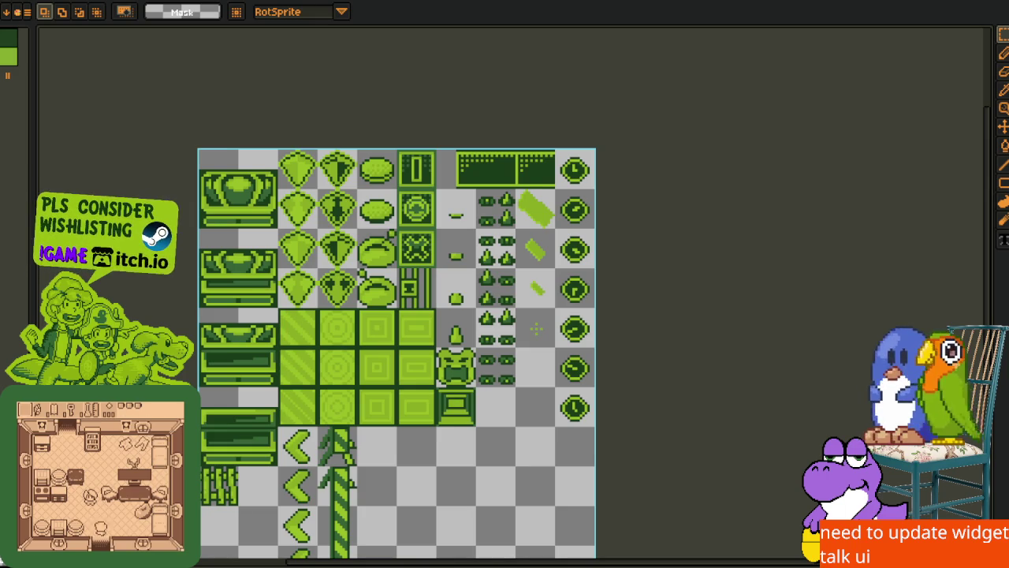
Browse the open sprites, including the grayscale prop sheet and rice cooker, ending on the treasure chest
key(ctrl+shift+t)
key(h)
mouse_move(469, 342)
mouse_down()
mouse_move(432, 202)
mouse_move(479, 320)
mouse_up()
key(m)
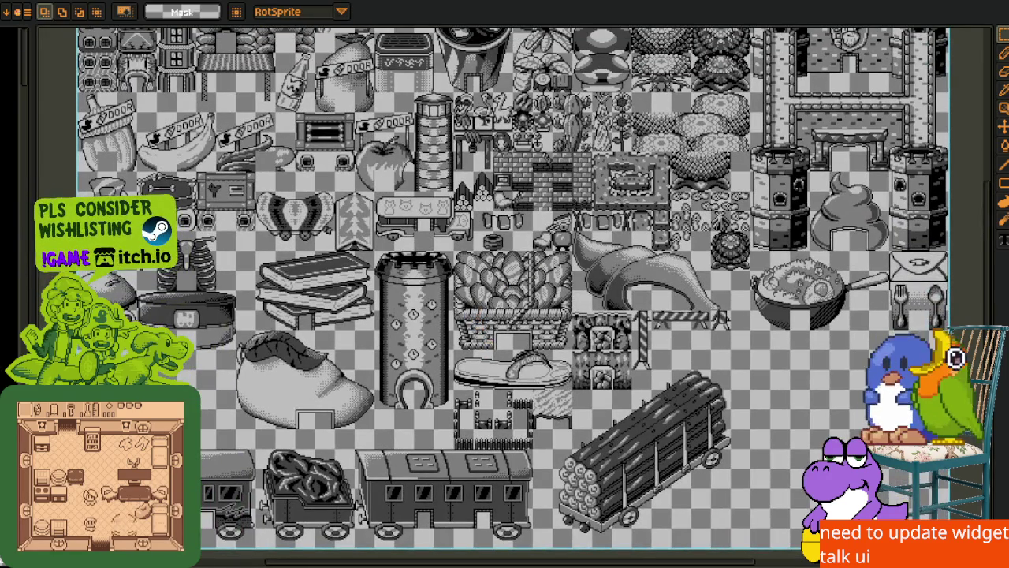
key(ctrl+Tab)
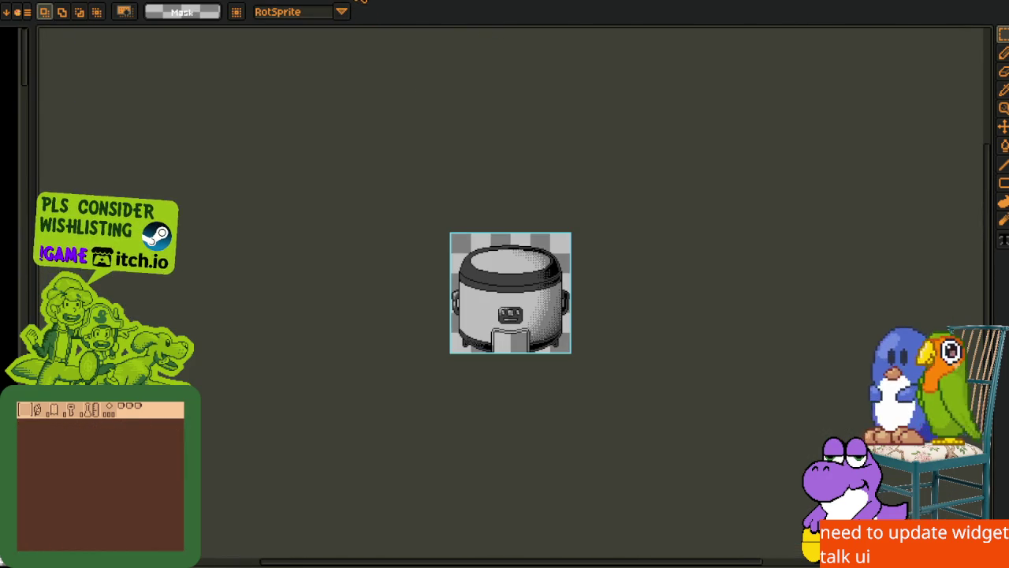
key(ctrl+Tab)
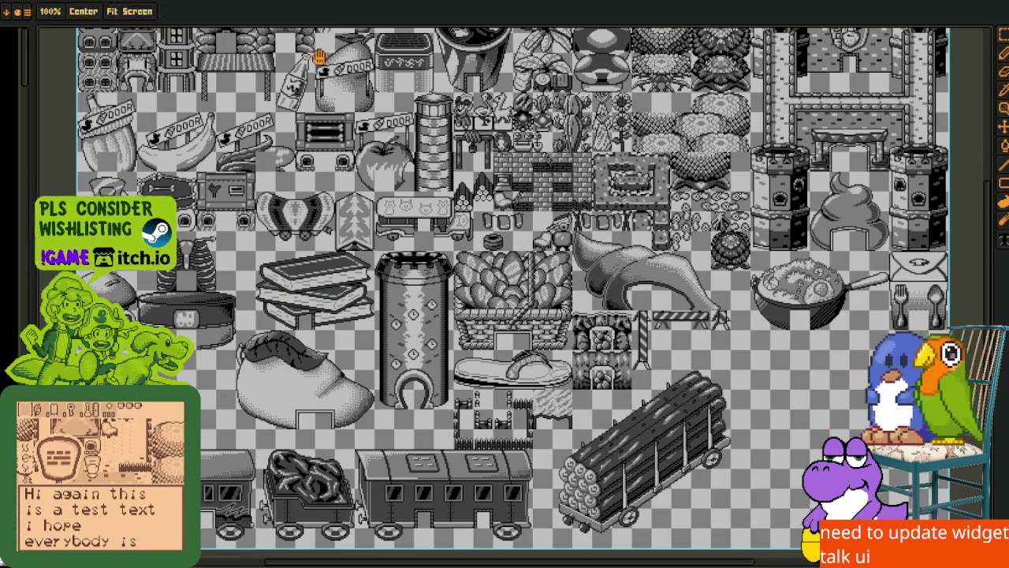
key(ctrl+Tab)
key(ctrl+Tab)
key(ctrl+Tab)
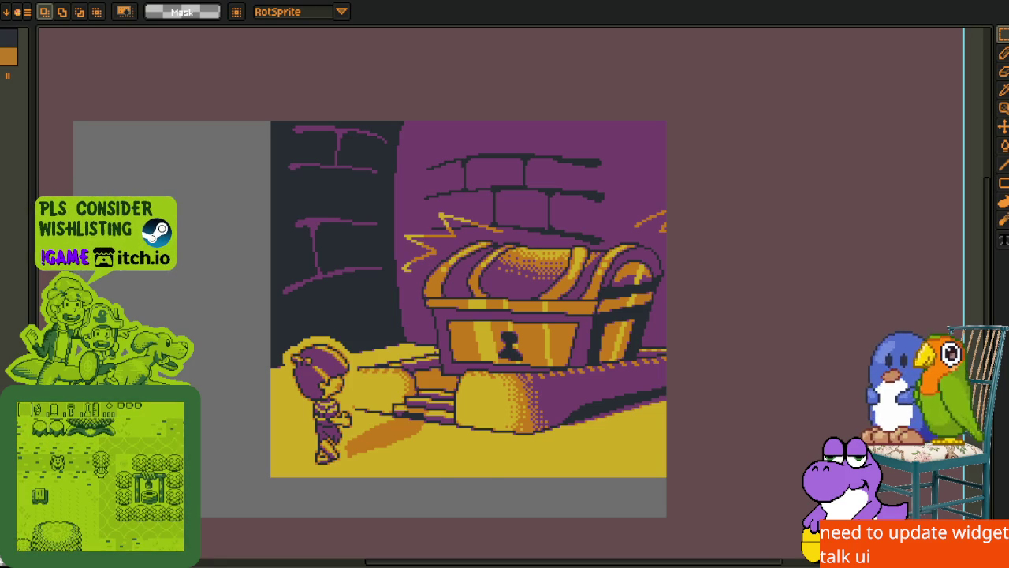
Zoom and pan across the grayscale terrain and building tileset, then return to the green widget sheet
scroll(464, 241, up, 1)
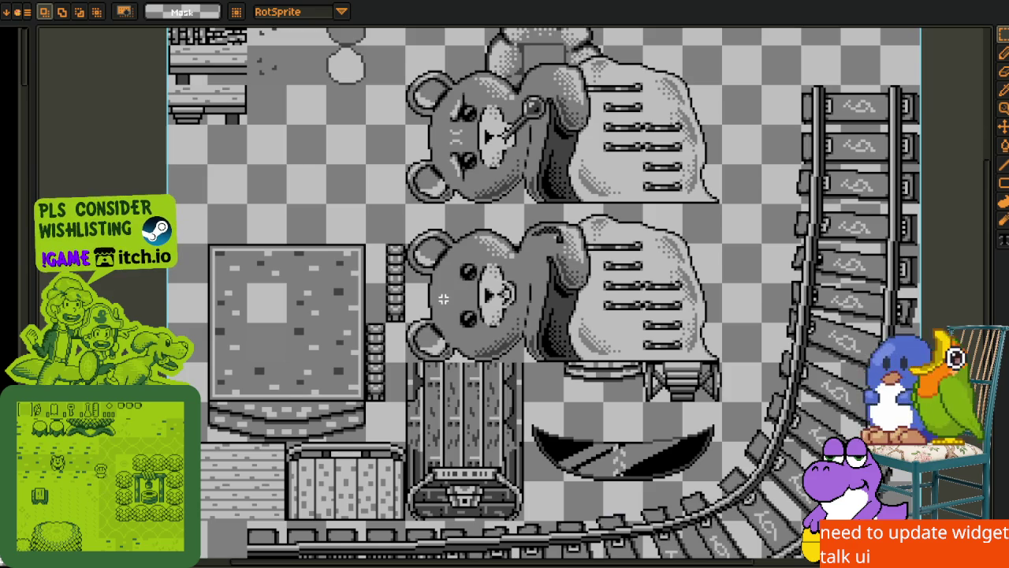
drag(400, 160, 400, 122)
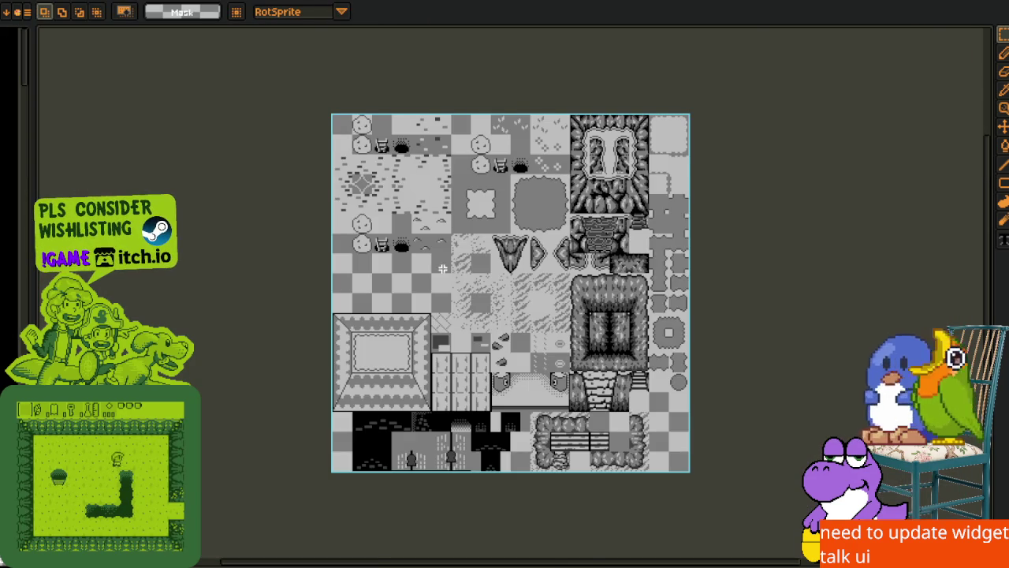
scroll(441, 268, up, 1)
mouse_move(441, 268)
mouse_down()
mouse_move(354, 350)
mouse_move(354, 150)
mouse_up()
scroll(335, 410, down, 3)
scroll(335, 410, up, 4)
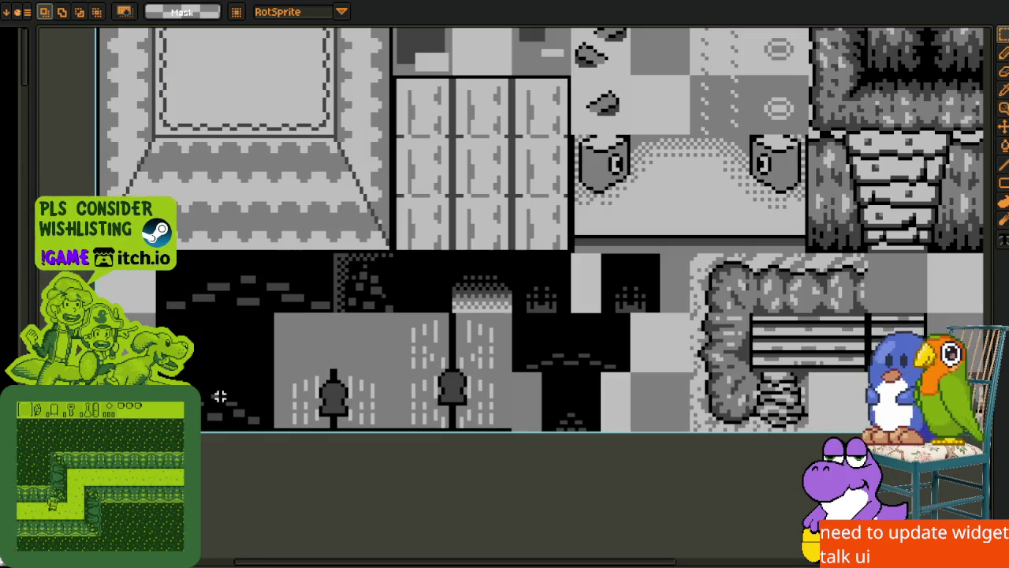
scroll(344, 358, down, 4)
scroll(345, 357, up, 1)
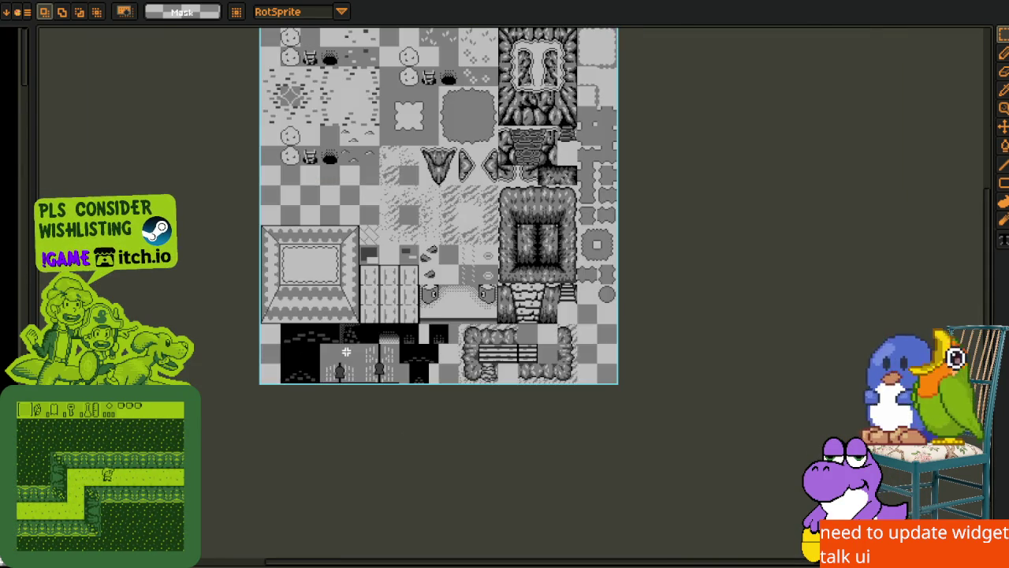
scroll(359, 331, up, 1)
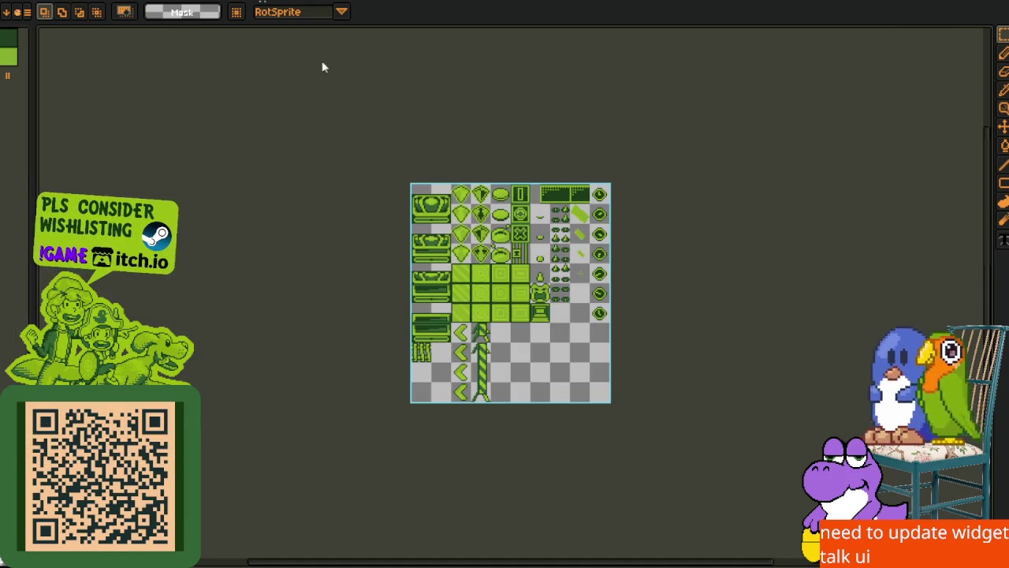
Switch to the treasure chest scene and show its layer and frame timeline
key(r)
key(o)
key(r)
scroll(443, 231, up, 2)
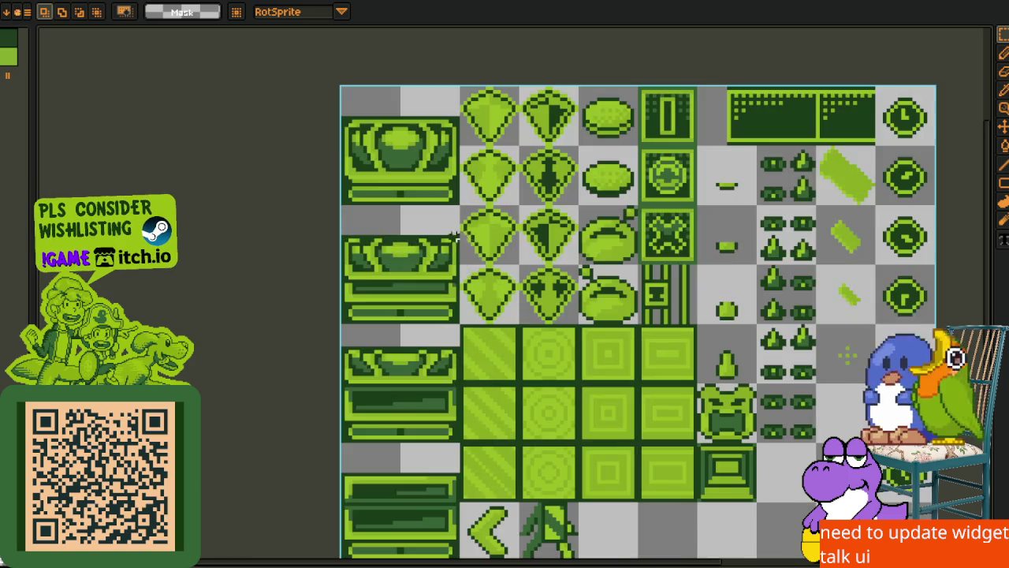
key(ctrl+Tab)
key(Tab)
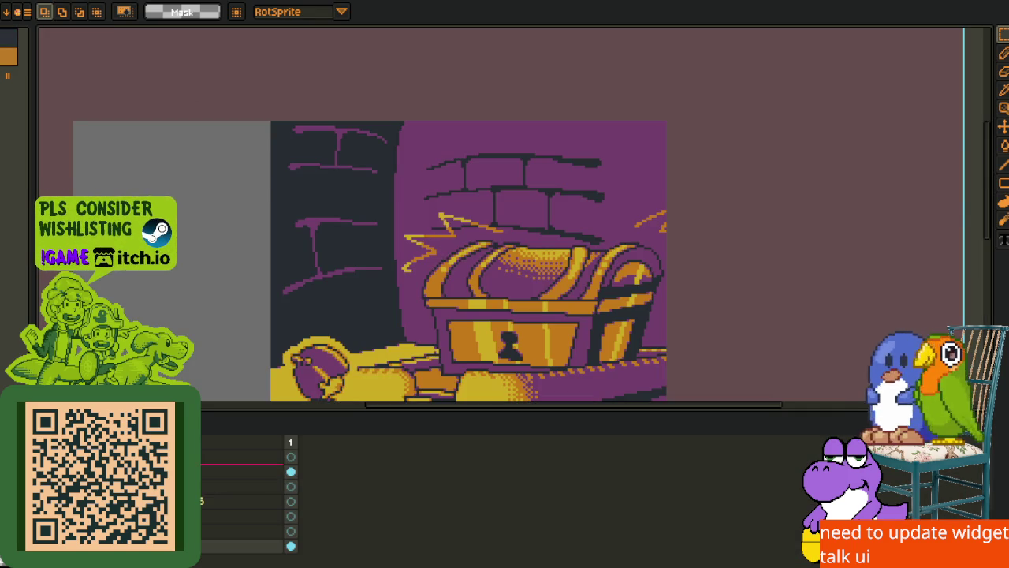
scroll(244, 504, up, 2)
Bring up the two-characters cave picture with the timeline hidden and the whole image centred
key(ctrl+Tab)
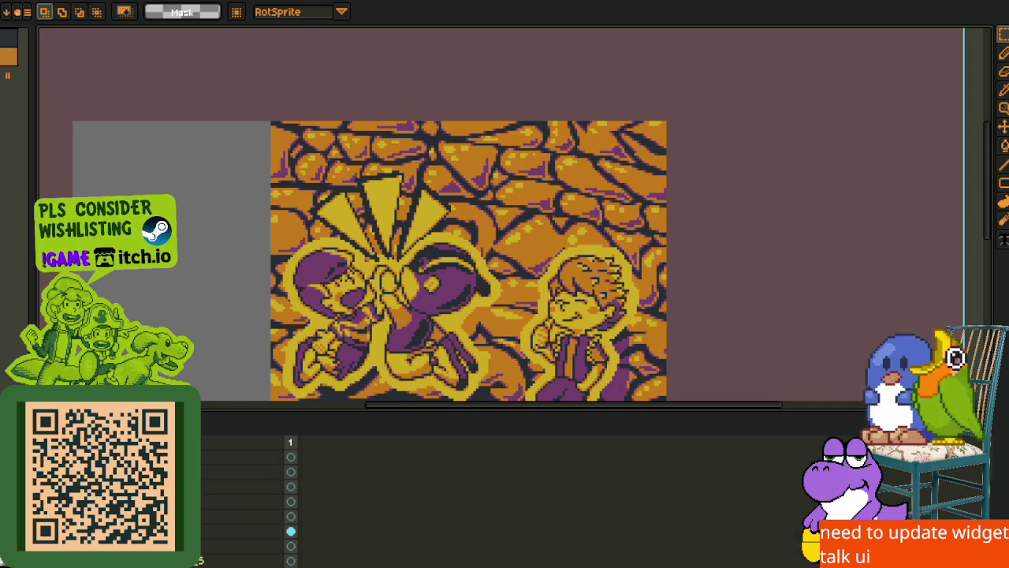
scroll(486, 142, down, 2)
key(Tab)
scroll(486, 142, up, 1)
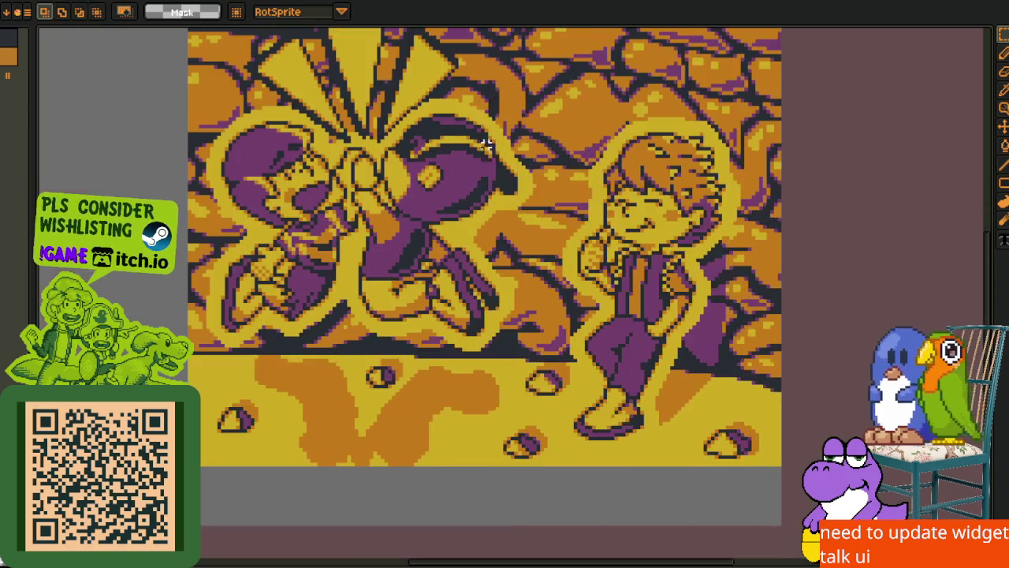
scroll(487, 142, down, 2)
key(Tab)
key(Tab)
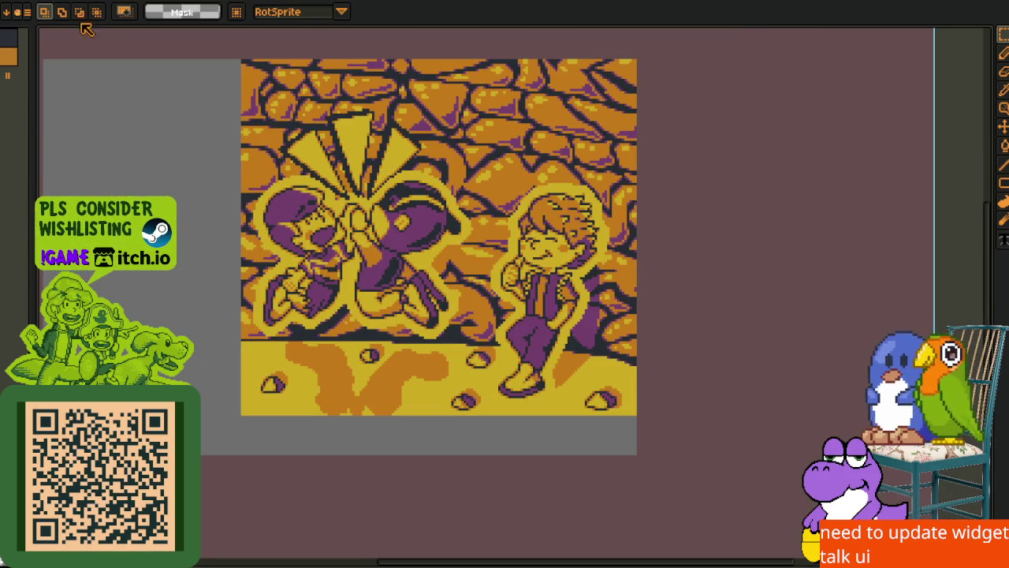
key(alt+s)
Flip the two-characters canvas horizontally and show the timeline again
mouse_move(94, 82)
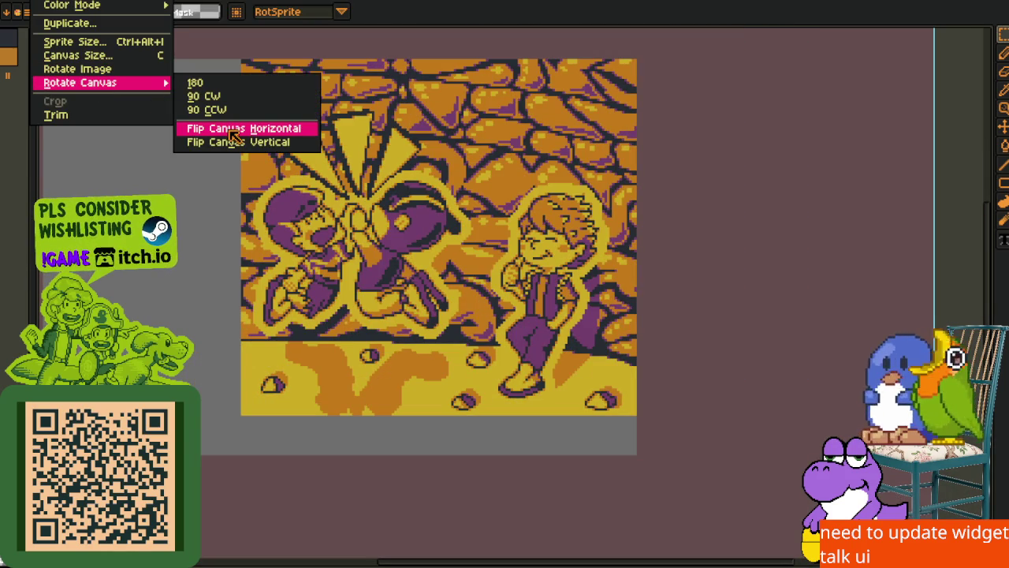
click(234, 136)
scroll(414, 231, up, 2)
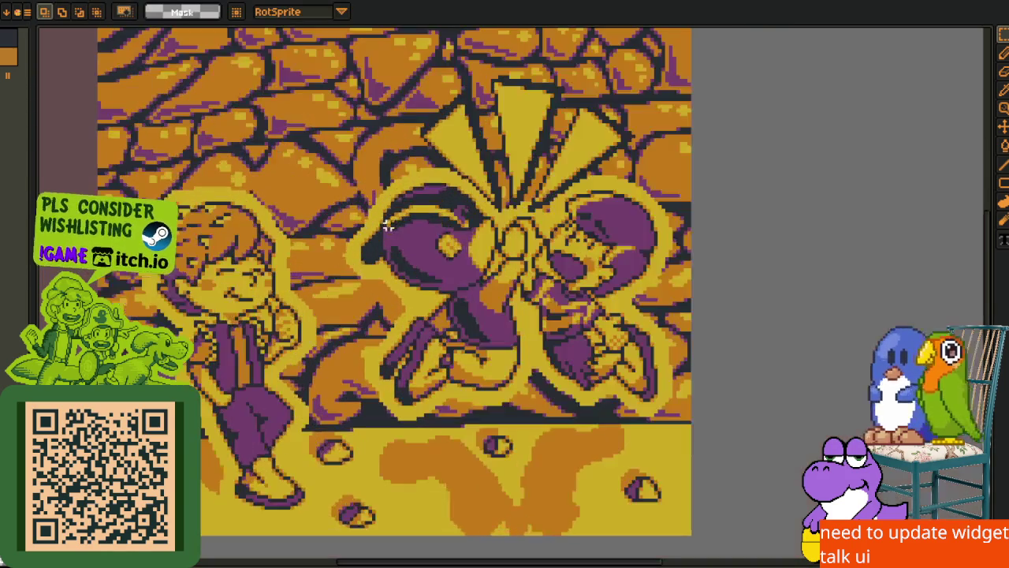
key(Tab)
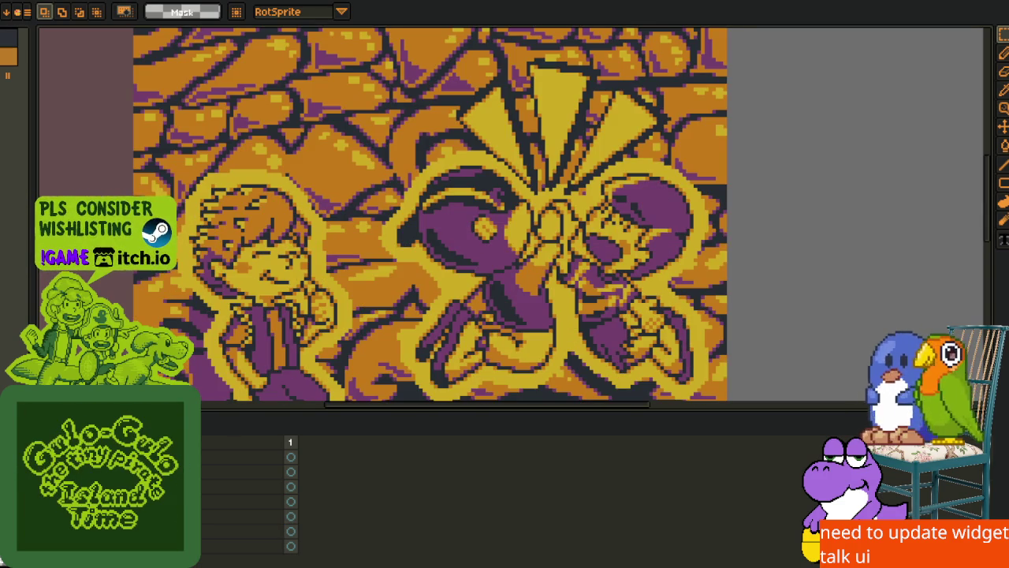
Hide the timeline, zoom into the landscape picture, and switch to the Eyedropper
scroll(309, 274, down, 1)
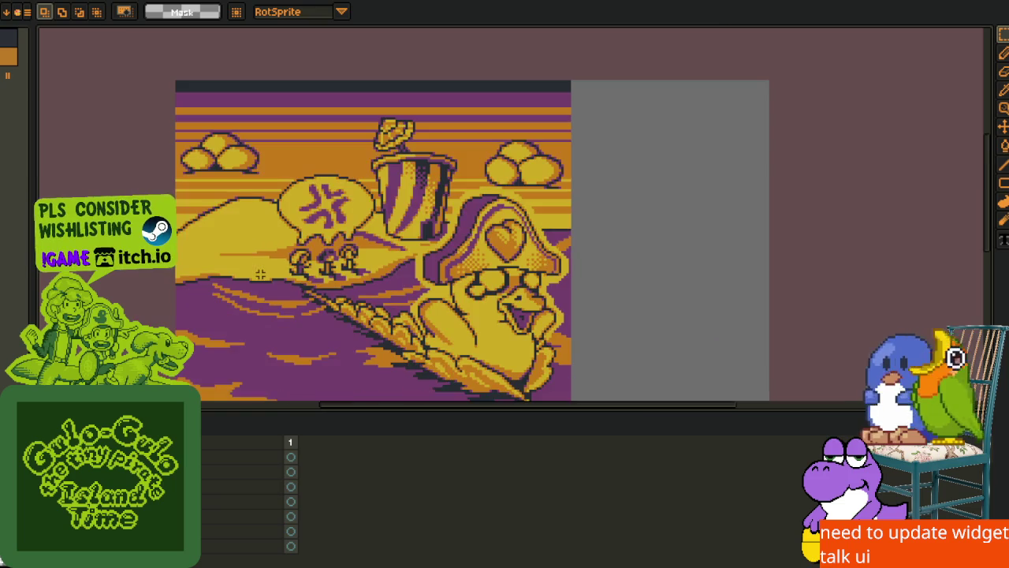
key(Tab)
scroll(363, 274, up, 1)
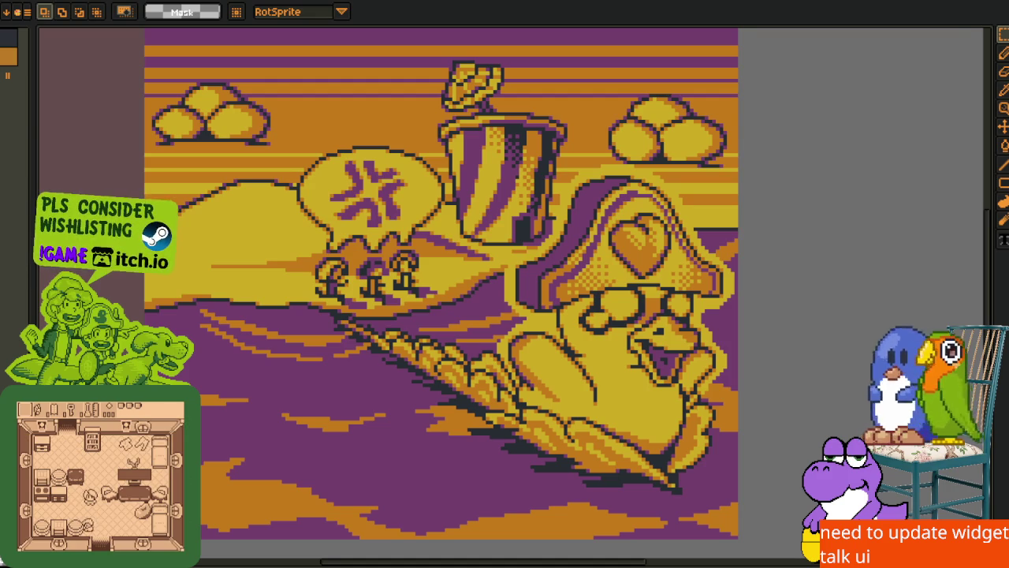
key(i)
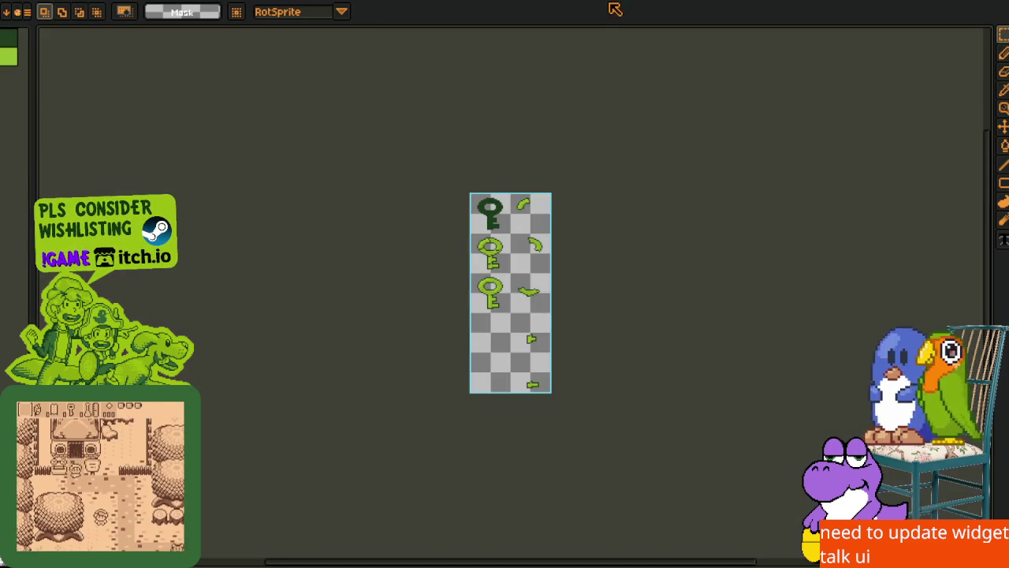
Zoom and pan over the green key sprite sheet
scroll(525, 279, up, 3)
scroll(418, 165, up, 1)
mouse_move(418, 166)
mouse_down()
mouse_move(444, 304)
mouse_move(421, 234)
mouse_up()
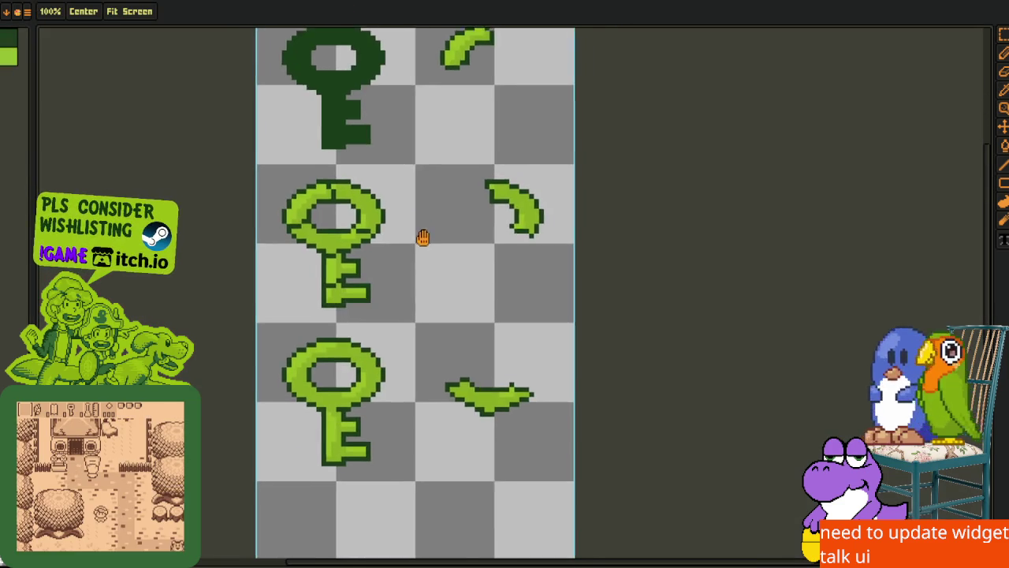
scroll(444, 351, down, 1)
drag(444, 352, 451, 233)
scroll(429, 213, up, 1)
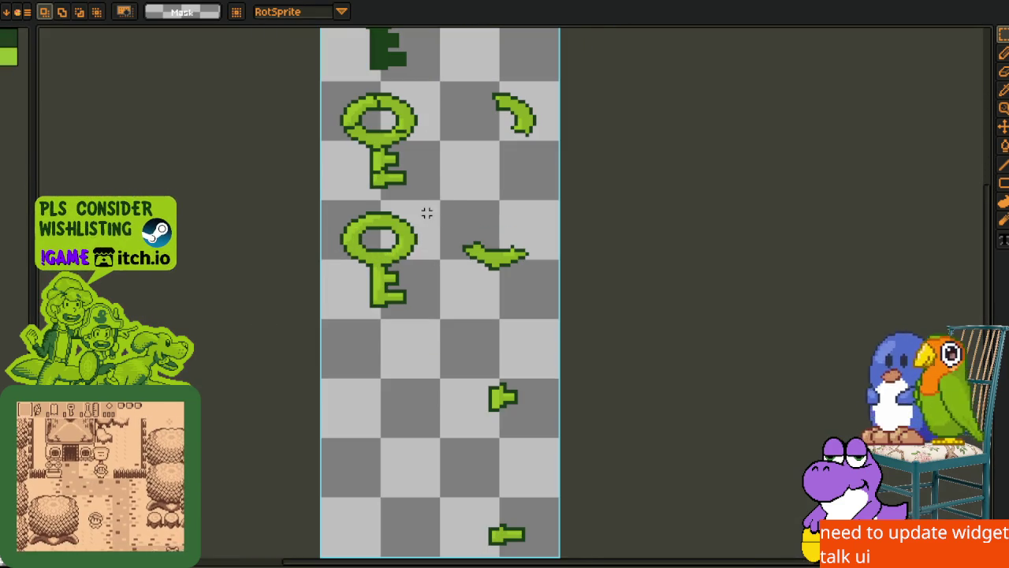
Glance at the face sheet, pan around the comic scene sheet, then return to the keys with Eyedropper
key(ctrl+Tab)
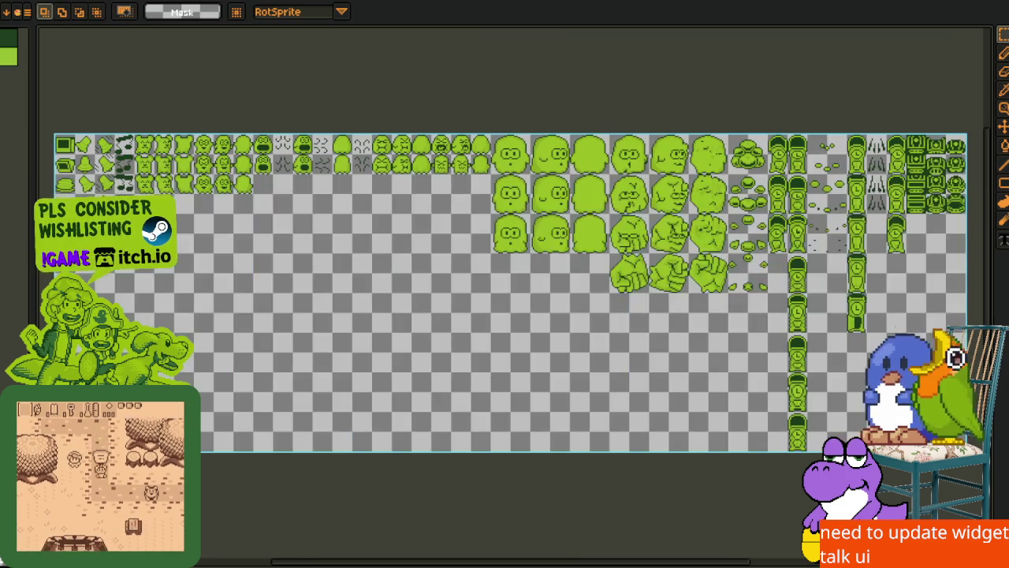
key(ctrl+Tab)
key(ctrl+Tab)
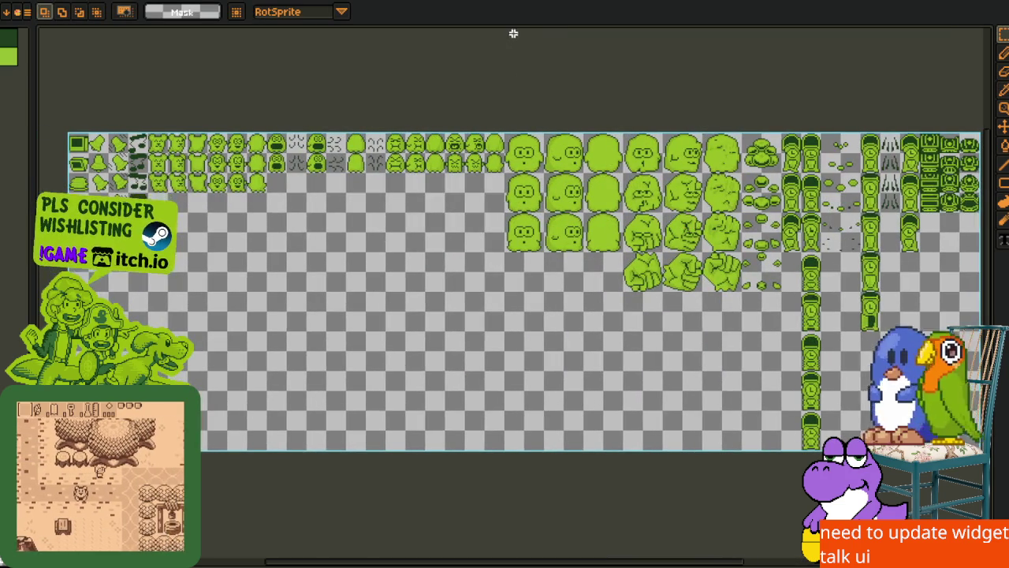
key(ctrl+Tab)
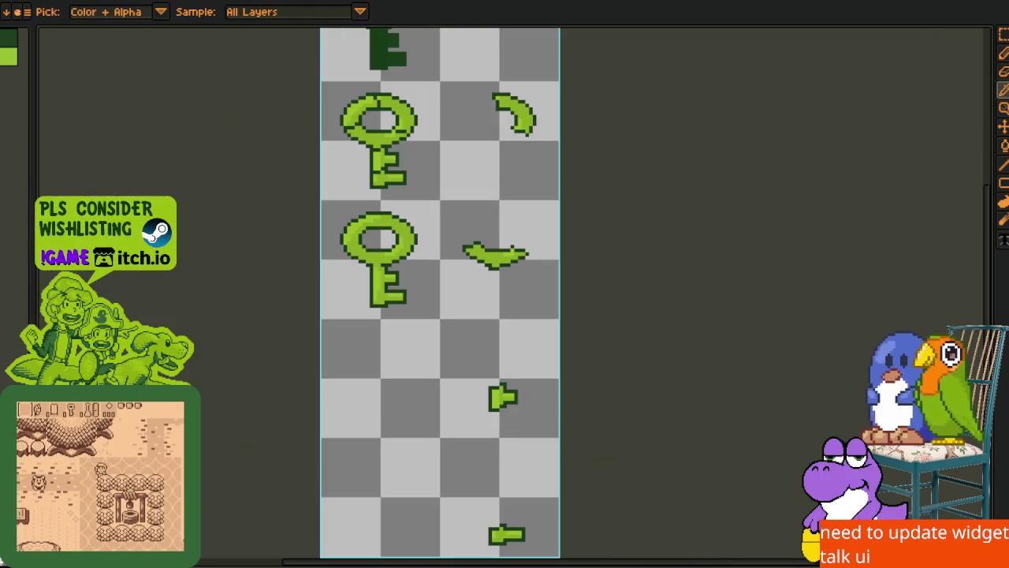
key(ctrl+Tab)
scroll(439, 162, down, 1)
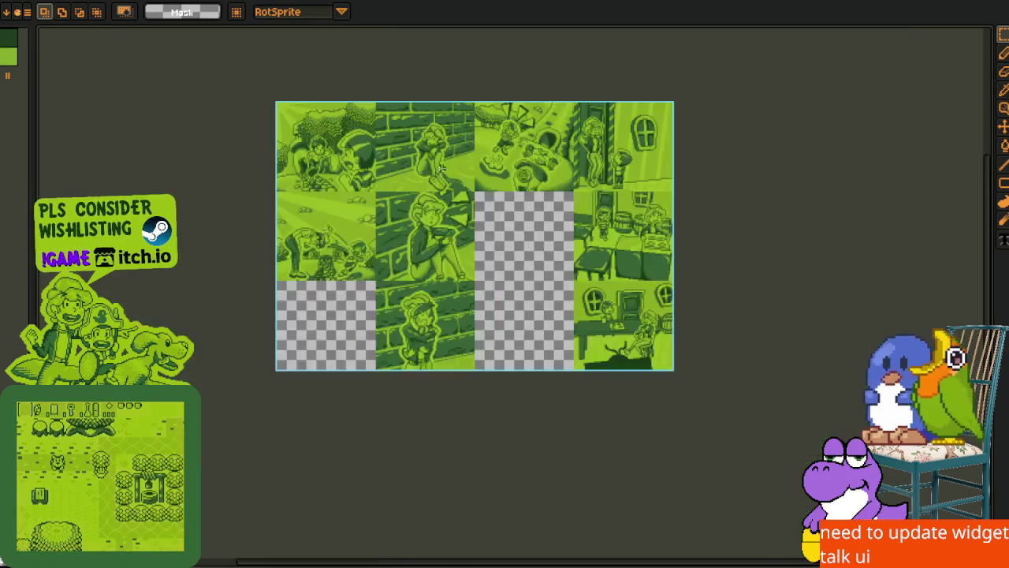
scroll(438, 163, up, 1)
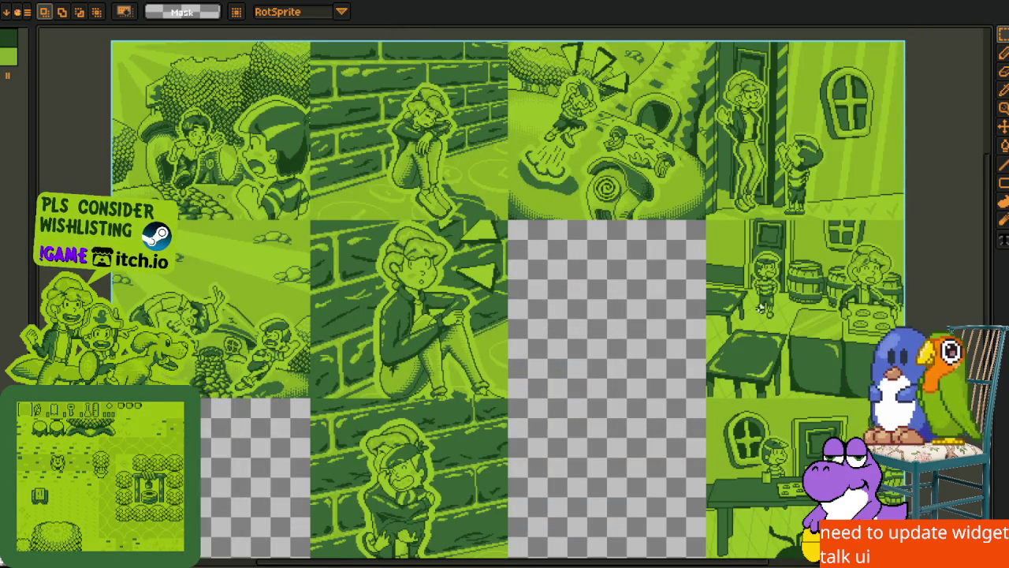
drag(762, 308, 543, 254)
scroll(553, 225, up, 3)
scroll(554, 225, down, 3)
drag(473, 315, 733, 356)
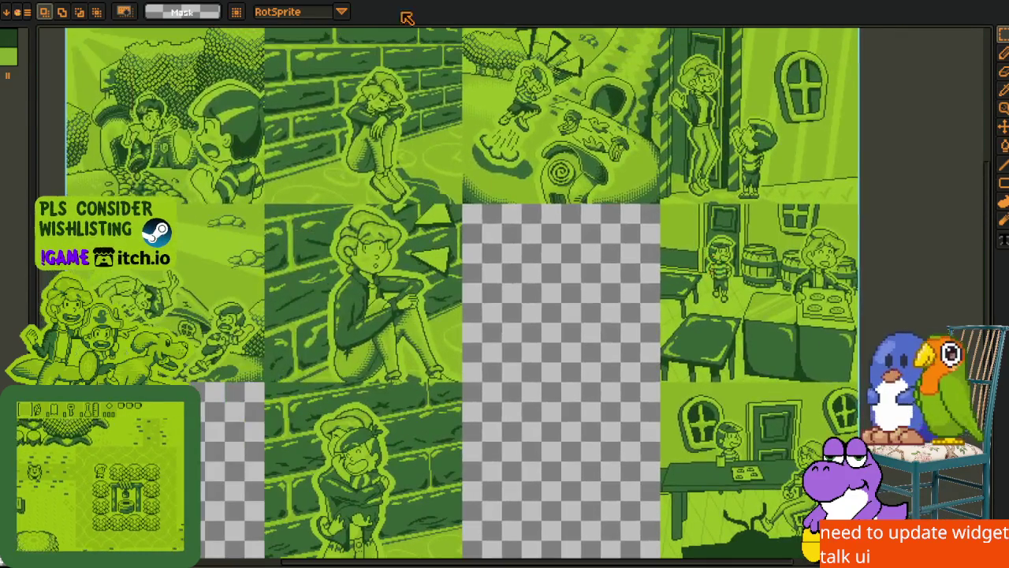
key(ctrl+Tab)
key(i)
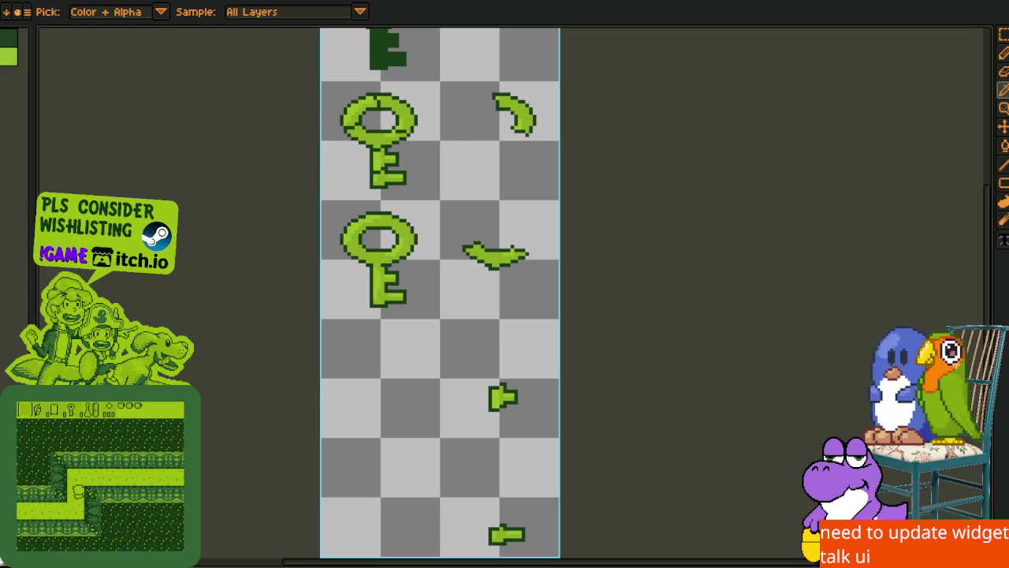
Zoom around the green tileset and compare it against the key sprite sheet
key(ctrl+Tab)
scroll(346, 331, up, 3)
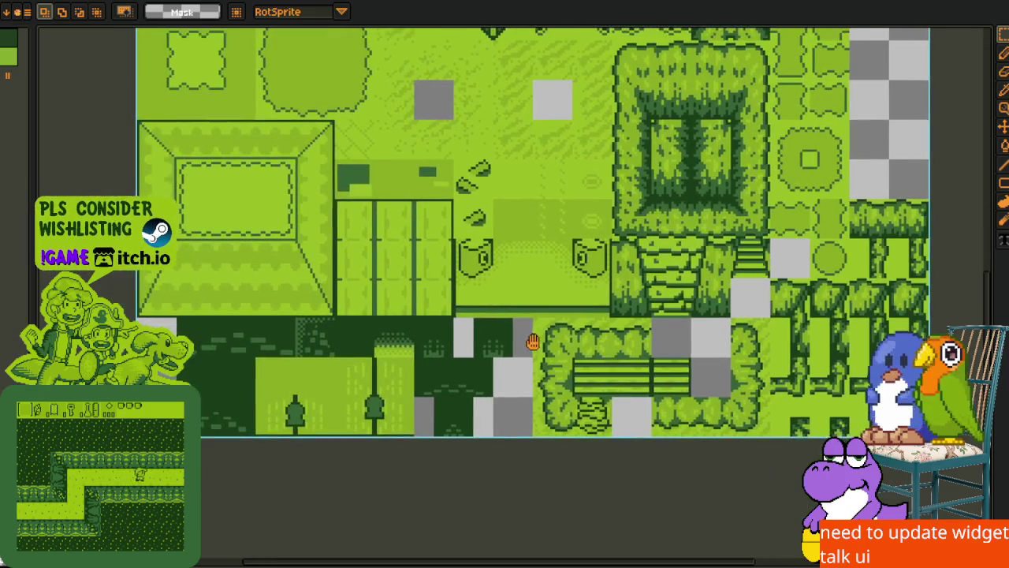
scroll(345, 331, down, 2)
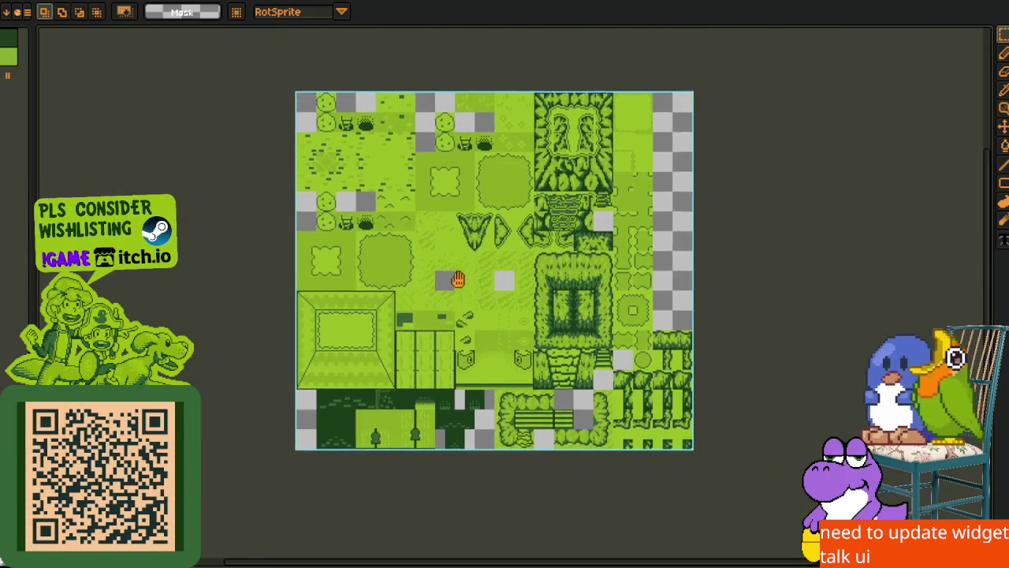
scroll(455, 223, up, 2)
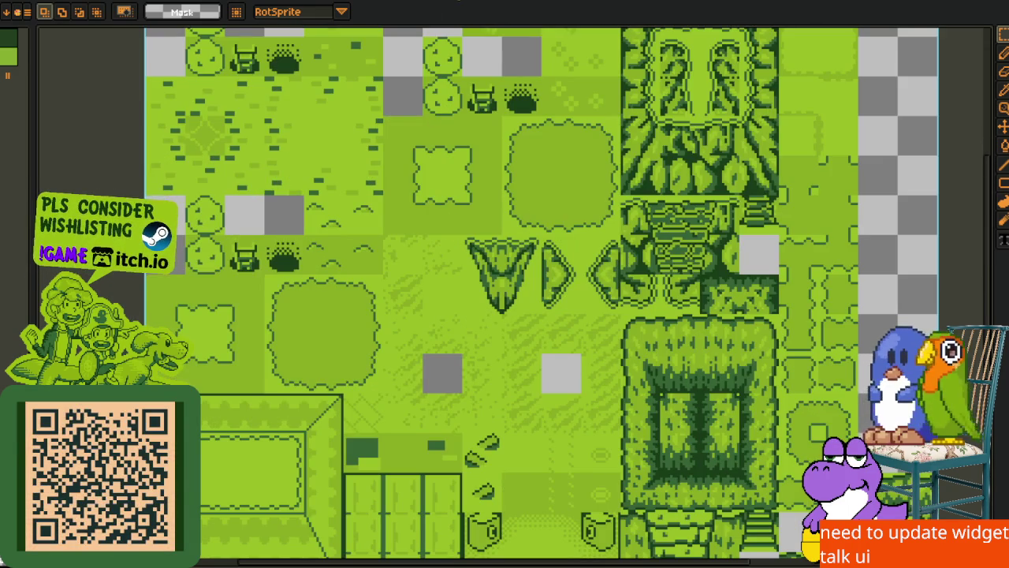
key(ctrl+Tab)
key(i)
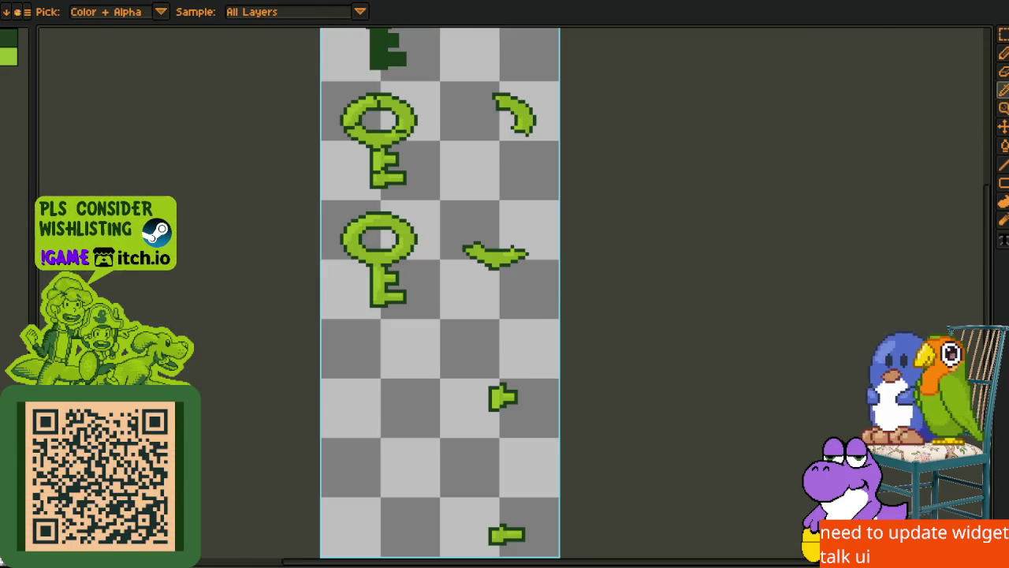
key(ctrl+Tab)
key(m)
scroll(495, 202, up, 2)
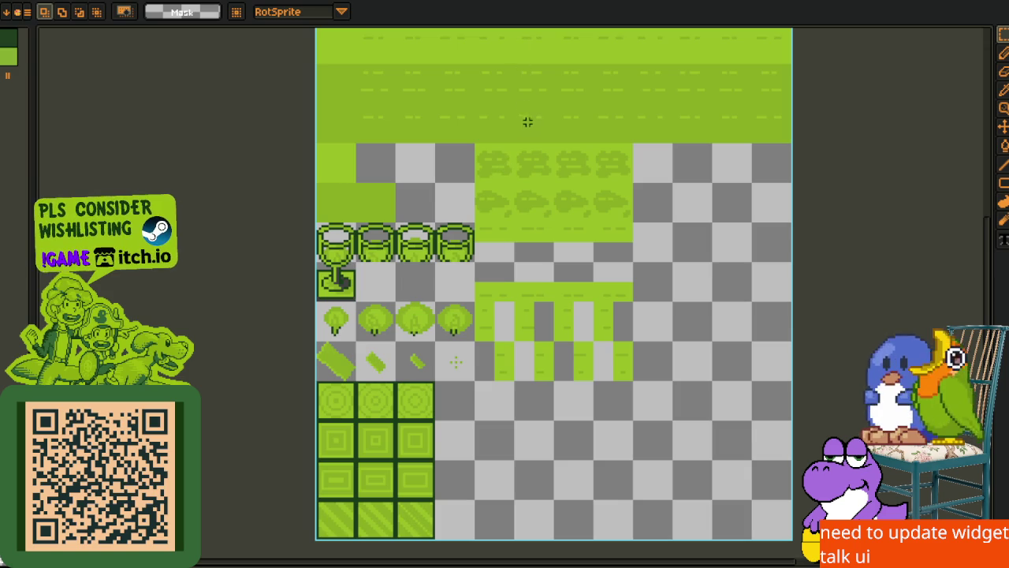
scroll(509, 165, up, 5)
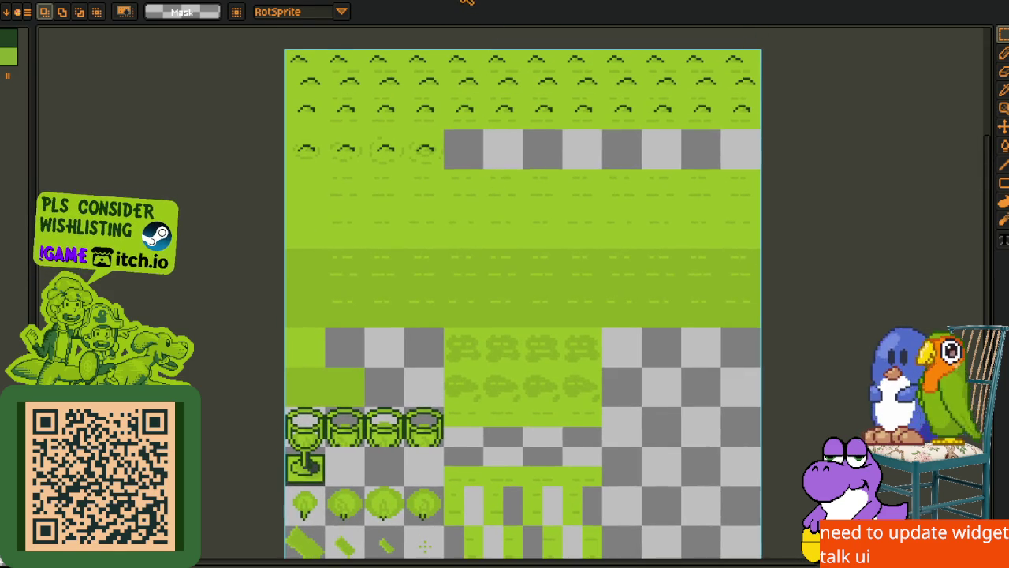
Flip between the key sheet and tileset again, ending on the key sheet with Eyedropper
key(ctrl+Tab)
key(i)
key(m)
key(ctrl+Tab)
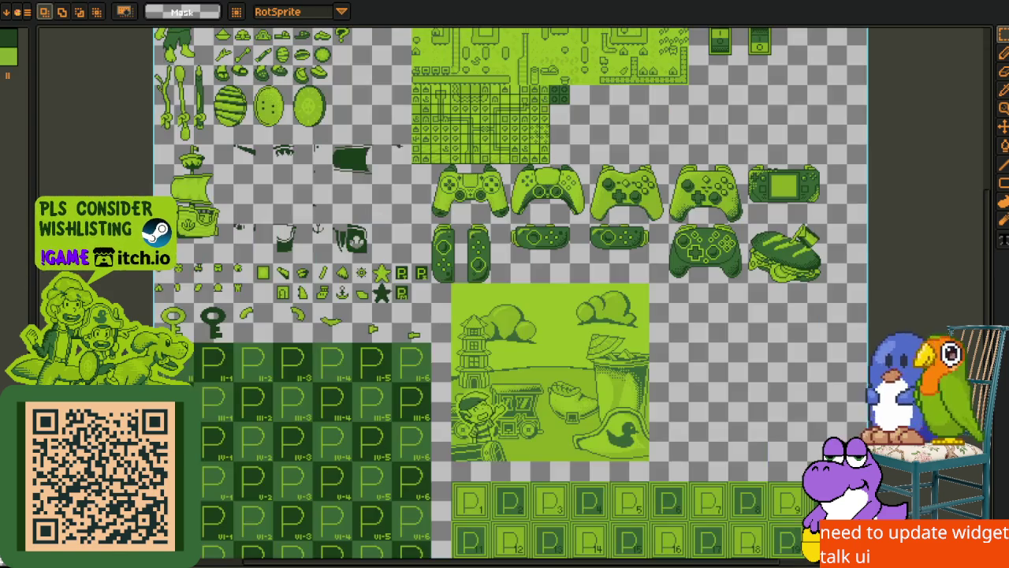
scroll(483, 236, down, 3)
scroll(484, 237, up, 6)
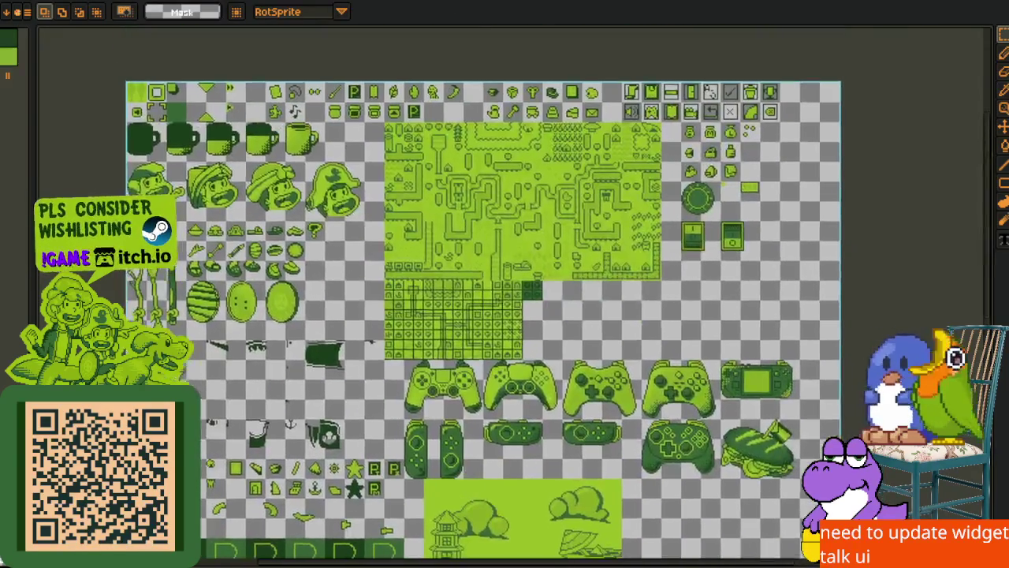
key(ctrl+Tab)
key(i)
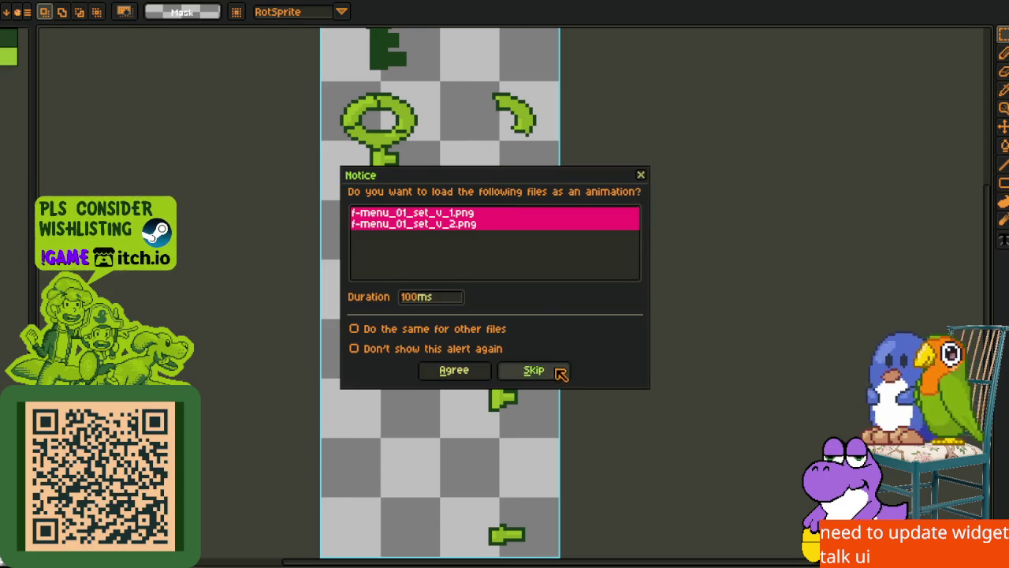
Skip the animation prompt so both f-menu_01_set PNGs open separately, ending on the 71–73 sheet
click(551, 370)
scroll(550, 320, down, 1)
scroll(416, 204, up, 1)
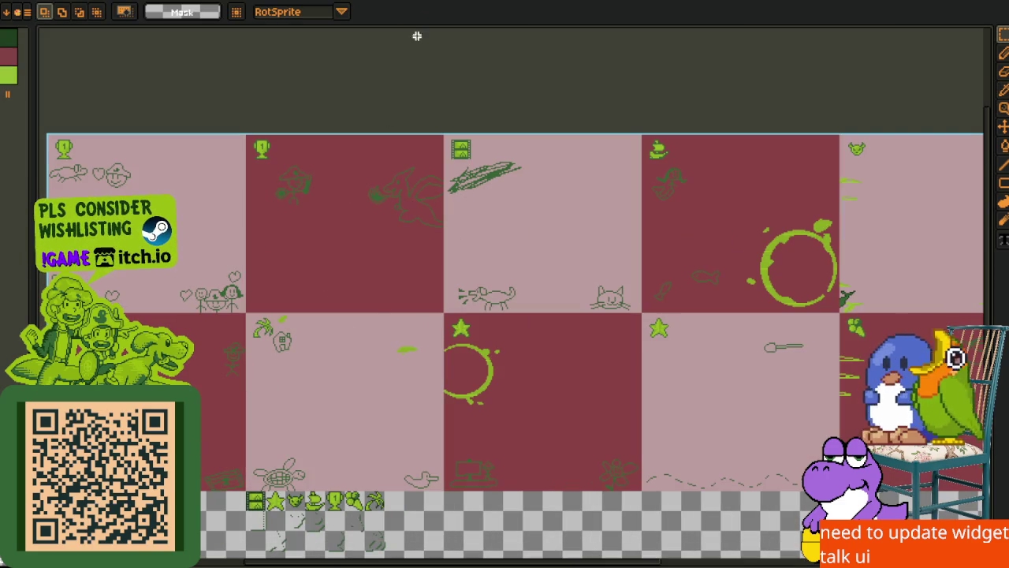
key(ctrl+Tab)
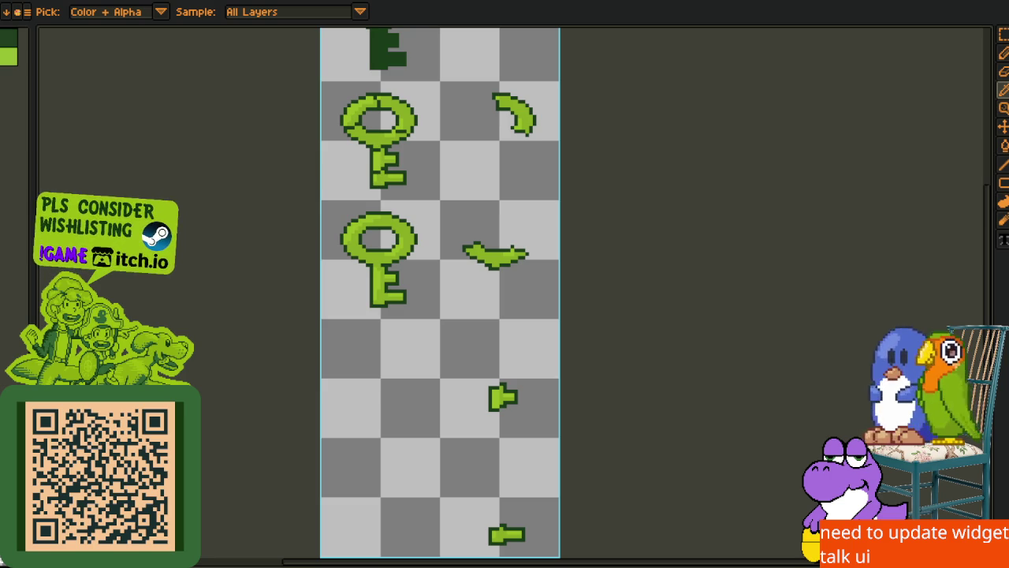
key(ctrl+shift+t)
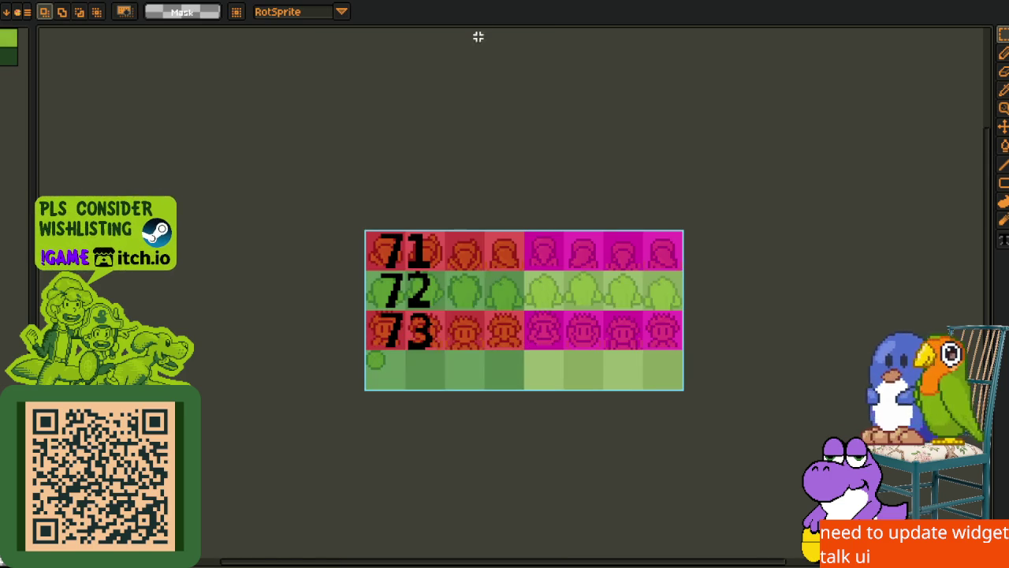
Go from the keys to the large green building sheet, zoom briefly, and return to the keys
key(ctrl+Tab)
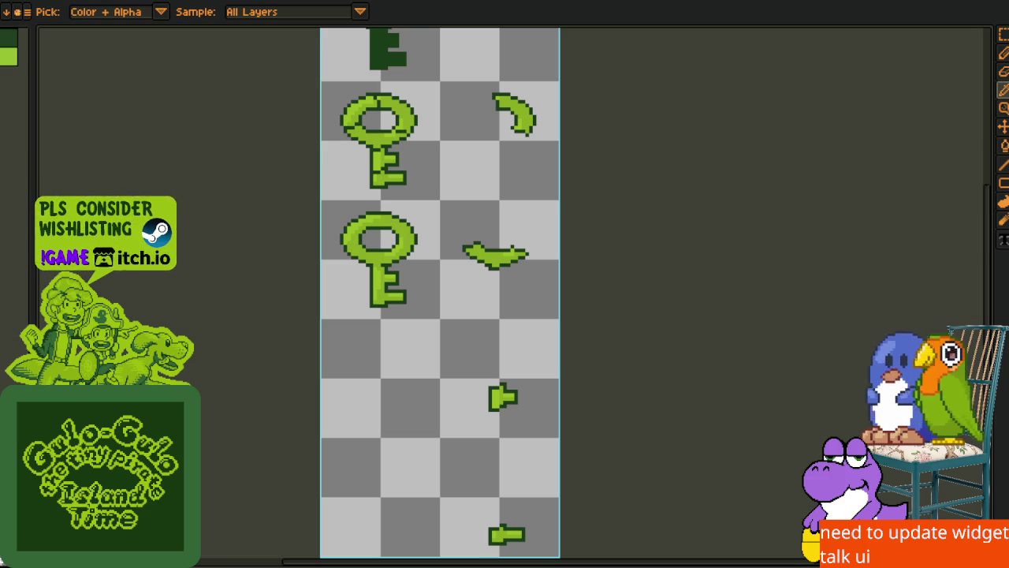
key(ctrl+Tab)
scroll(521, 226, down, 1)
scroll(507, 262, up, 1)
scroll(507, 262, down, 1)
scroll(512, 197, up, 1)
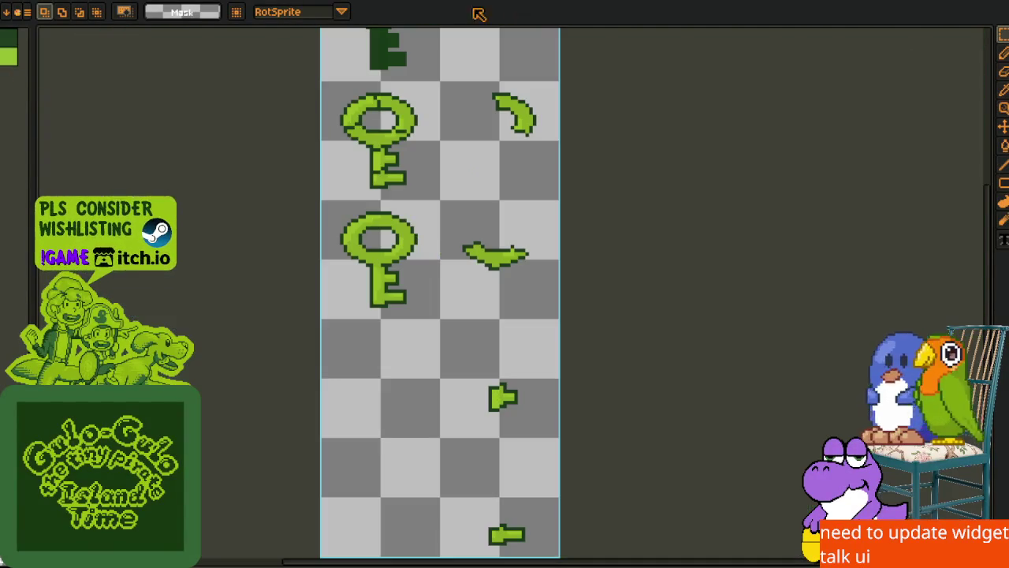
key(ctrl+Tab)
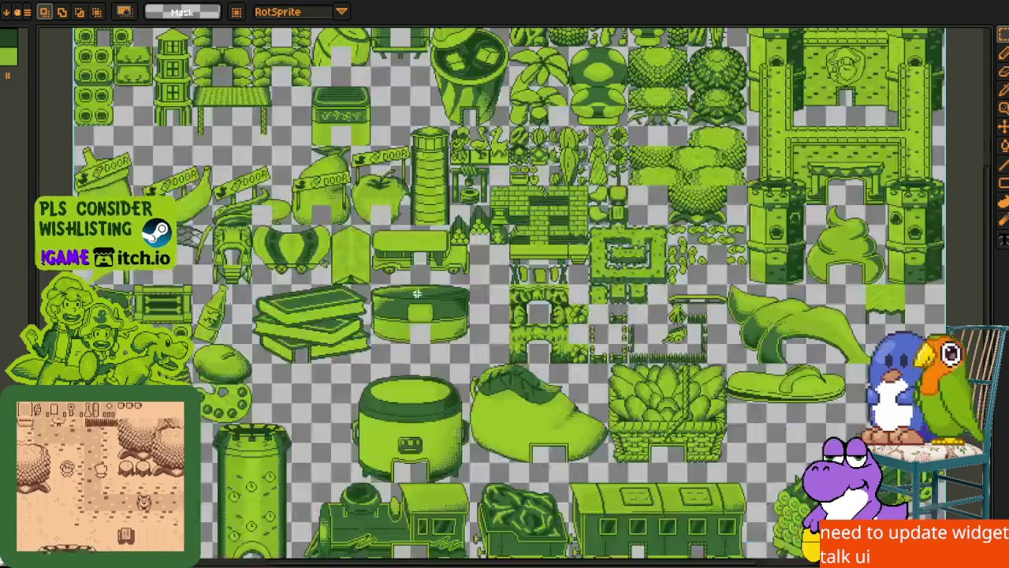
Return to the key sheet with the rectangle selection tool, then zoom and pan around the castle gate
click(459, 2)
key(i)
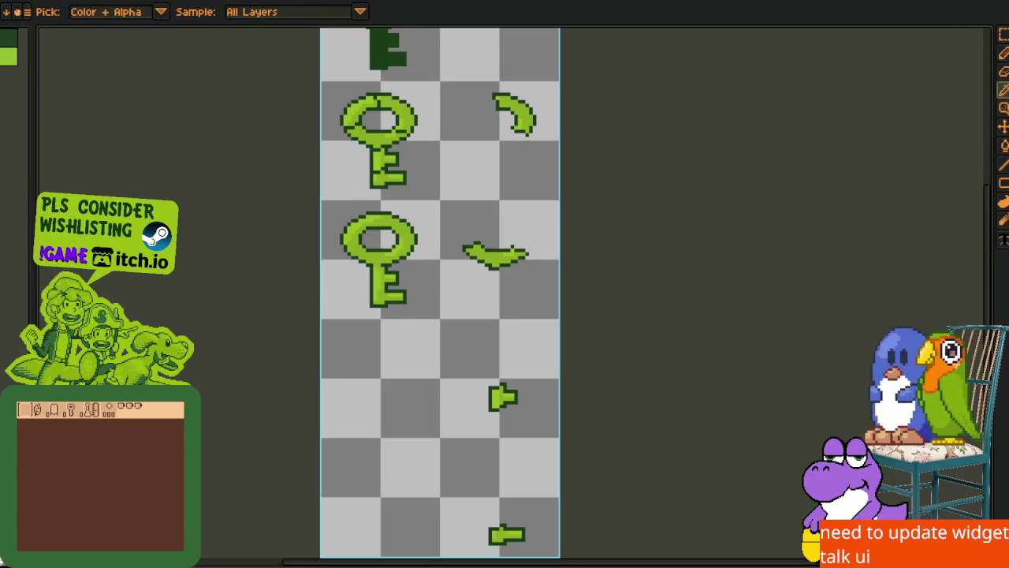
key(m)
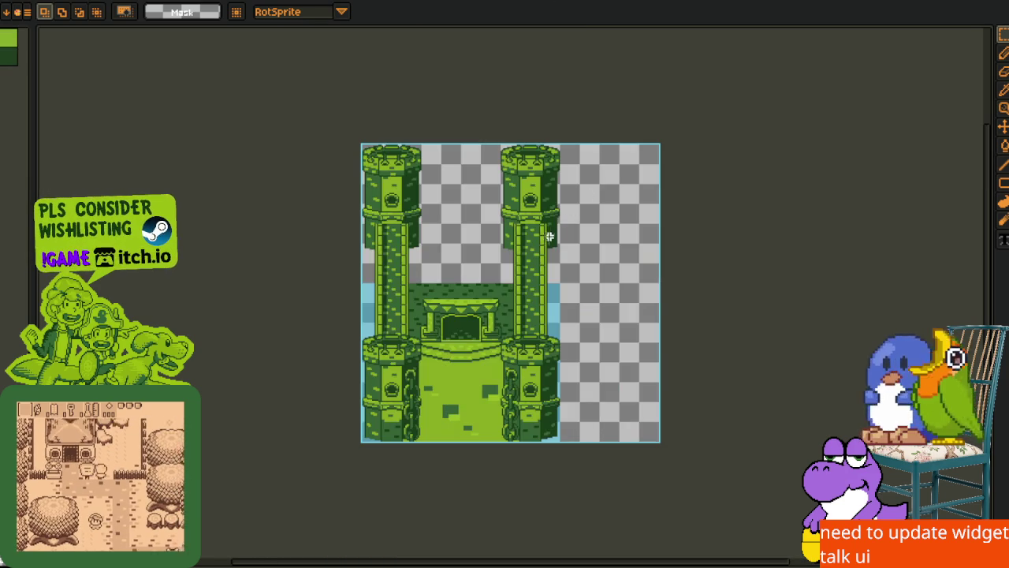
scroll(450, 339, up, 3)
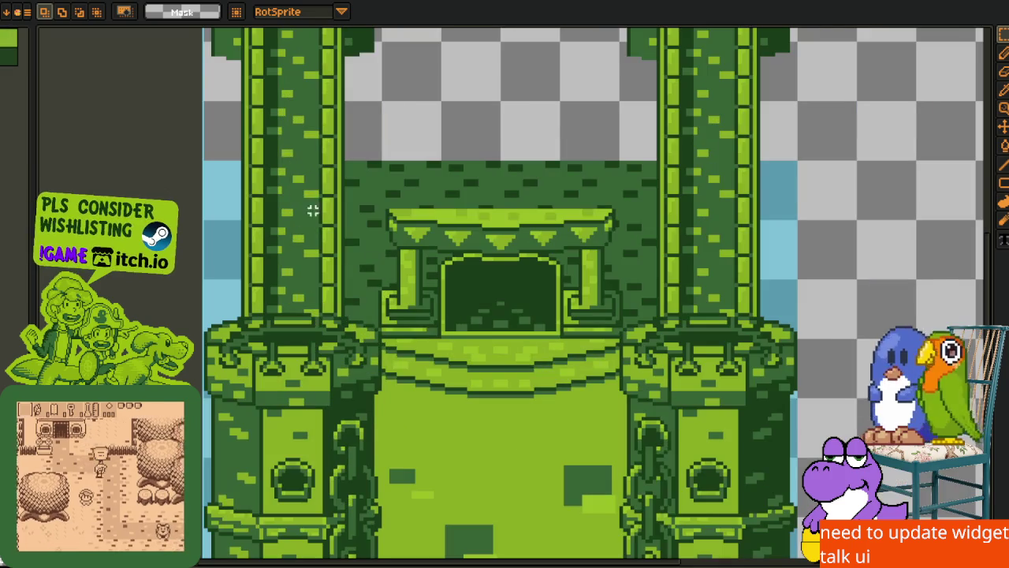
scroll(517, 445, down, 3)
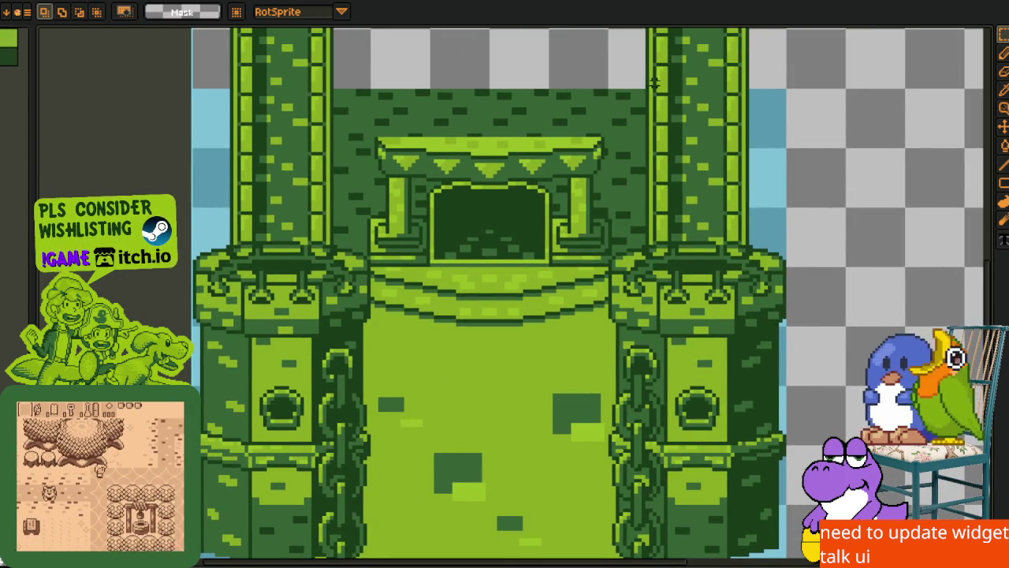
drag(617, 86, 604, 96)
scroll(604, 96, down, 5)
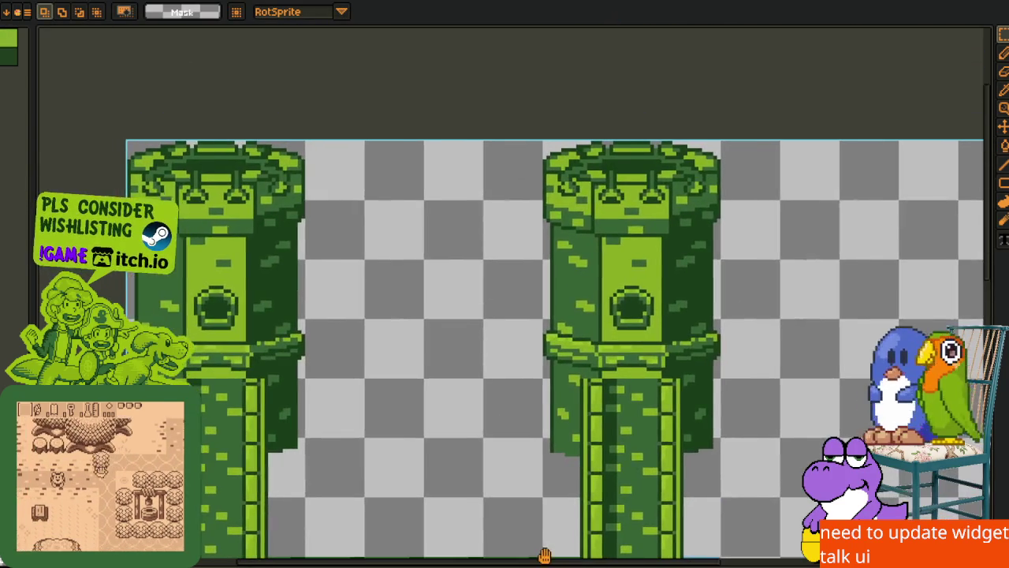
scroll(473, 54, down, 3)
scroll(473, 238, up, 2)
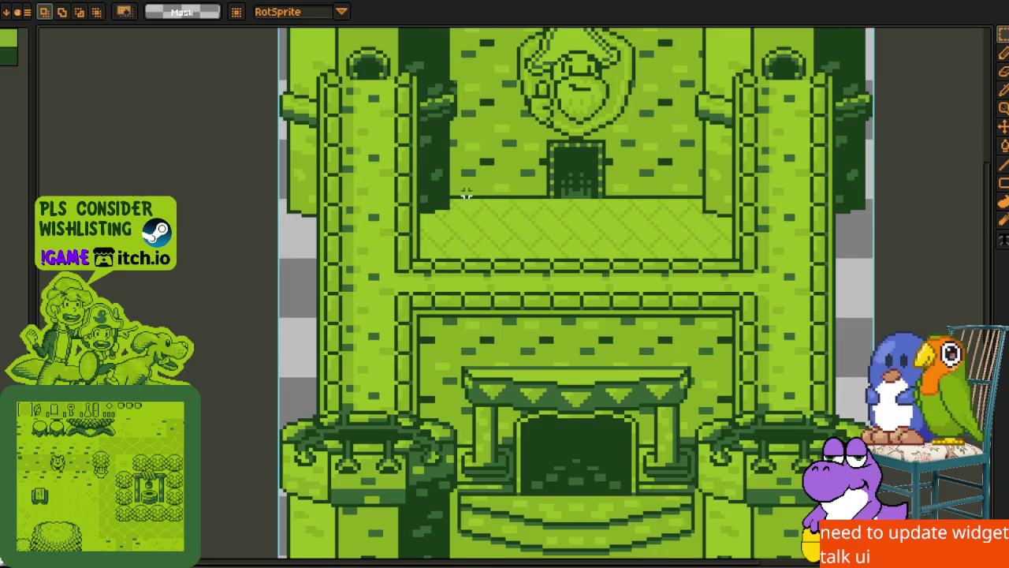
scroll(528, 203, down, 3)
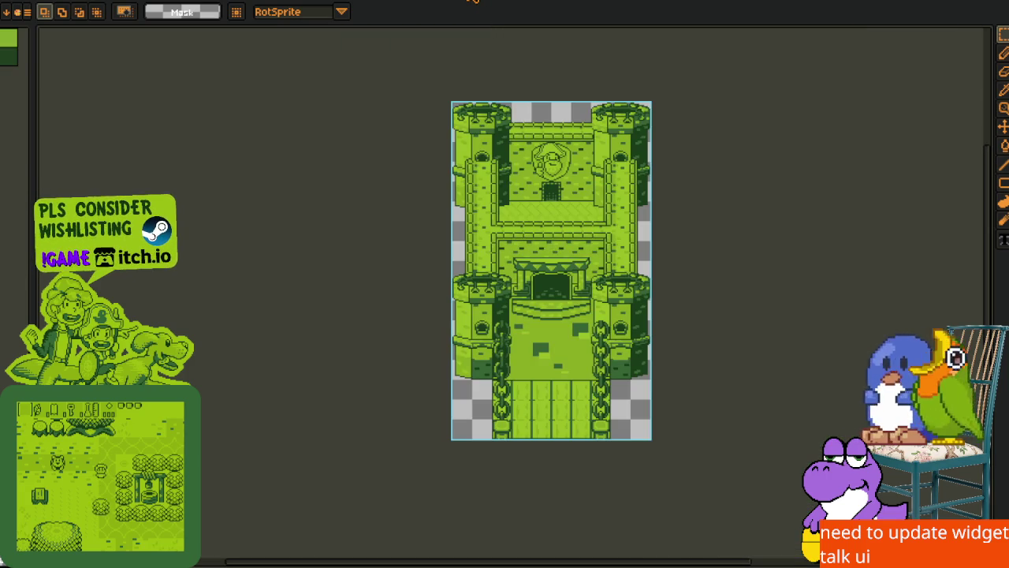
scroll(473, 2, up, 3)
Show the swirl sprite's timeline, check the brick tower, and stop on the green clock tower
click(473, 2)
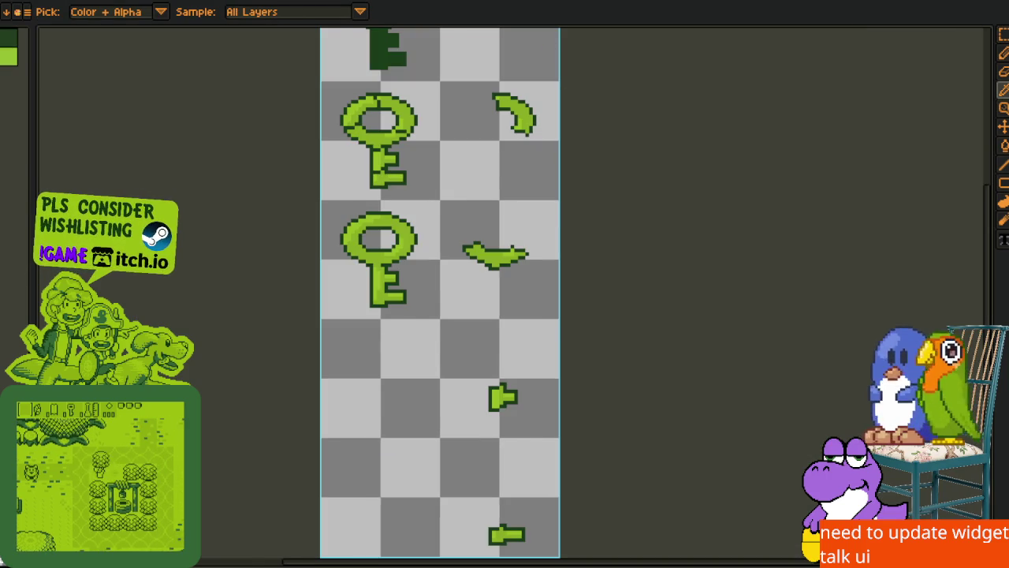
click(473, 1)
key(Tab)
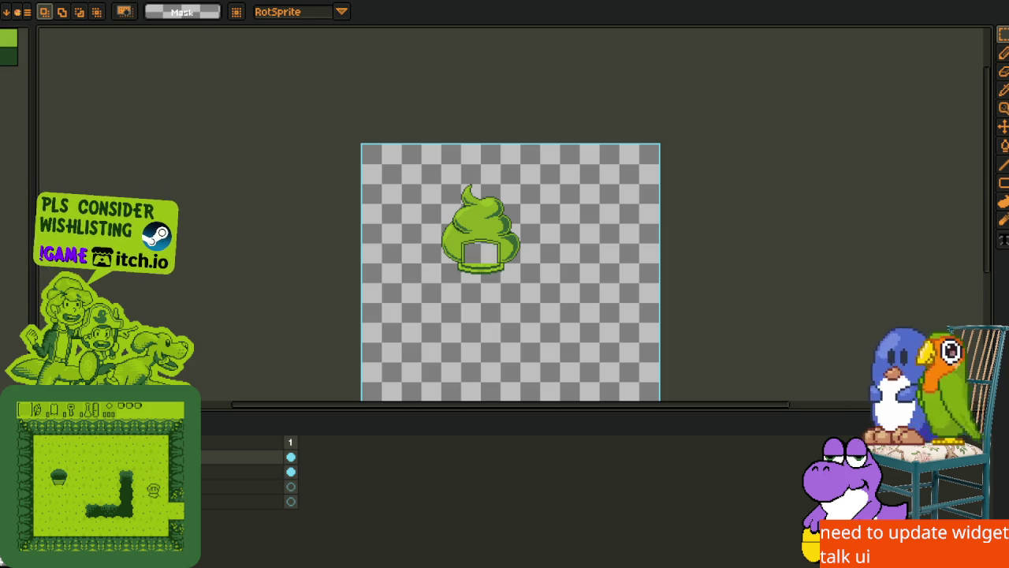
key(ctrl+Tab)
scroll(434, 240, up, 1)
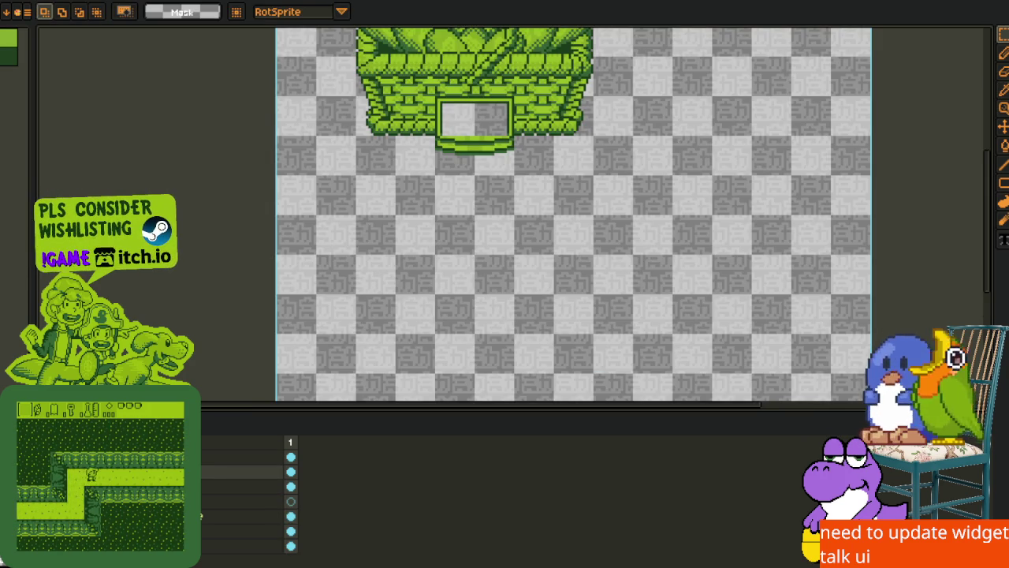
key(ctrl+Tab)
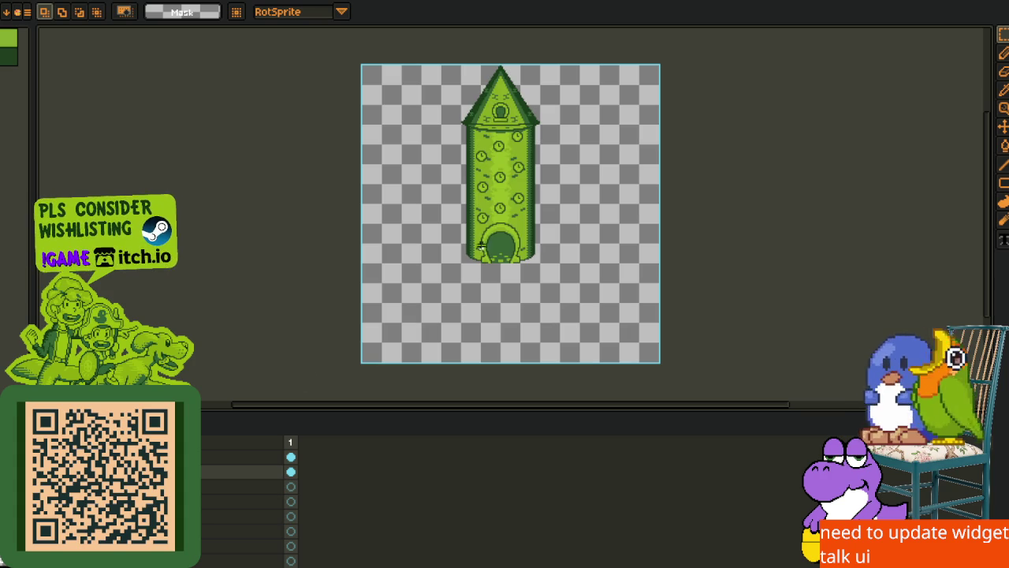
Undo and redo the green pipe stamps on the tower while viewing its roof
scroll(473, 264, up, 3)
mouse_move(473, 264)
mouse_down()
mouse_move(410, 400)
mouse_move(434, 349)
mouse_move(439, 202)
mouse_move(401, 322)
mouse_move(419, 244)
mouse_move(402, 292)
mouse_move(384, 402)
mouse_move(412, 300)
mouse_move(369, 392)
mouse_up()
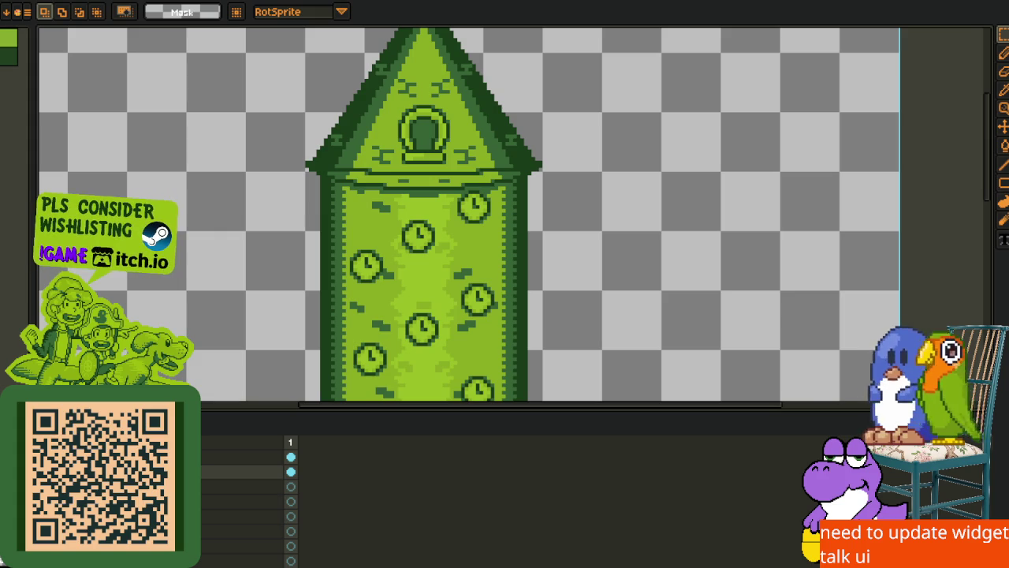
key(ctrl+z)
key(ctrl+z)
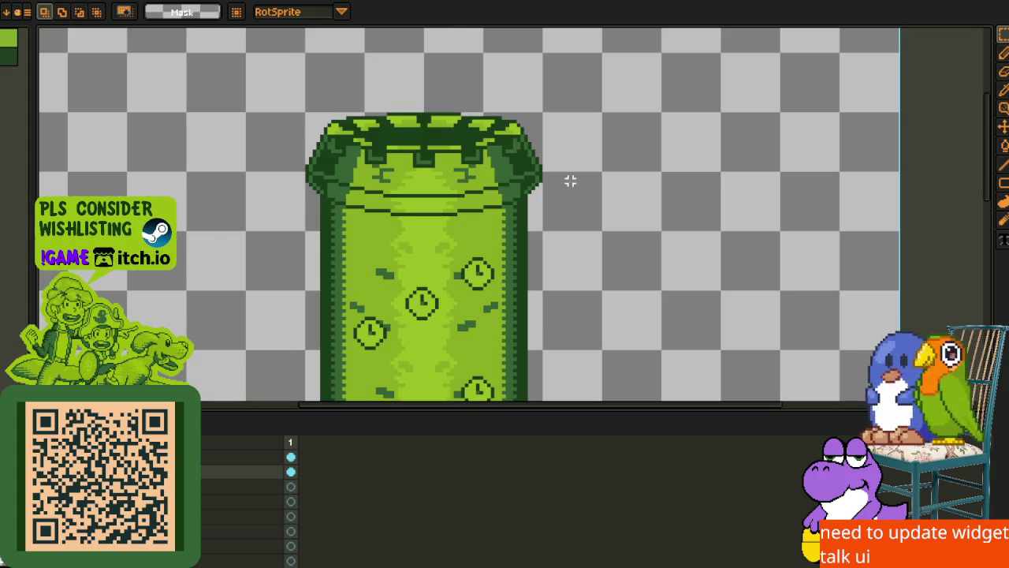
scroll(473, 215, down, 2)
key(ctrl+z)
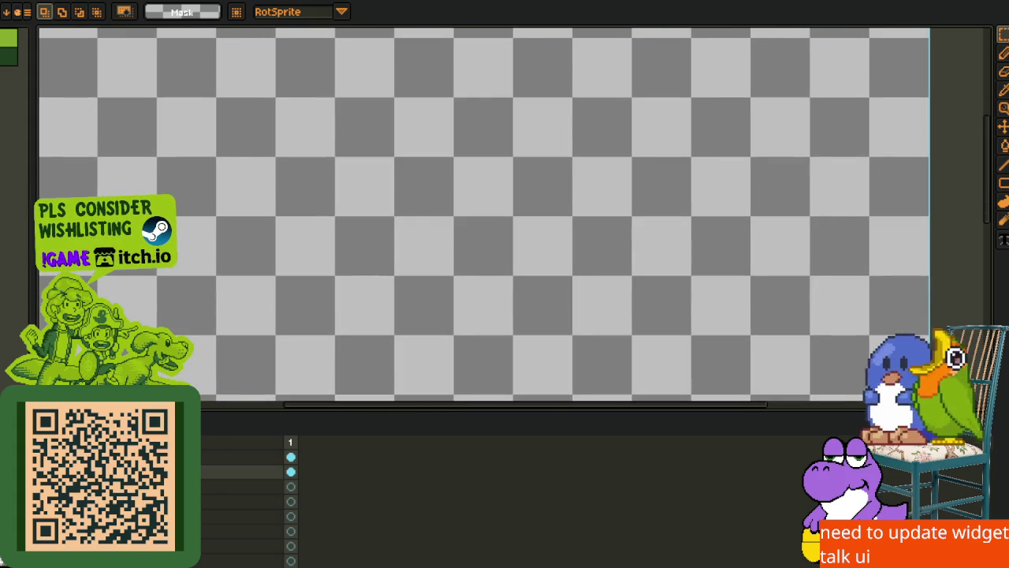
scroll(364, 240, down, 5)
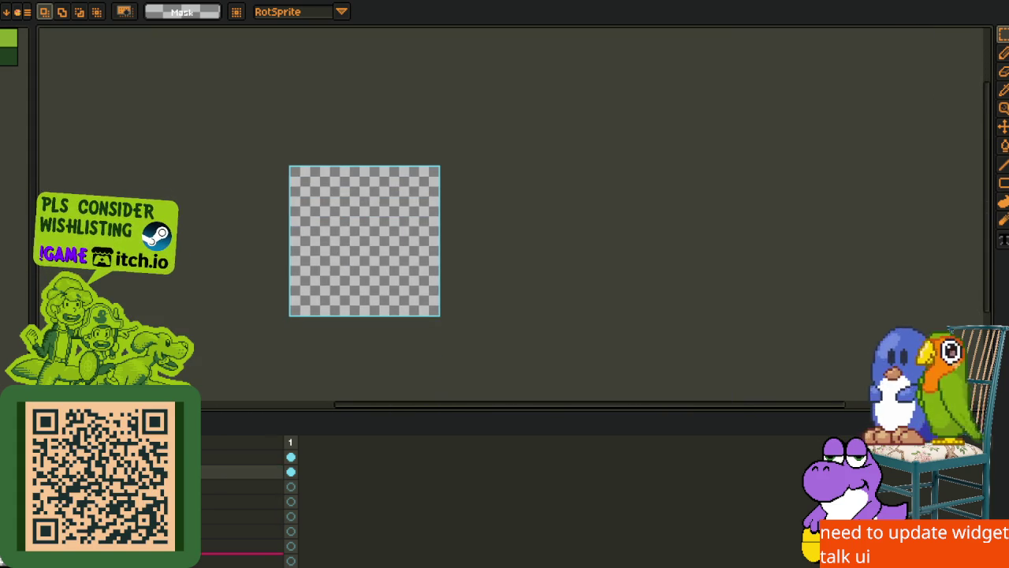
scroll(260, 505, down, 1)
key(ctrl+y)
scroll(421, 198, up, 5)
mouse_move(422, 198)
mouse_down()
mouse_move(367, 329)
mouse_move(283, 400)
mouse_up()
Undo back to the tent drawing and bring its whole roof into view
key(ctrl+z)
key(ctrl+z)
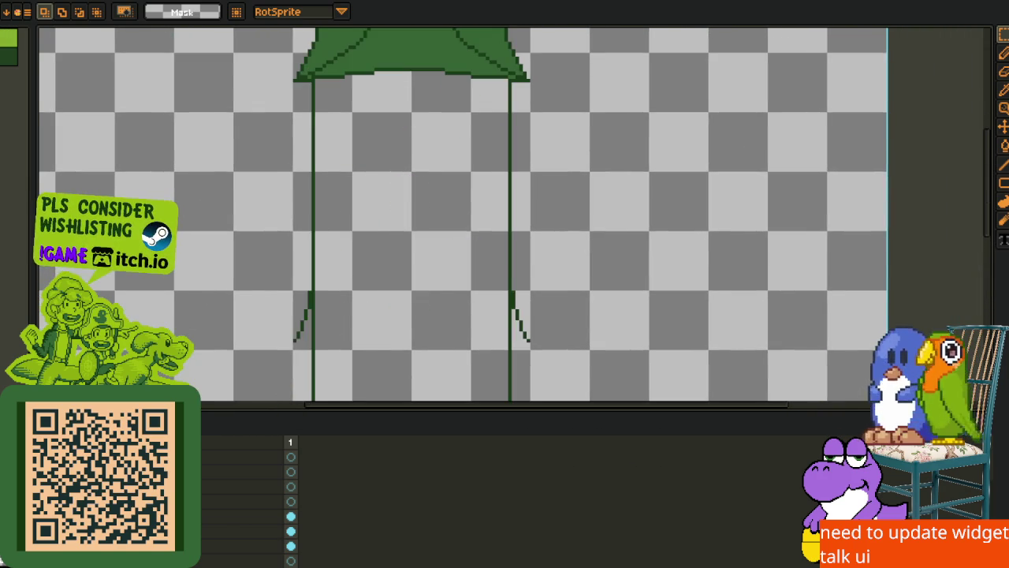
scroll(380, 257, down, 2)
scroll(380, 257, up, 2)
mouse_move(380, 257)
mouse_down()
mouse_move(390, 300)
mouse_move(430, 318)
mouse_move(462, 184)
mouse_up()
scroll(389, 300, up, 1)
drag(393, 199, 385, 304)
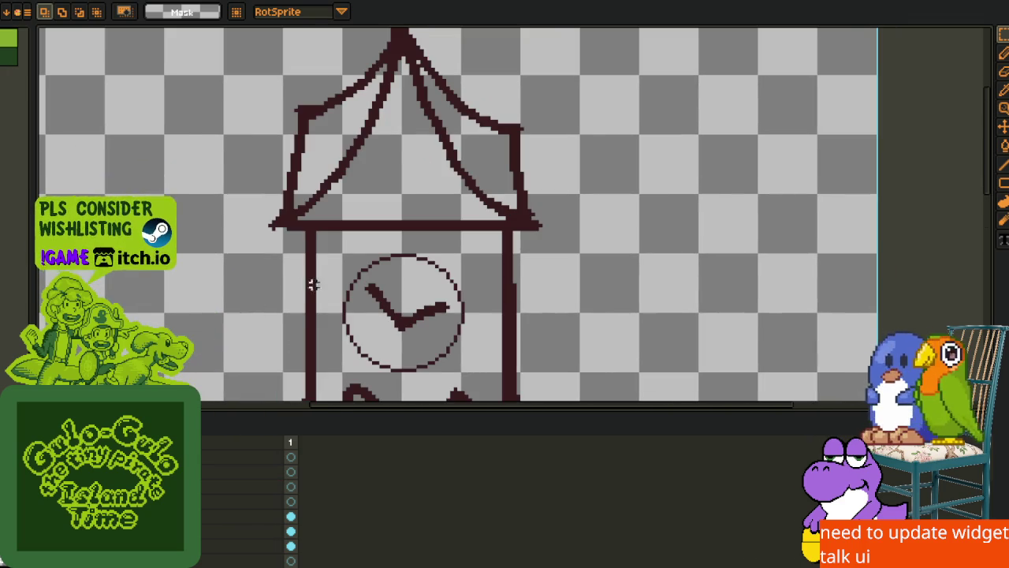
scroll(310, 285, down, 3)
scroll(349, 293, up, 2)
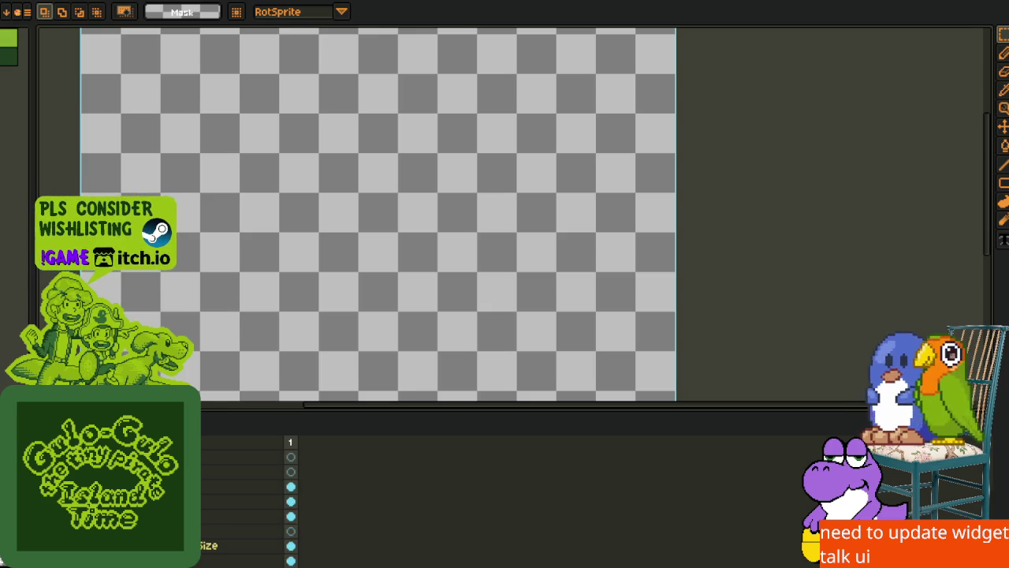
Paste the small green character onto the canvas, delete it, then undo to restore it
key(ctrl+v)
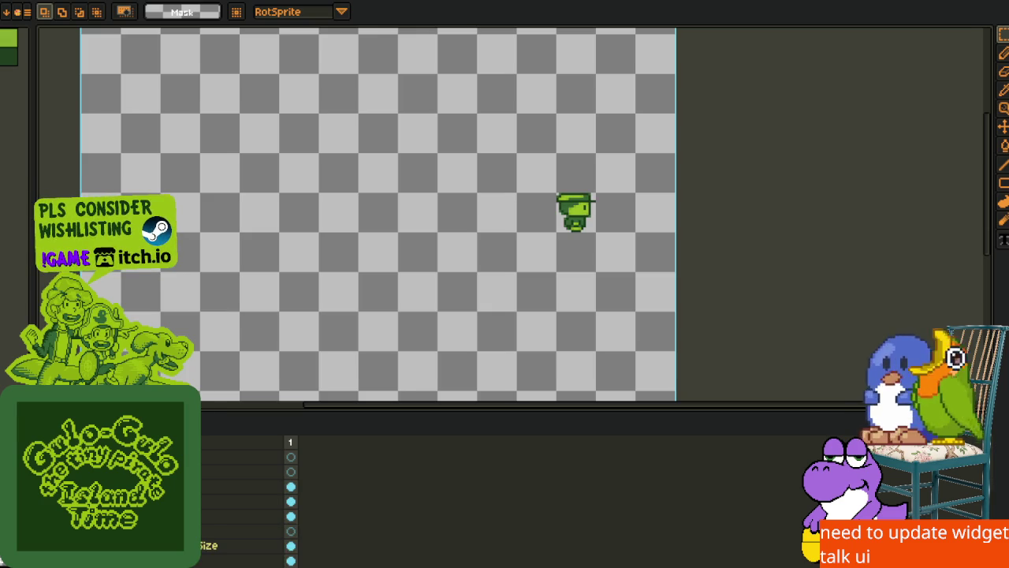
scroll(583, 208, up, 5)
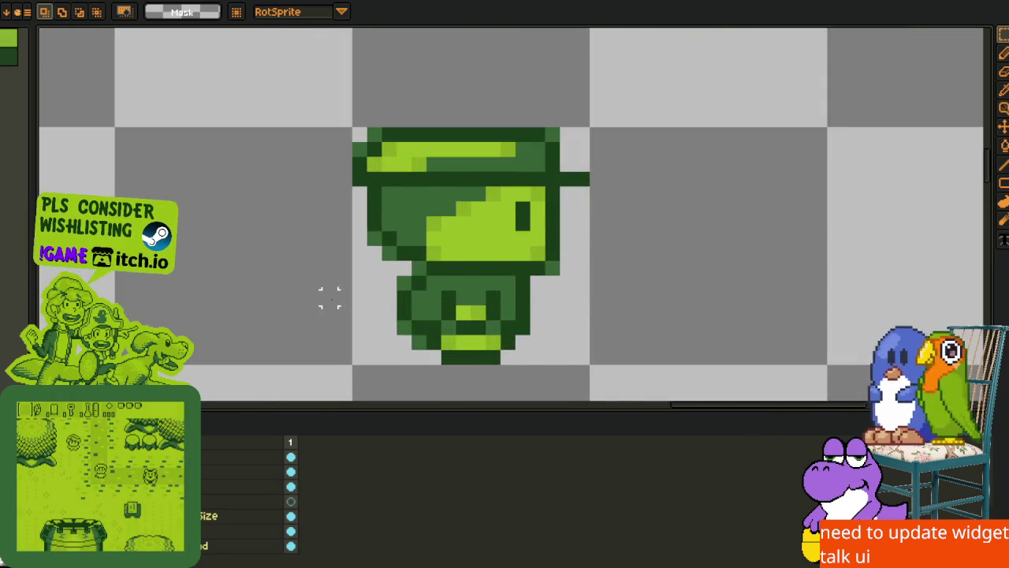
key(Delete)
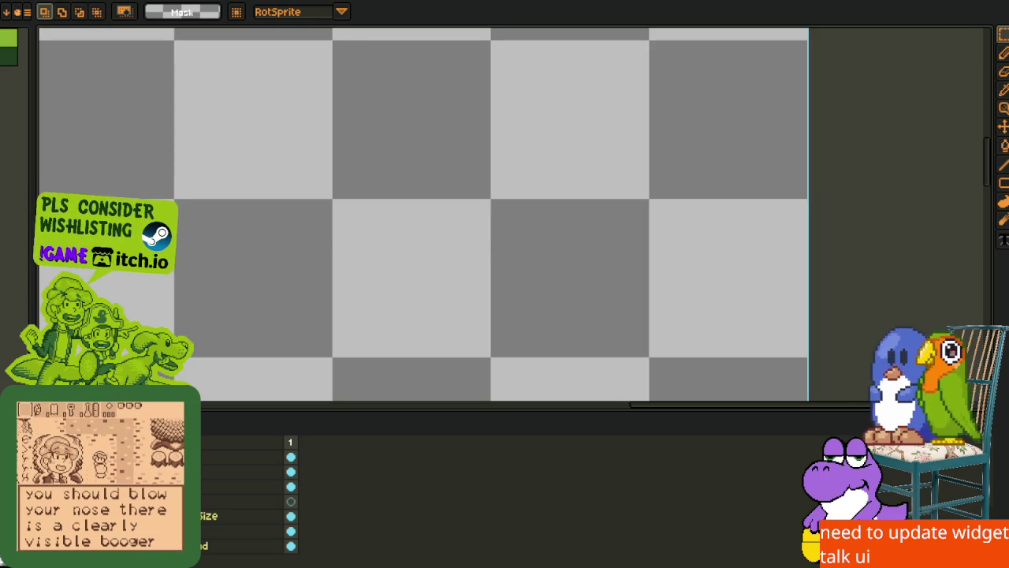
key(ctrl+z)
scroll(331, 284, down, 1)
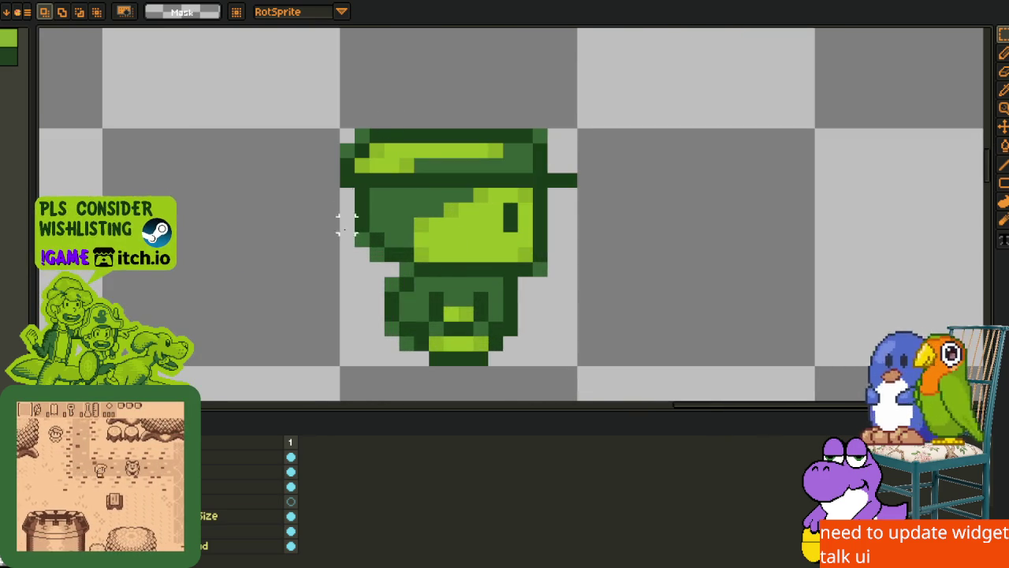
scroll(362, 254, down, 2)
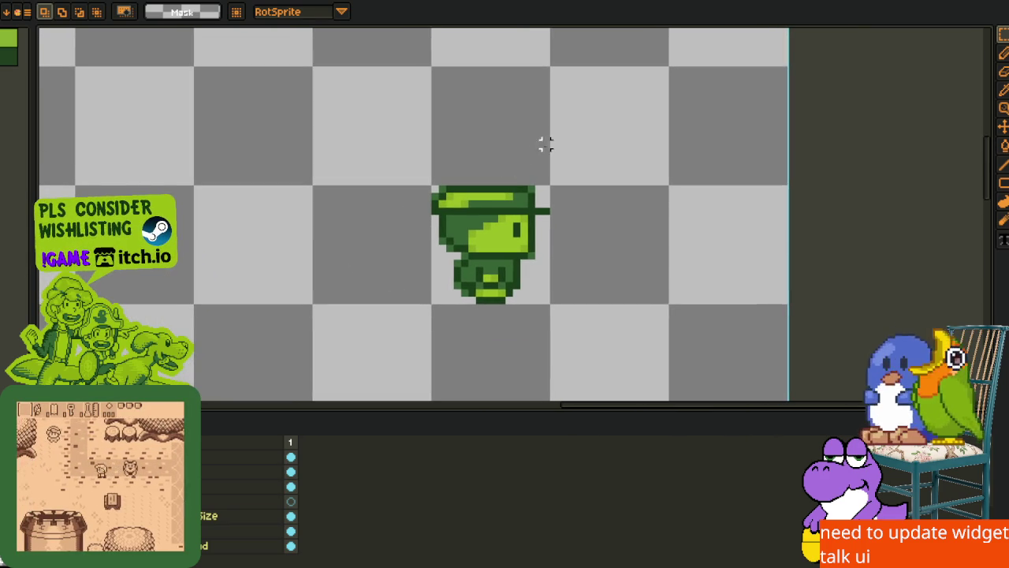
key(ctrl+Tab)
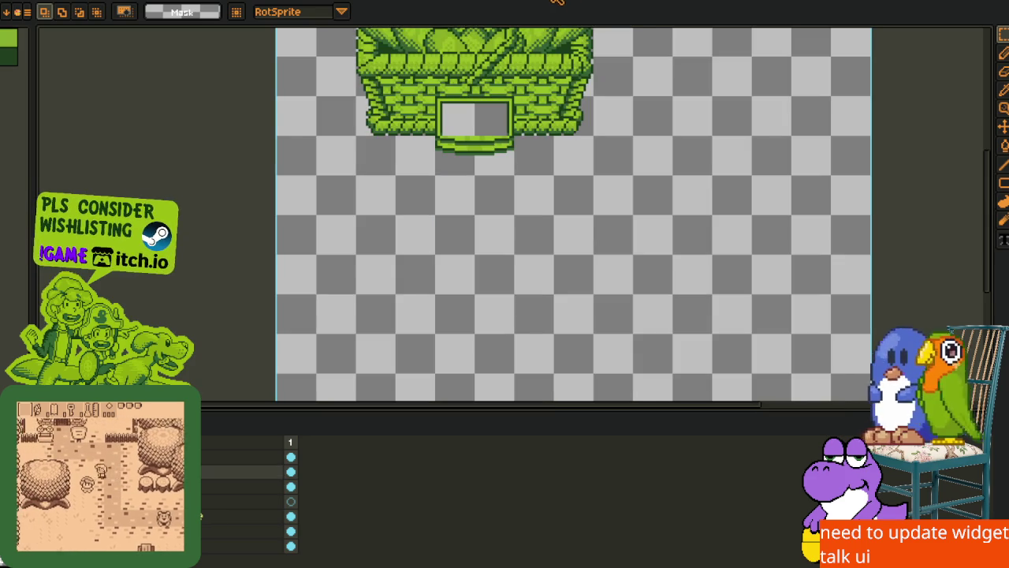
Cycle through the blob and key sprites, then zoom in and out on the leaf sprite
key(ctrl+Tab)
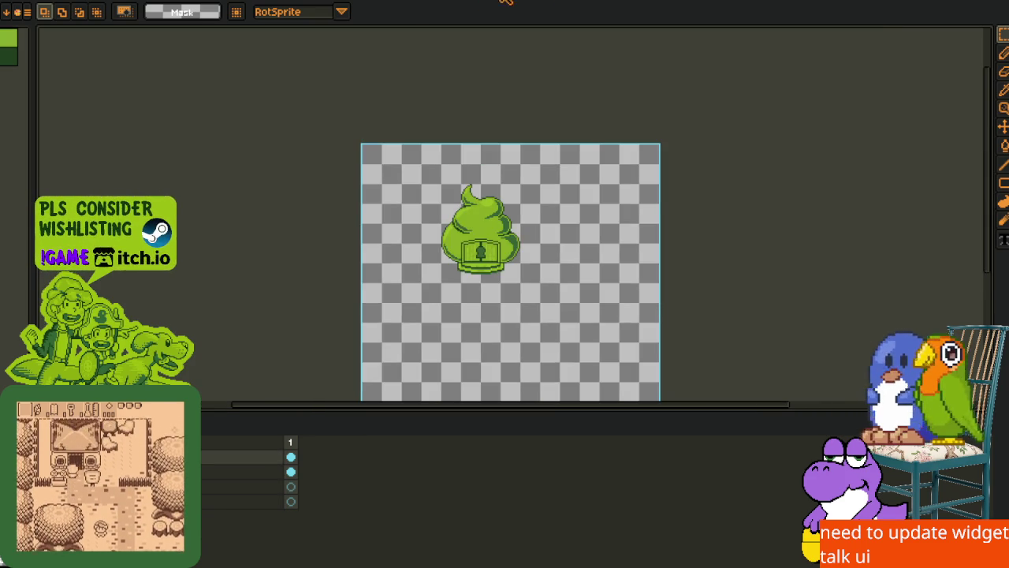
key(ctrl+Tab)
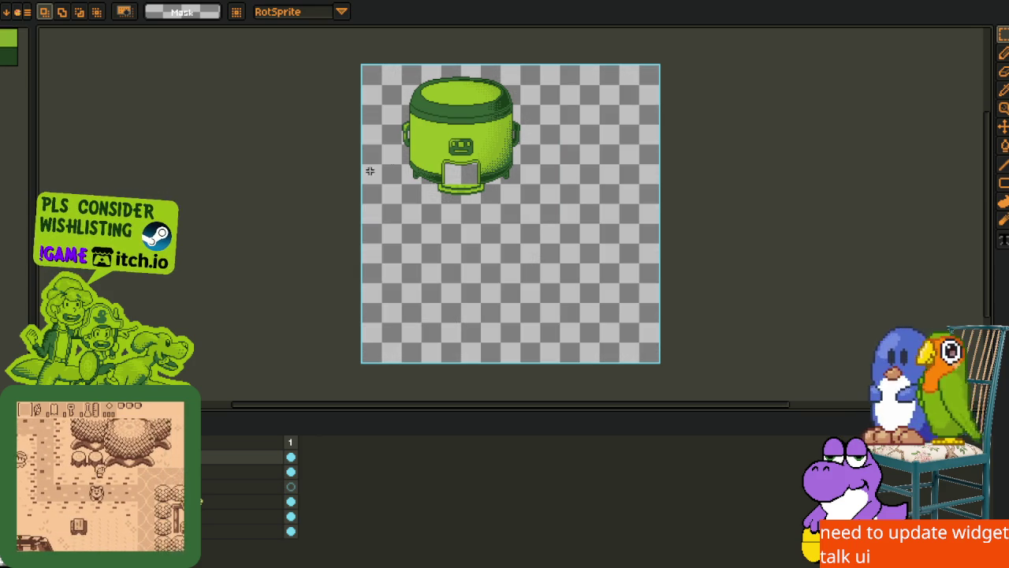
key(ctrl+Tab)
key(i)
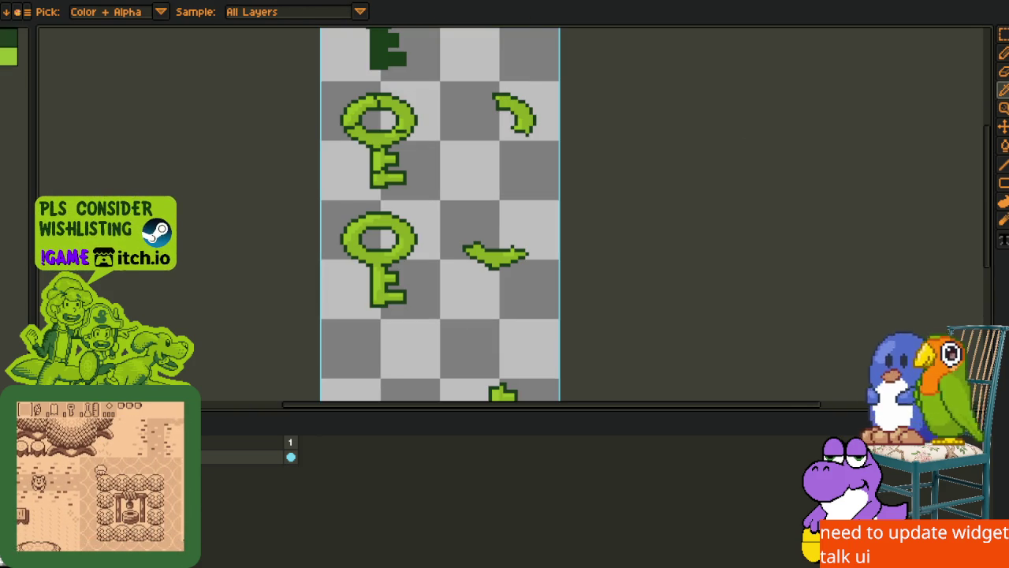
key(ctrl+Tab)
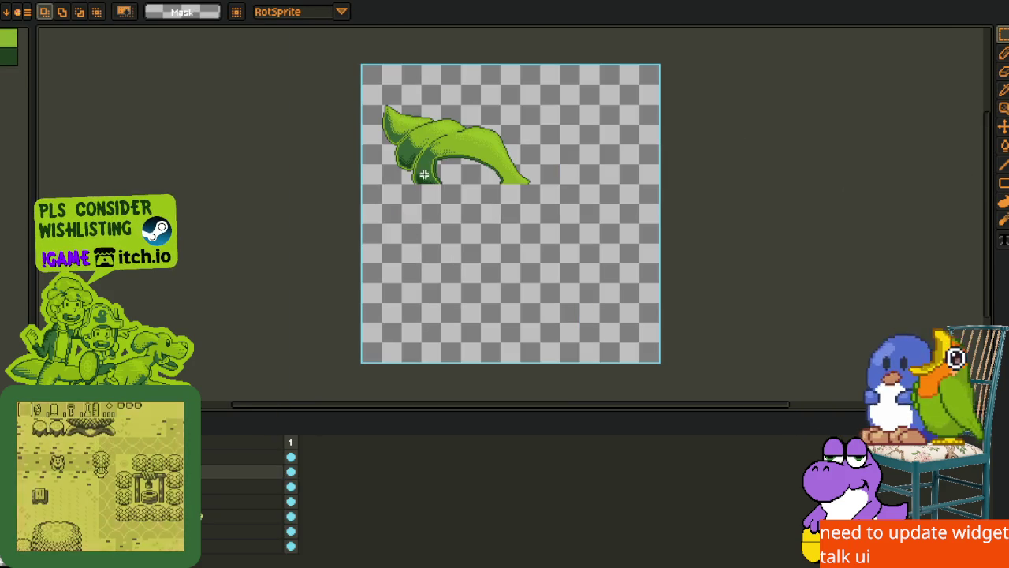
scroll(421, 165, up, 3)
scroll(467, 199, down, 5)
scroll(467, 199, up, 4)
scroll(442, 204, down, 1)
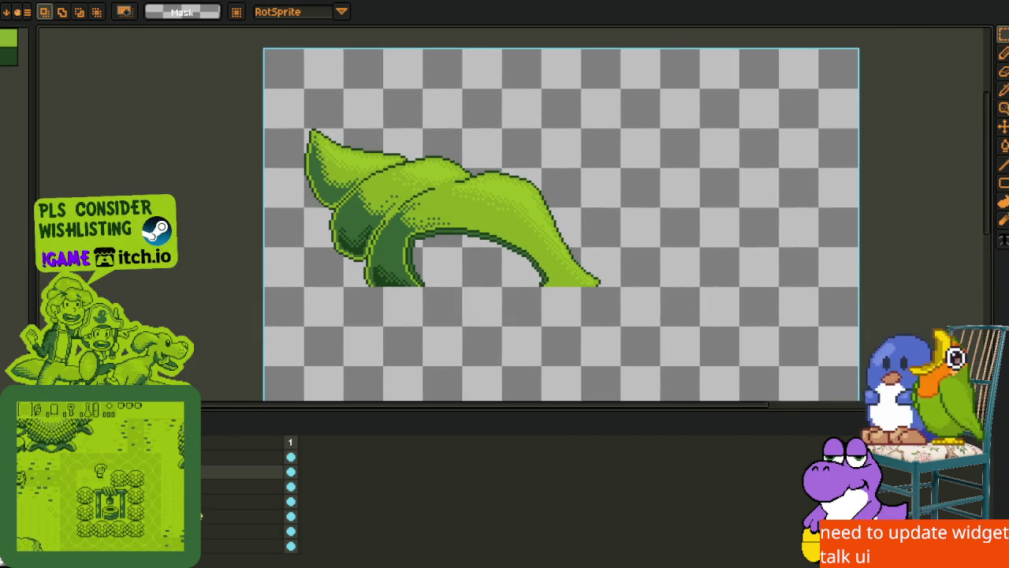
Pan across the bear sprite sheet with the timeline hidden, then return to the keys sheet
key(ctrl+Tab)
scroll(473, 205, up, 3)
mouse_move(473, 206)
mouse_down()
mouse_move(516, 350)
mouse_move(484, 266)
mouse_move(429, 178)
mouse_move(434, 137)
mouse_move(424, 398)
mouse_move(424, 135)
mouse_up()
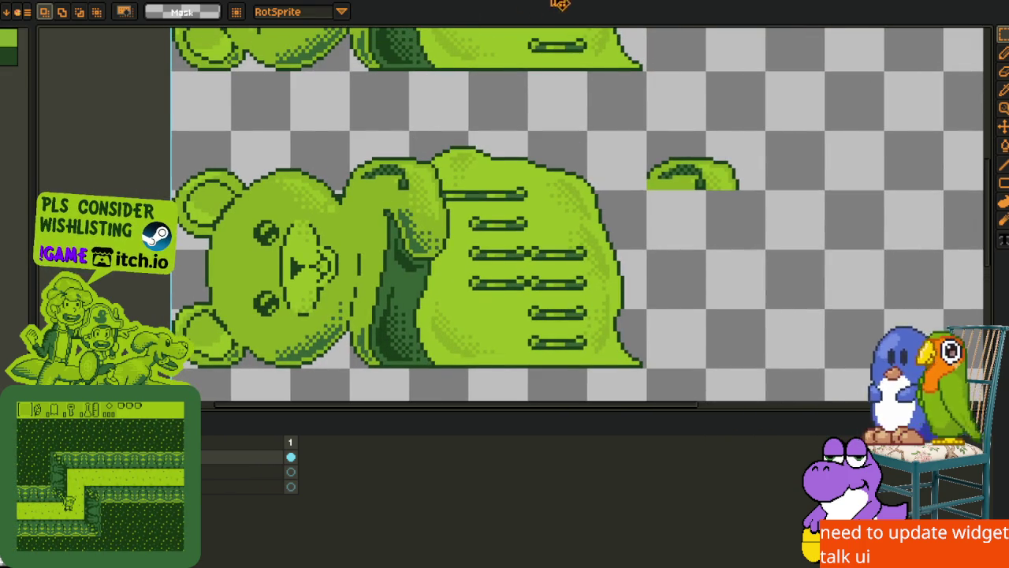
scroll(599, 62, down, 5)
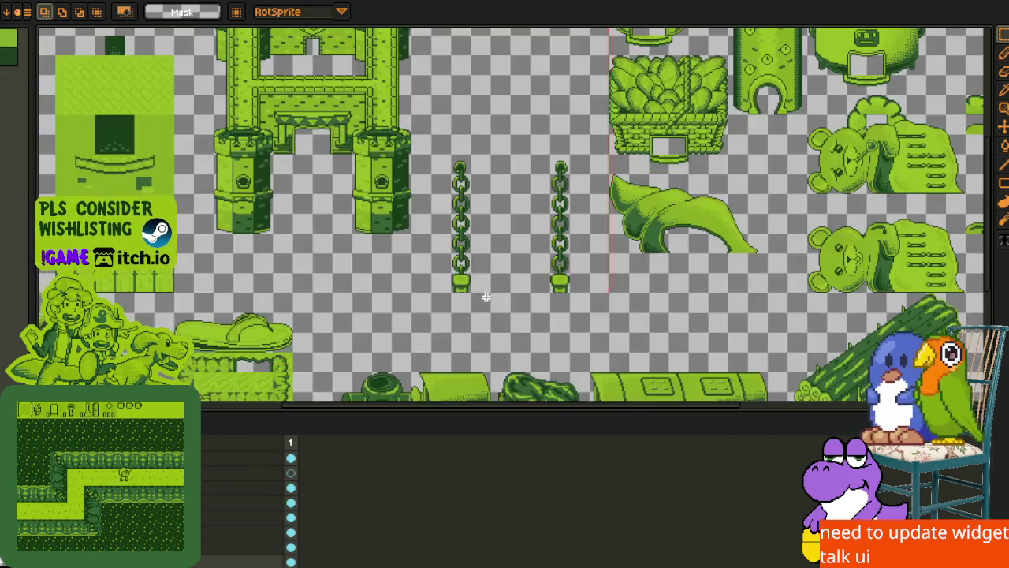
key(Tab)
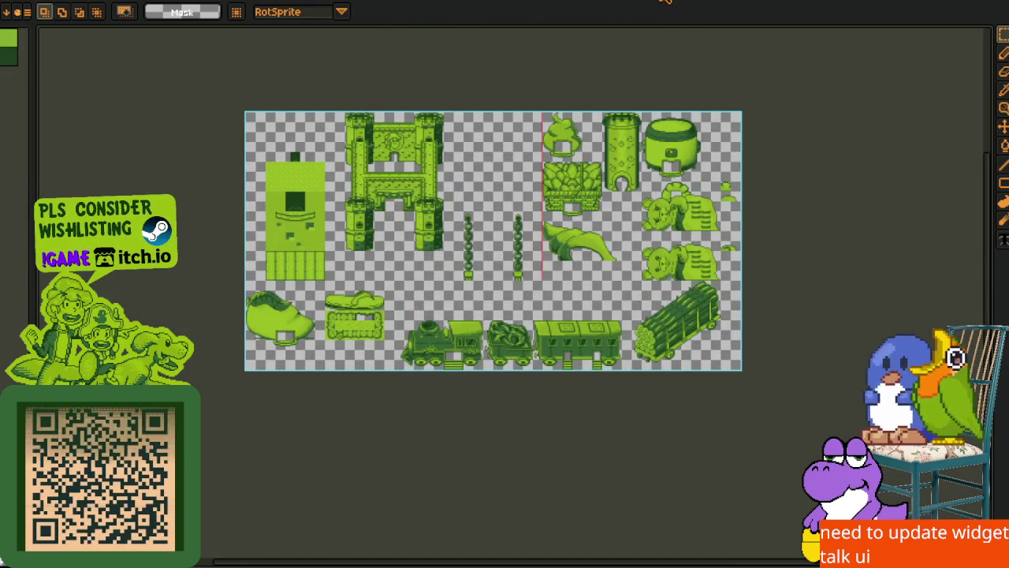
key(ctrl+Tab)
key(ctrl+Tab)
key(ctrl+Tab)
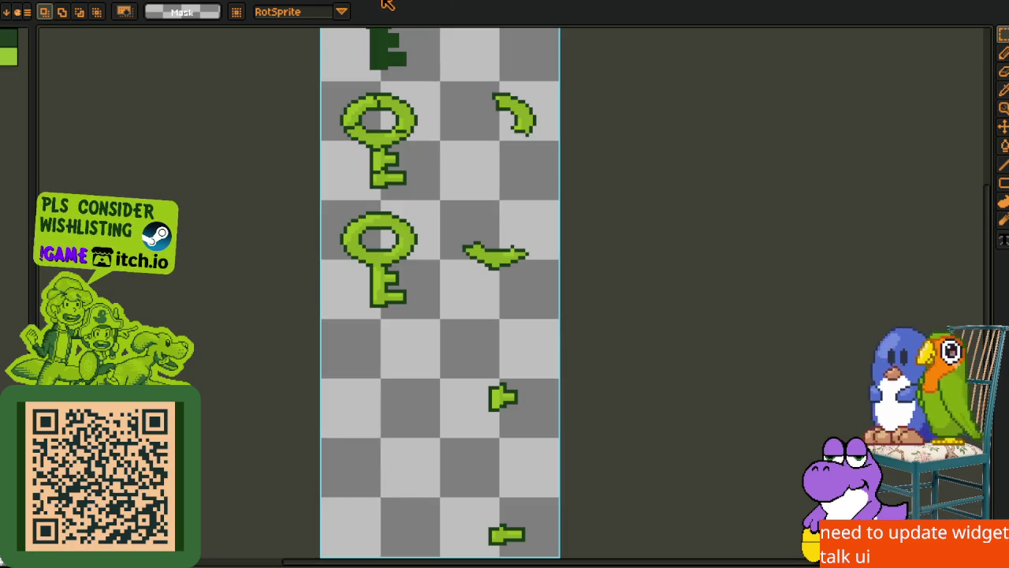
key(i)
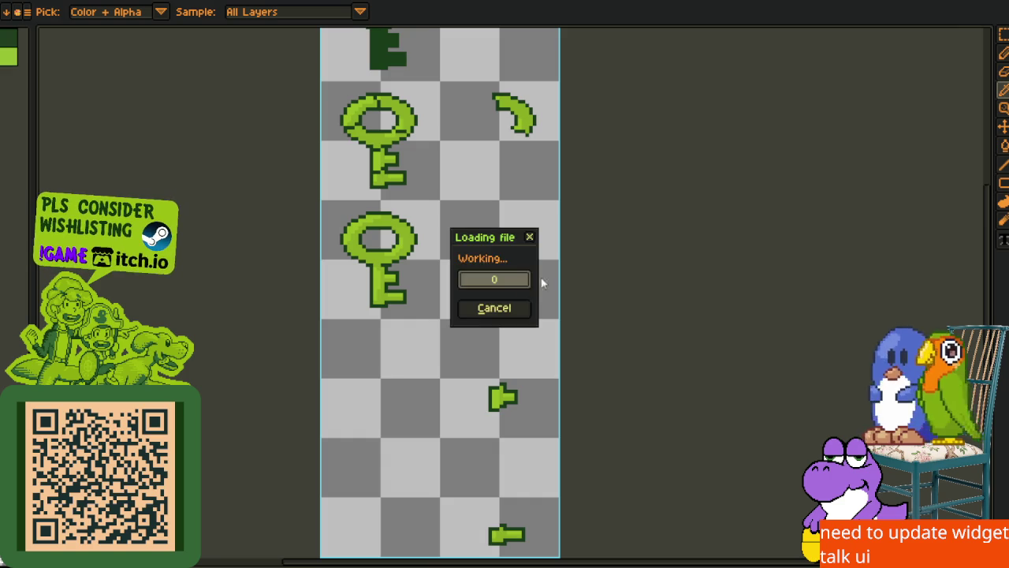
Show the timeline with frames 1–4 and play the pod animation in a loop
scroll(516, 302, up, 3)
key(i)
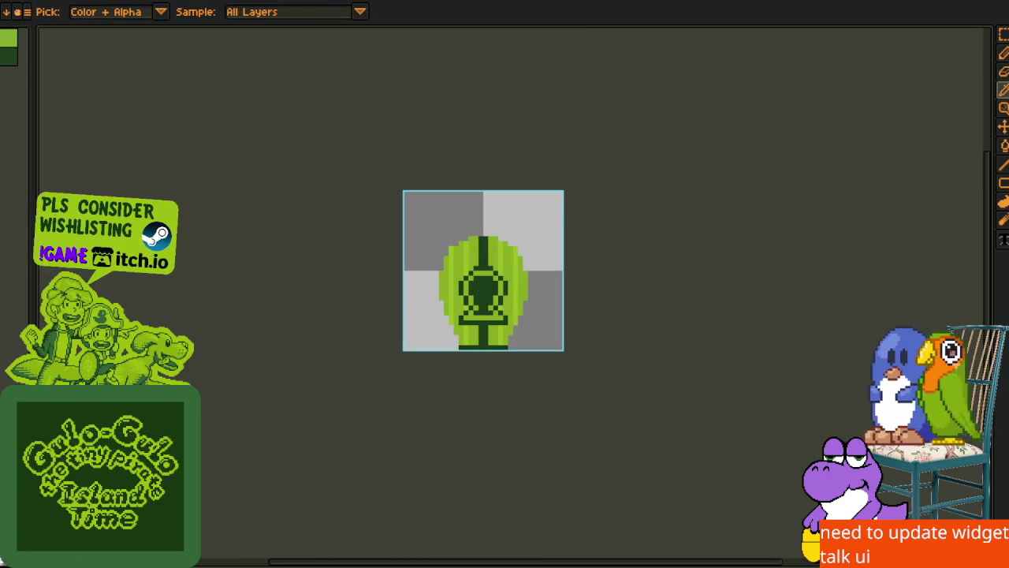
key(m)
scroll(406, 228, up, 1)
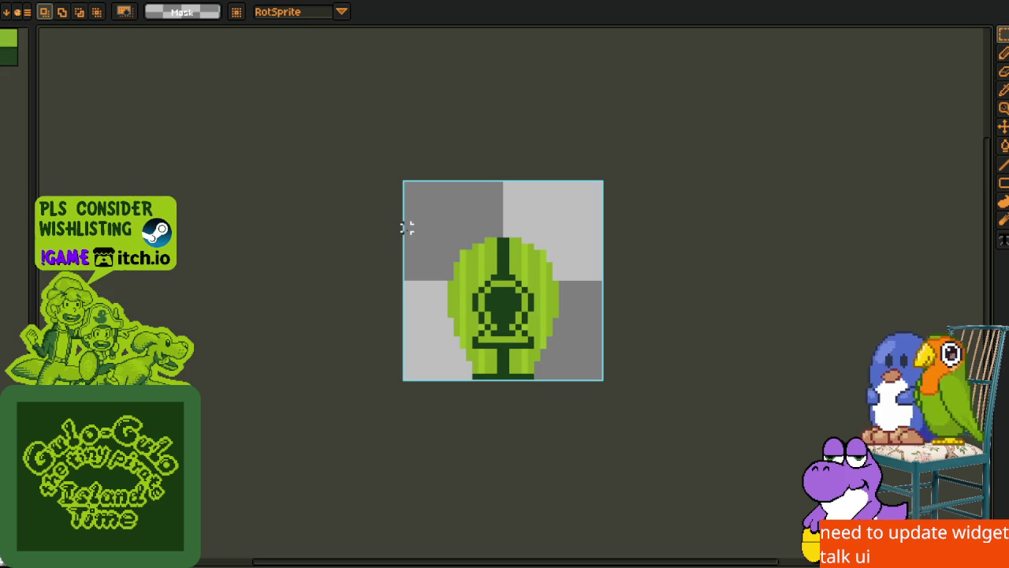
scroll(428, 320, up, 2)
key(Tab)
scroll(628, 192, down, 2)
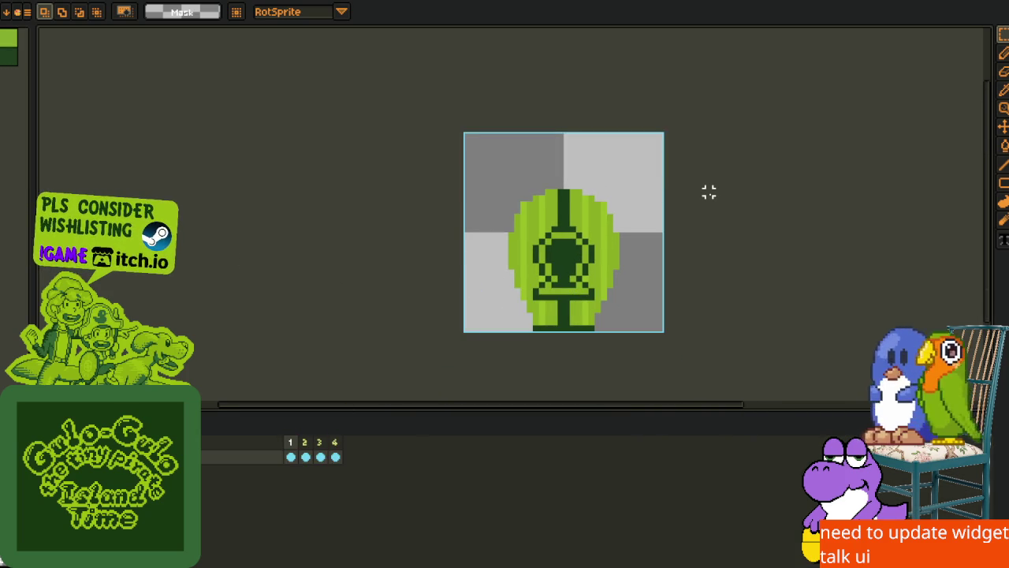
key(Return)
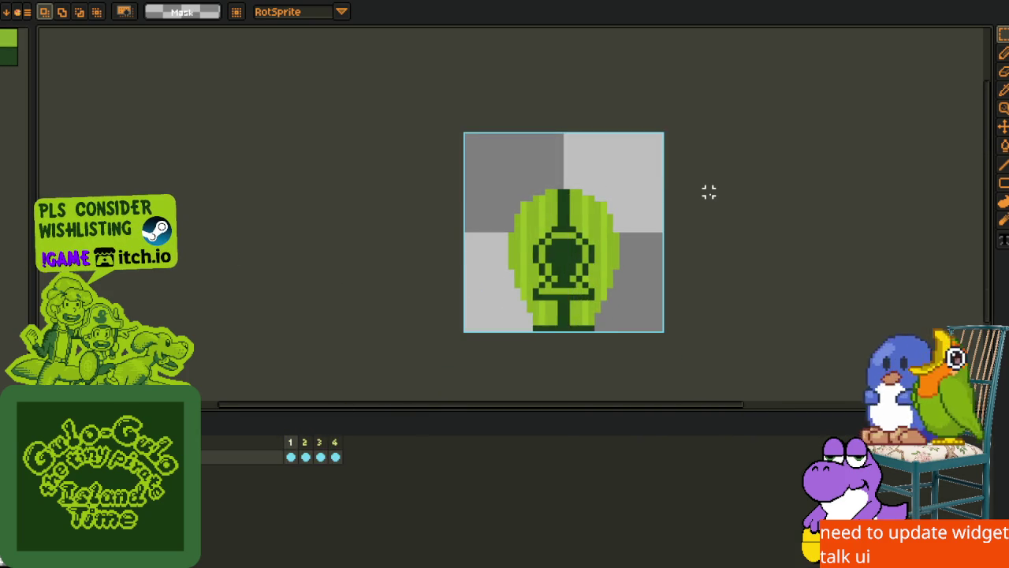
Export the four pod frames as a one-row sprite sheet
click(27, 12)
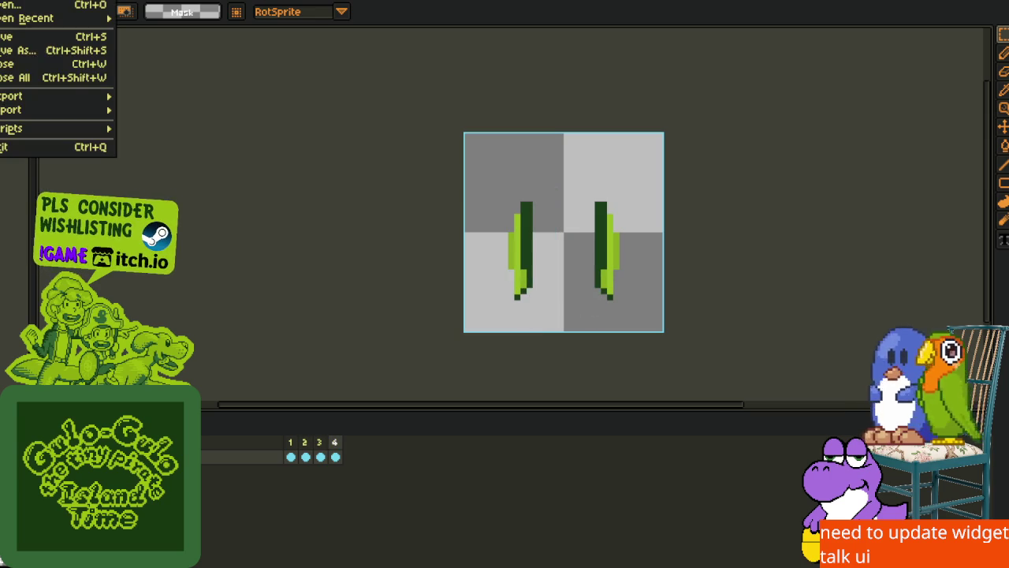
mouse_move(79, 95)
click(150, 109)
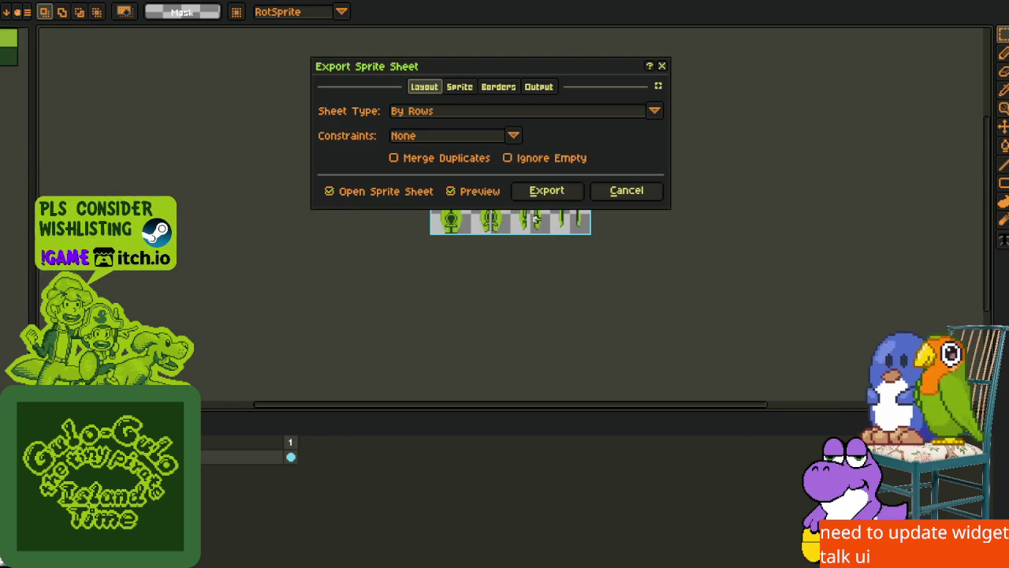
click(545, 194)
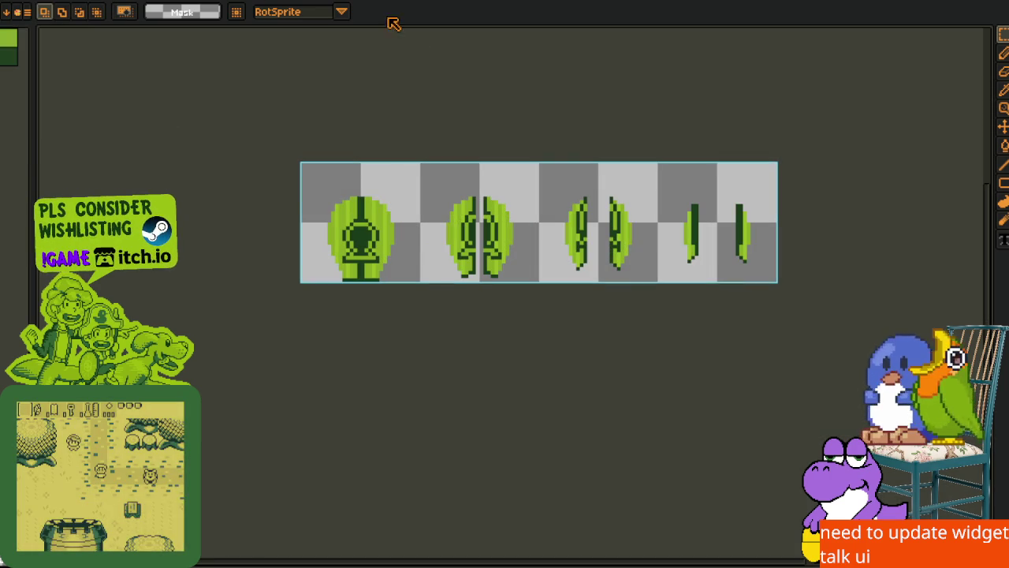
click(114, 2)
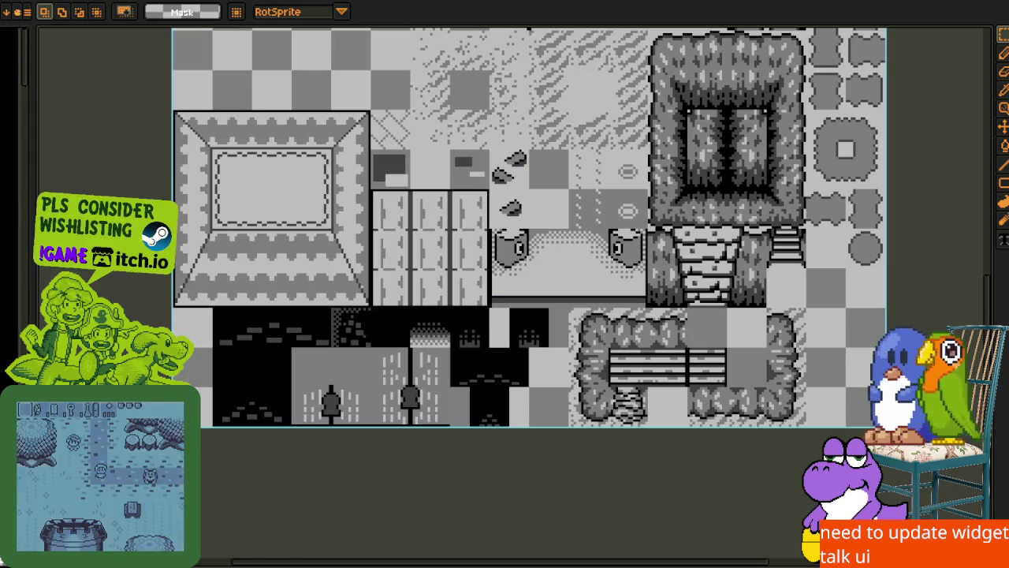
Select the grey building block with two lamps on the terrain tileset
scroll(752, 323, up, 2)
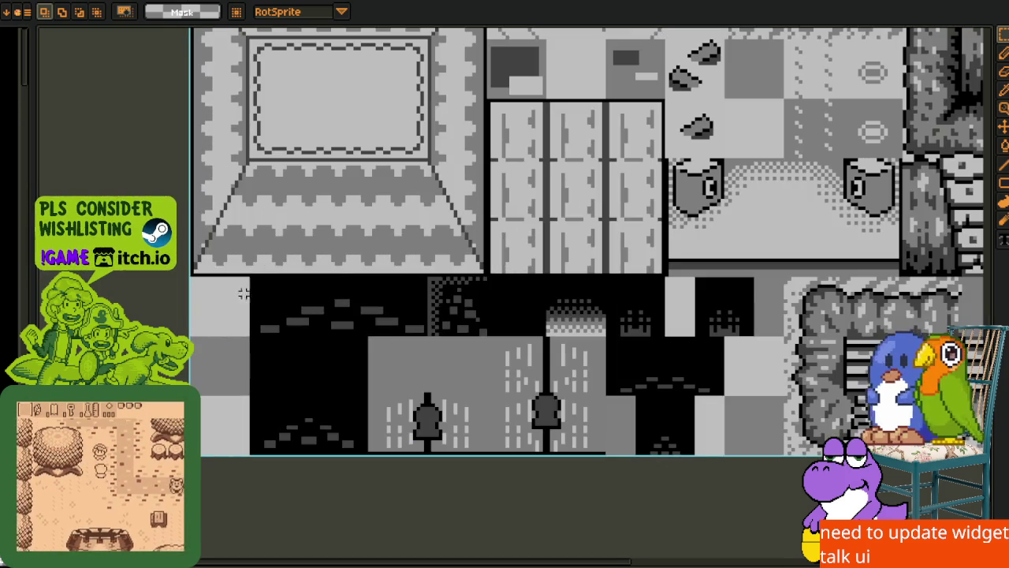
scroll(752, 323, down, 2)
scroll(444, 334, up, 3)
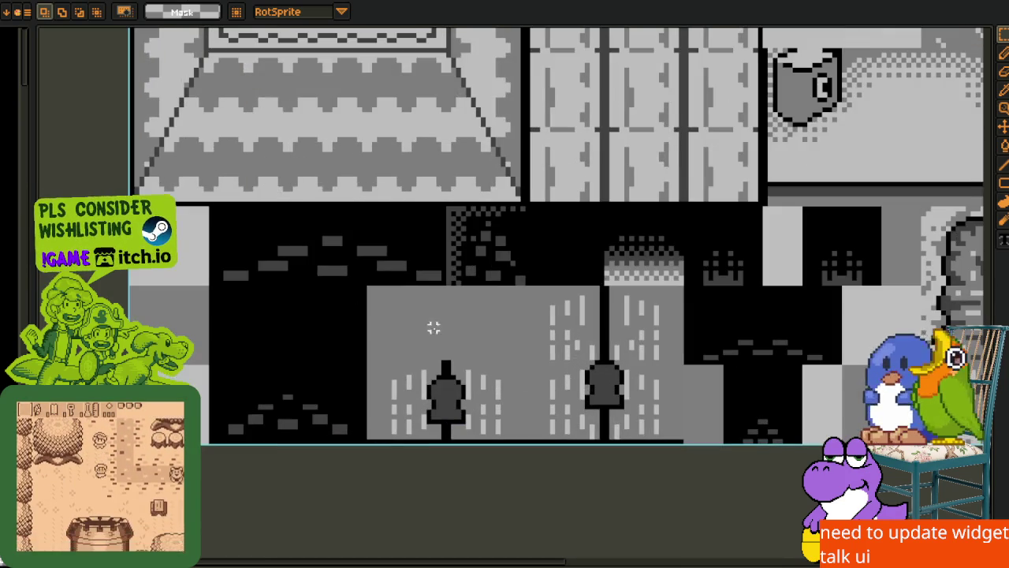
mouse_move(372, 293)
mouse_down()
mouse_move(667, 456)
mouse_move(671, 448)
mouse_up()
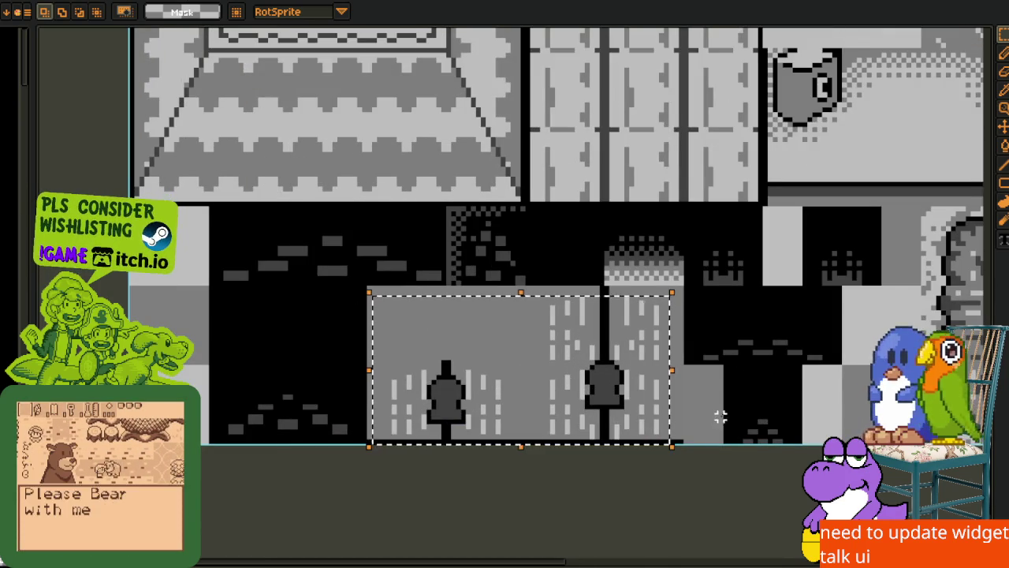
scroll(509, 278, down, 3)
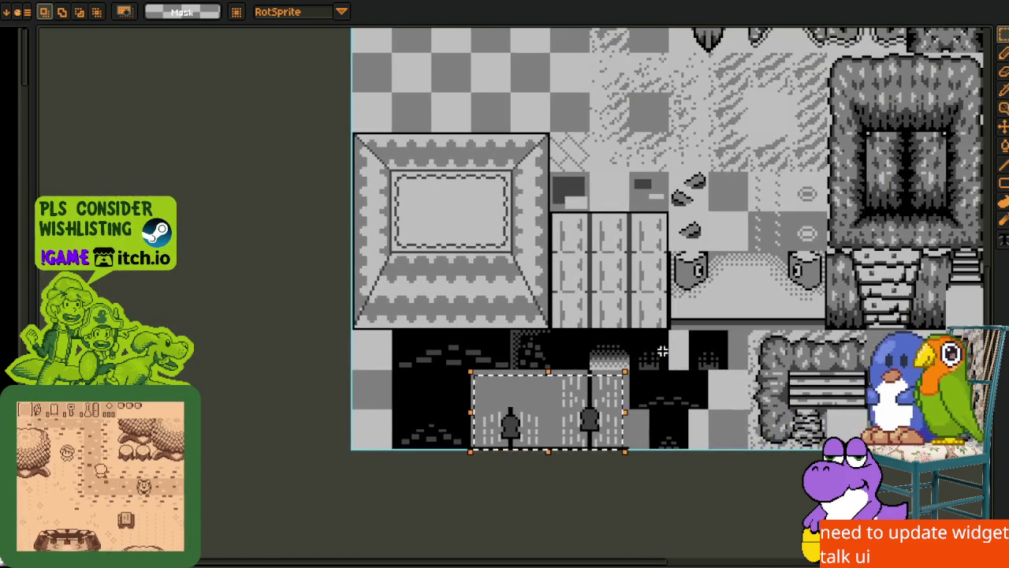
On the green UI tile sheet, select the empty tiles on the right and lower right
key(ctrl+Tab)
scroll(521, 207, down, 3)
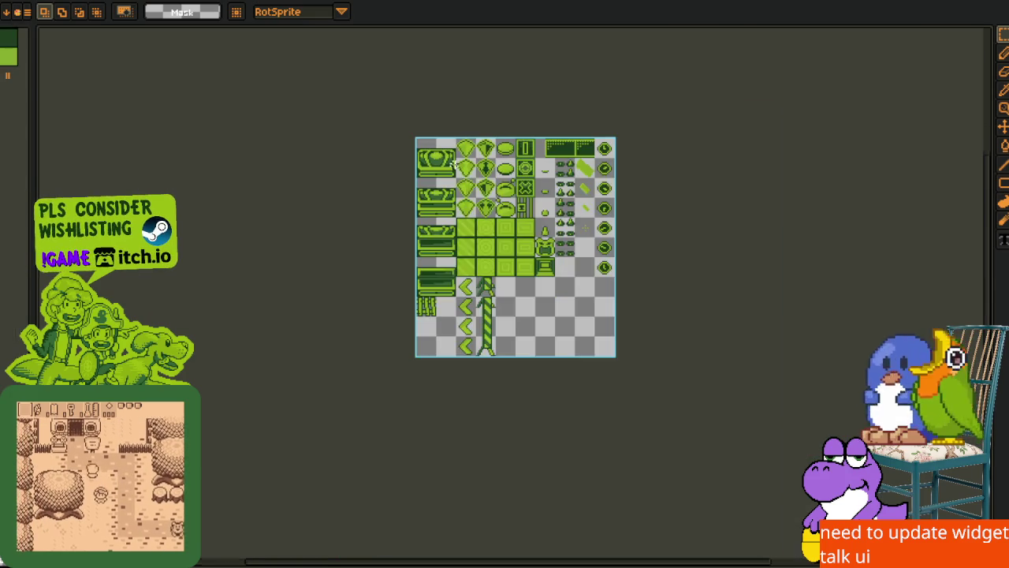
scroll(521, 207, up, 3)
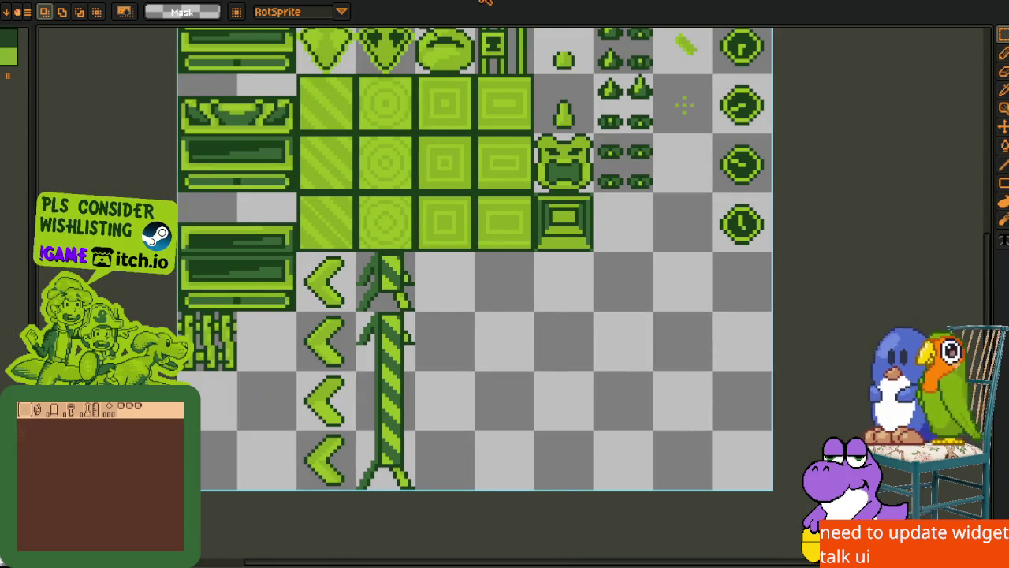
scroll(409, 257, down, 2)
scroll(460, 279, right, 3)
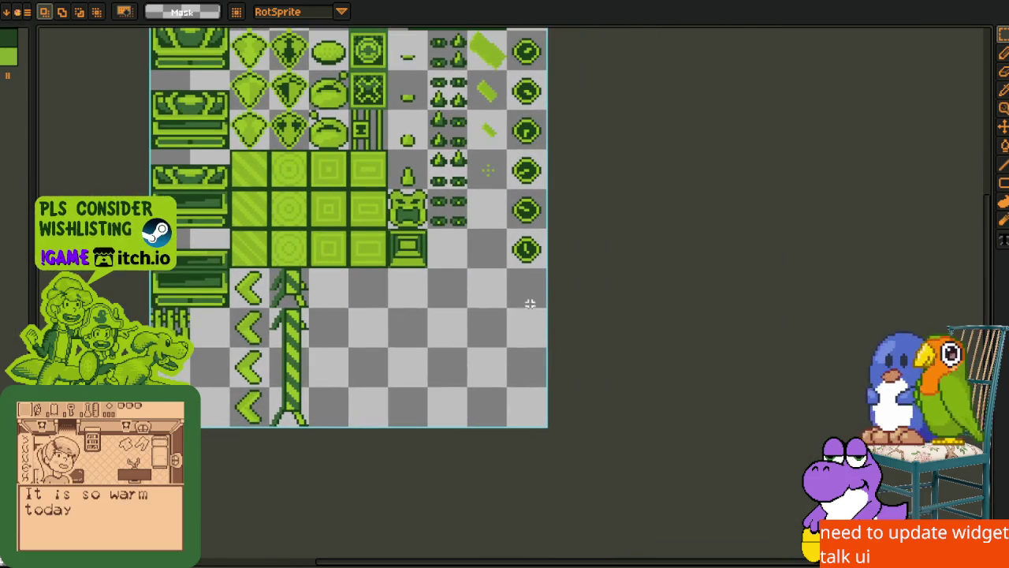
drag(467, 276, 548, 353)
drag(466, 364, 539, 430)
scroll(478, 365, down, 2)
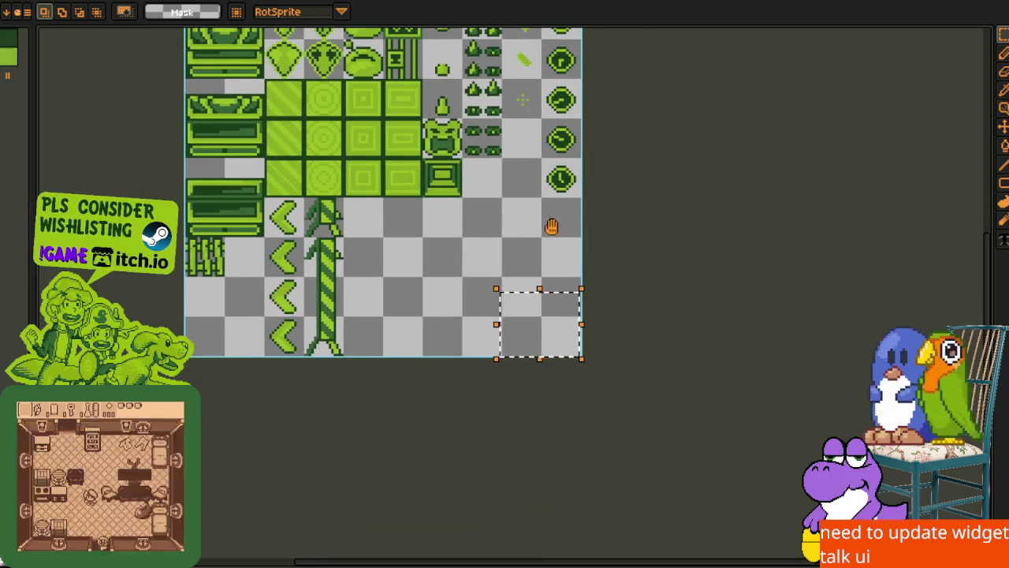
scroll(381, 306, left, 2)
scroll(460, 153, up, 1)
scroll(459, 153, right, 3)
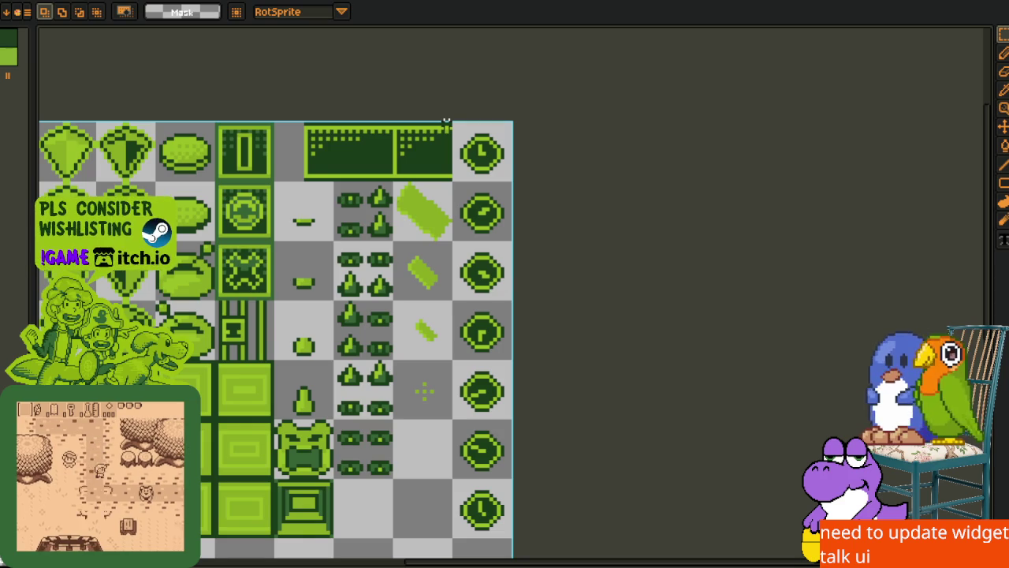
Select the right column of clock tiles, then blank cells beside the striped pole and below
drag(446, 123, 535, 488)
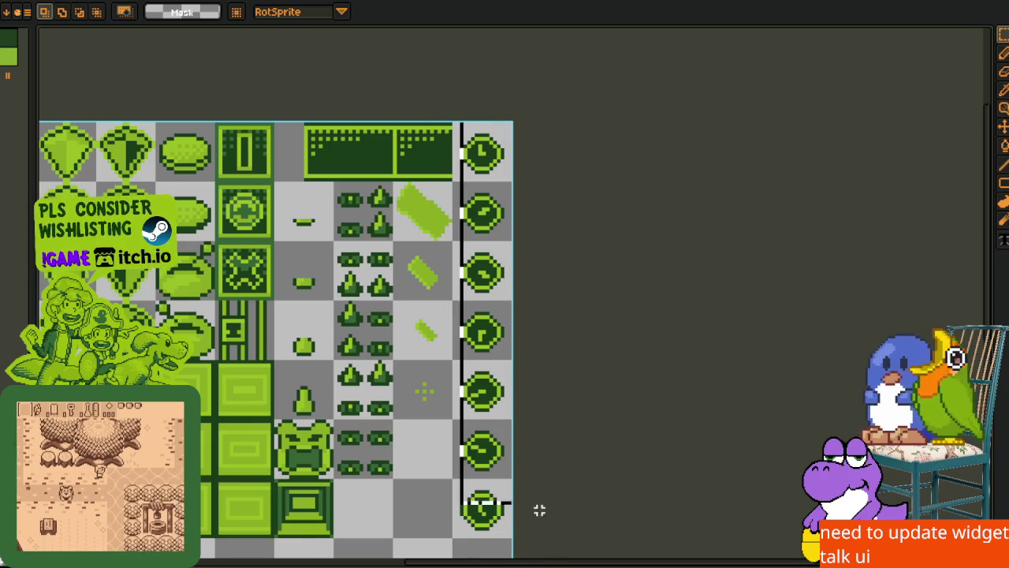
scroll(516, 482, down, 2)
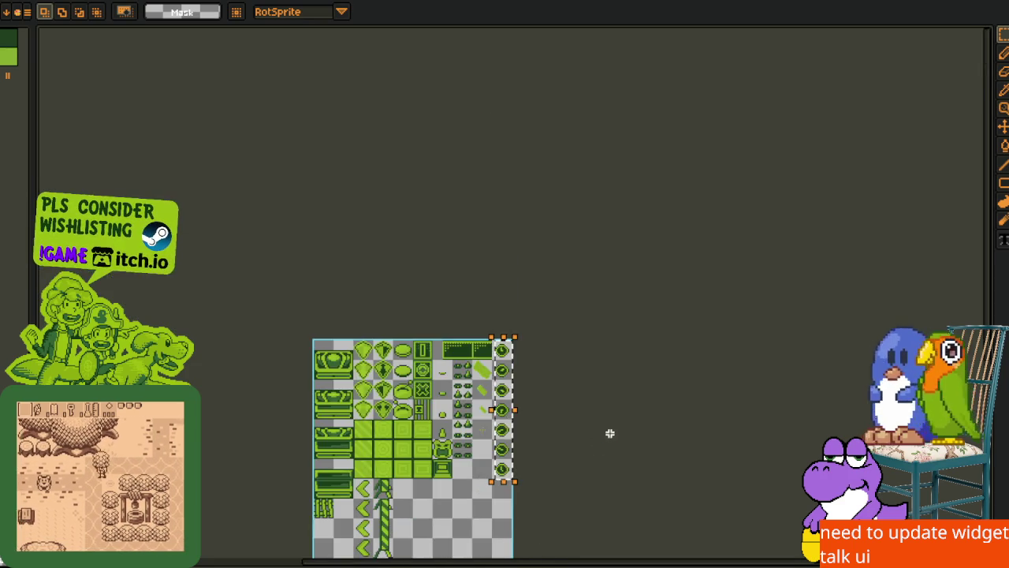
scroll(510, 357, up, 2)
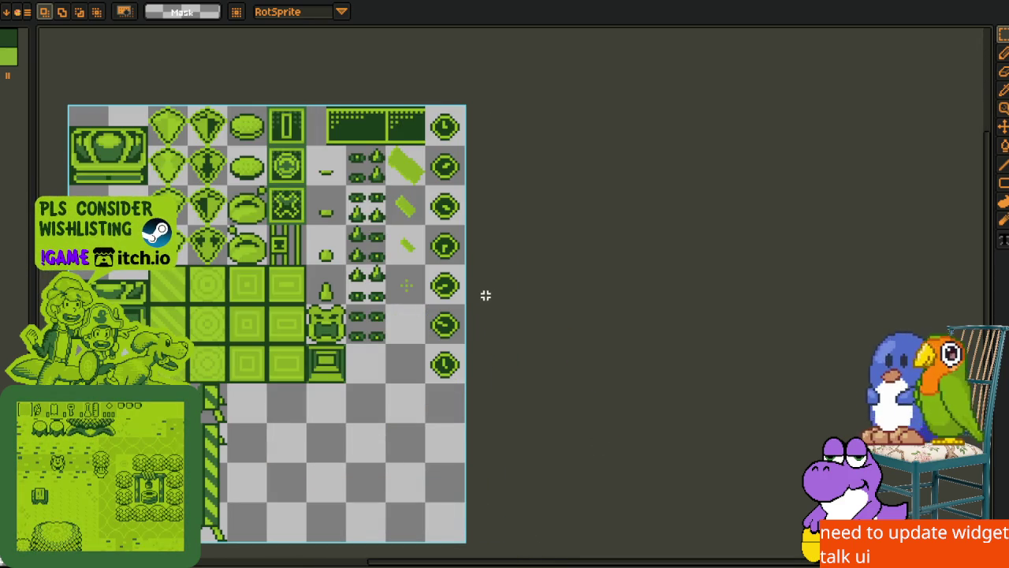
scroll(439, 346, down, 3)
scroll(439, 347, left, 4)
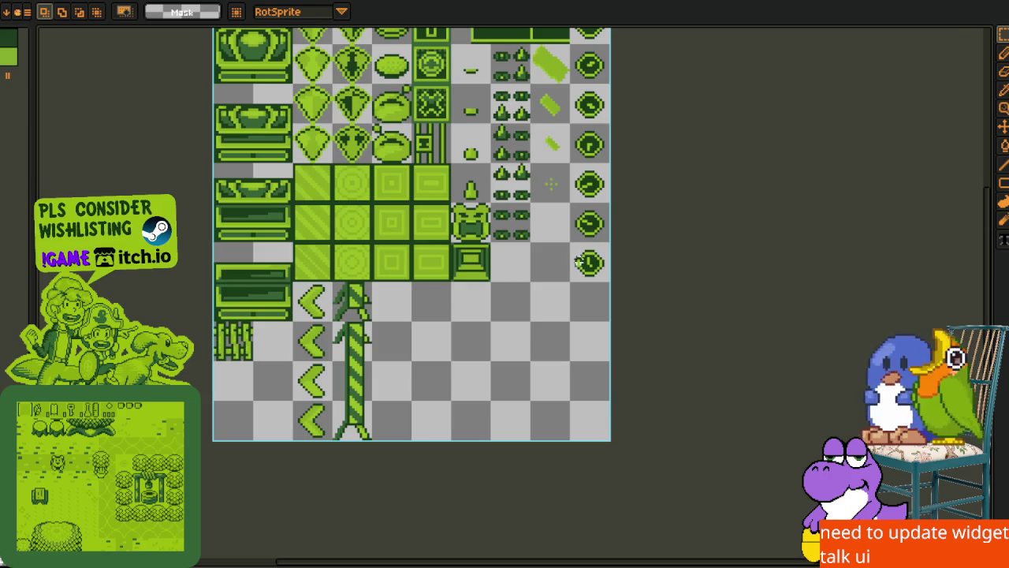
scroll(573, 265, up, 2)
scroll(489, 300, right, 2)
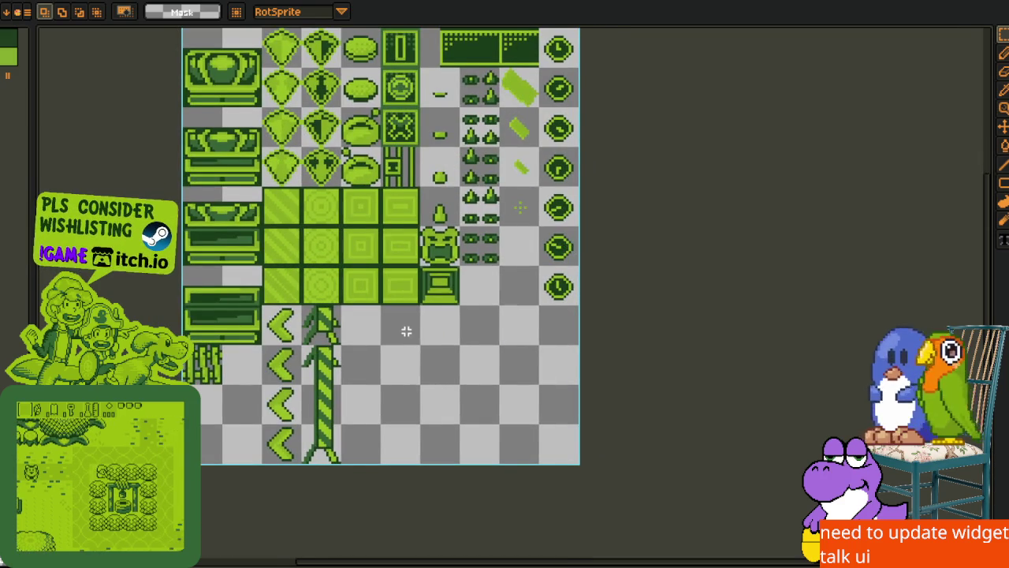
scroll(406, 331, left, 1)
scroll(406, 331, down, 1)
mouse_move(397, 299)
mouse_down()
mouse_move(424, 354)
mouse_move(448, 372)
mouse_up()
drag(390, 389, 448, 451)
key(alt+s)
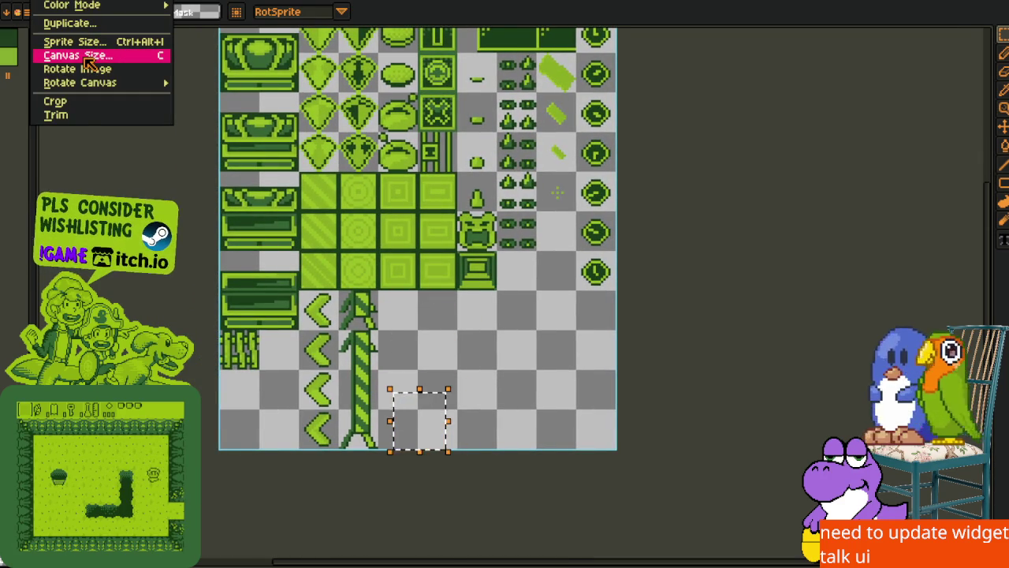
Set the canvas height to 176+32 (208 px), anchored at the top
click(86, 59)
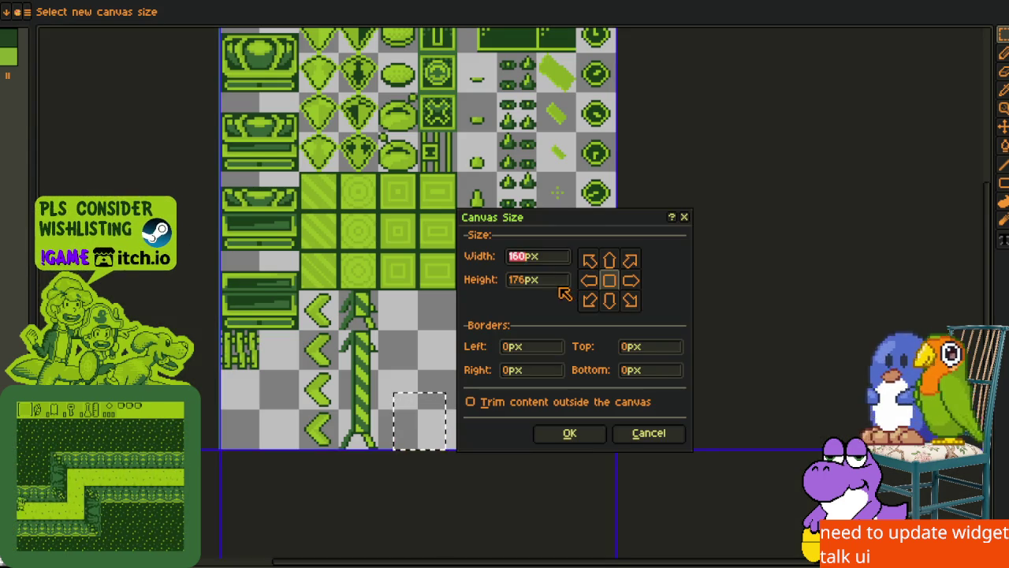
click(532, 282)
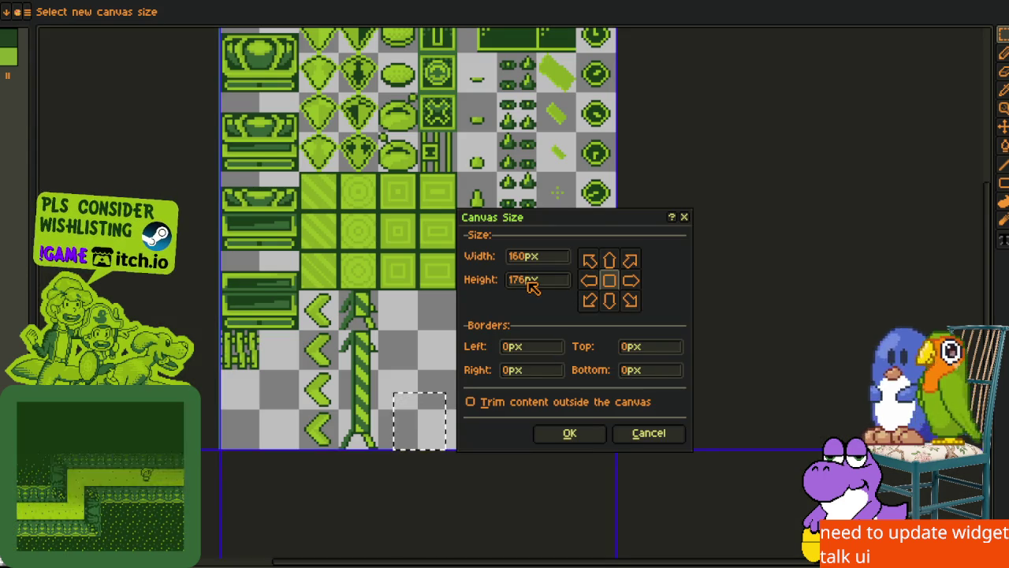
text(+32)
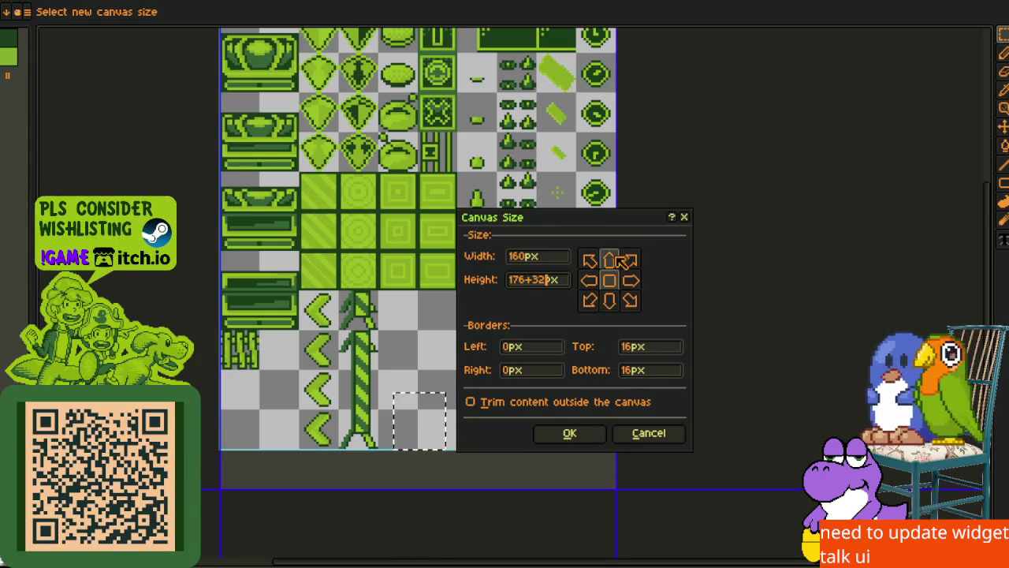
click(611, 262)
click(582, 426)
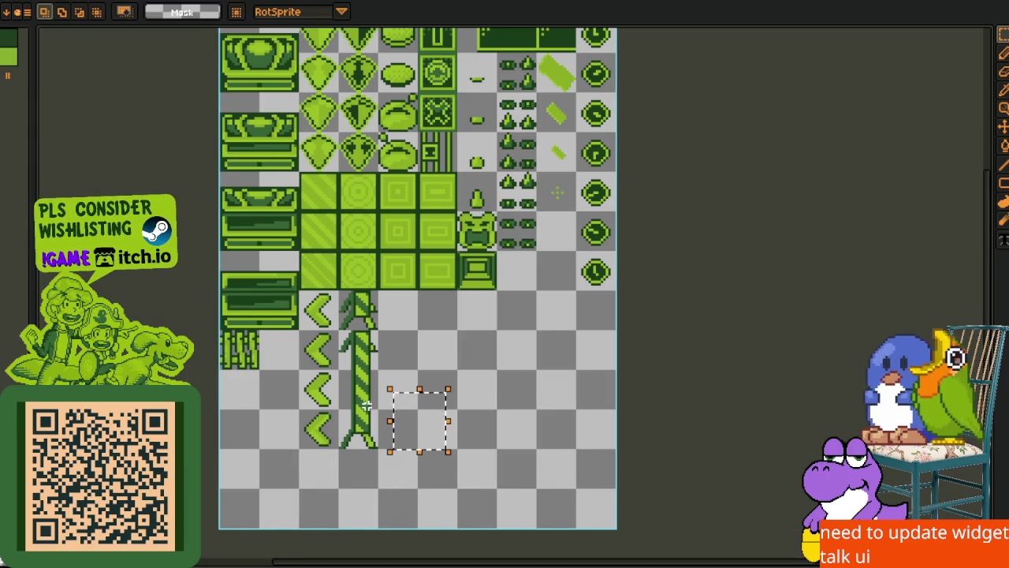
key(ctrl+Tab)
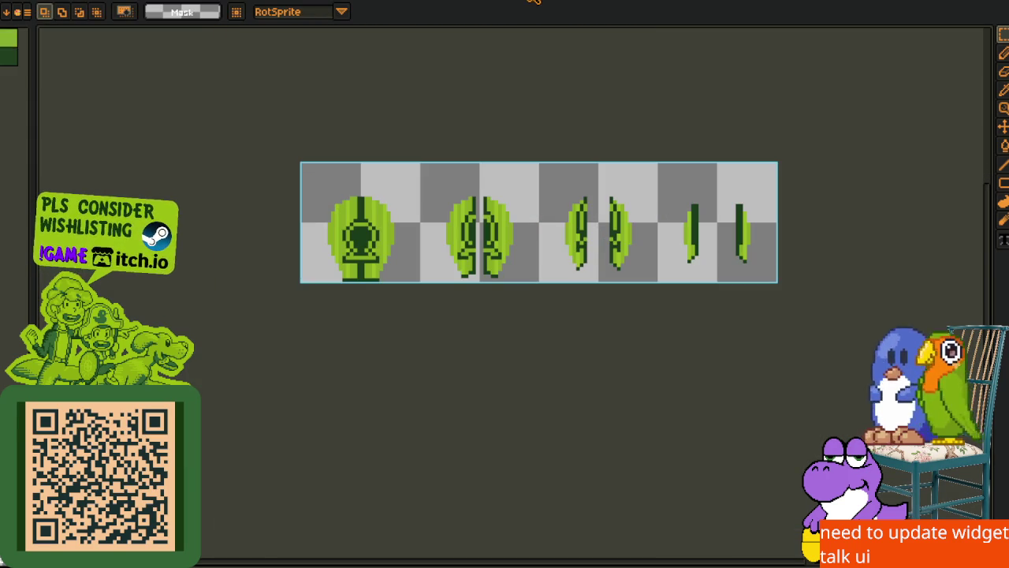
Show the leaf strip and the UI tile sheet in a side-by-side split view
mouse_move(536, 5)
mouse_down()
mouse_move(930, 300)
mouse_move(715, 334)
mouse_up()
key(ctrl+Tab)
key(ctrl+Tab)
key(ctrl+Tab)
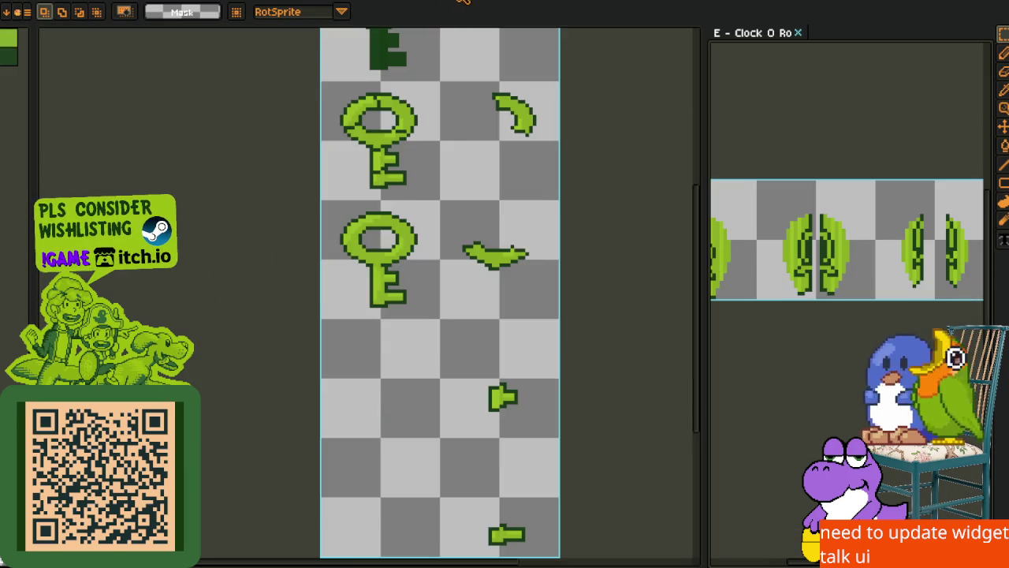
scroll(349, 149, down, 1)
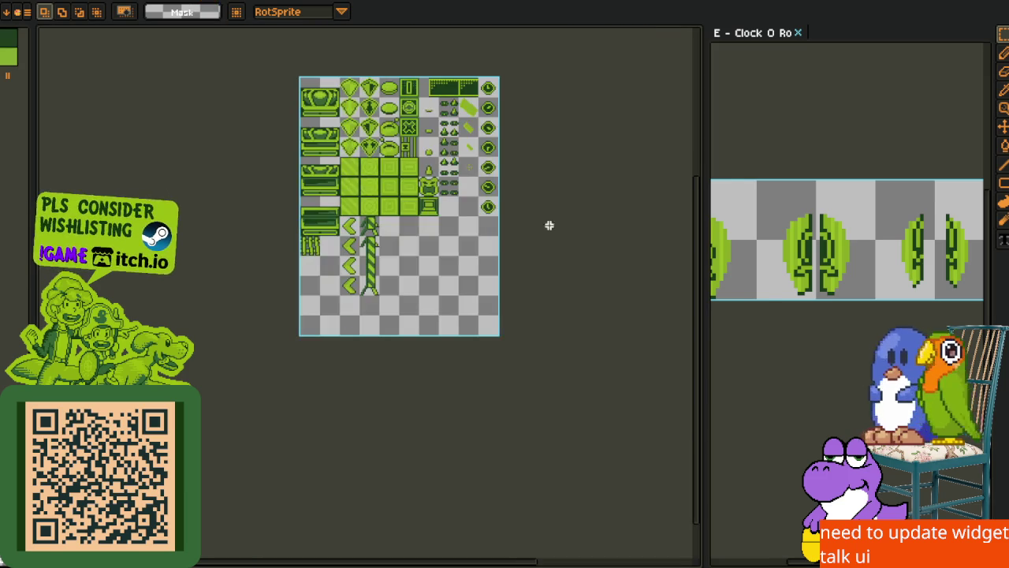
scroll(778, 202, up, 1)
drag(704, 254, 503, 253)
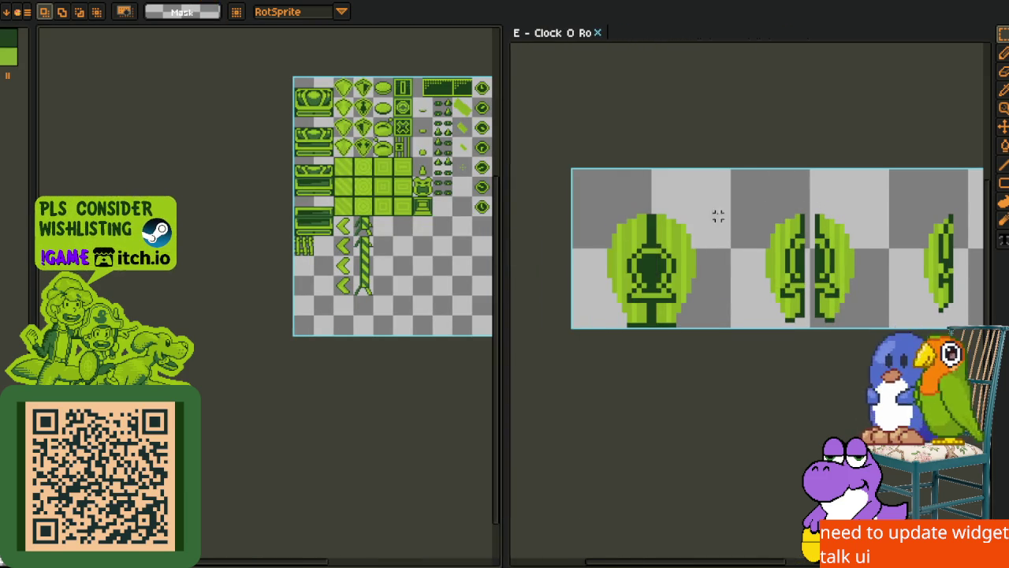
Cut the first leaf frame from the strip and paste it below the widget tiles
mouse_move(725, 177)
mouse_down()
mouse_move(610, 344)
mouse_move(585, 350)
mouse_up()
click(789, 225)
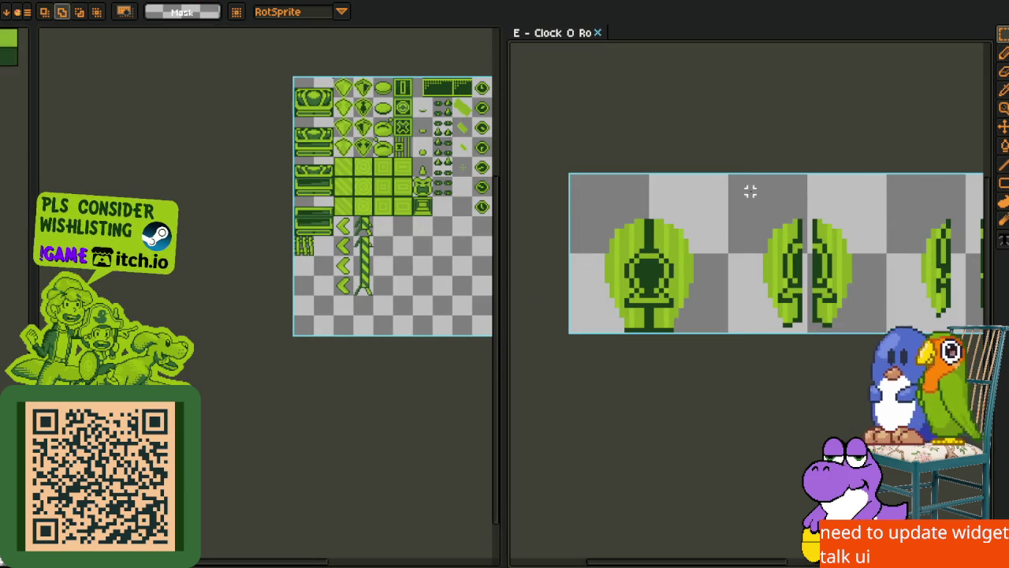
drag(725, 176, 572, 345)
key(Delete)
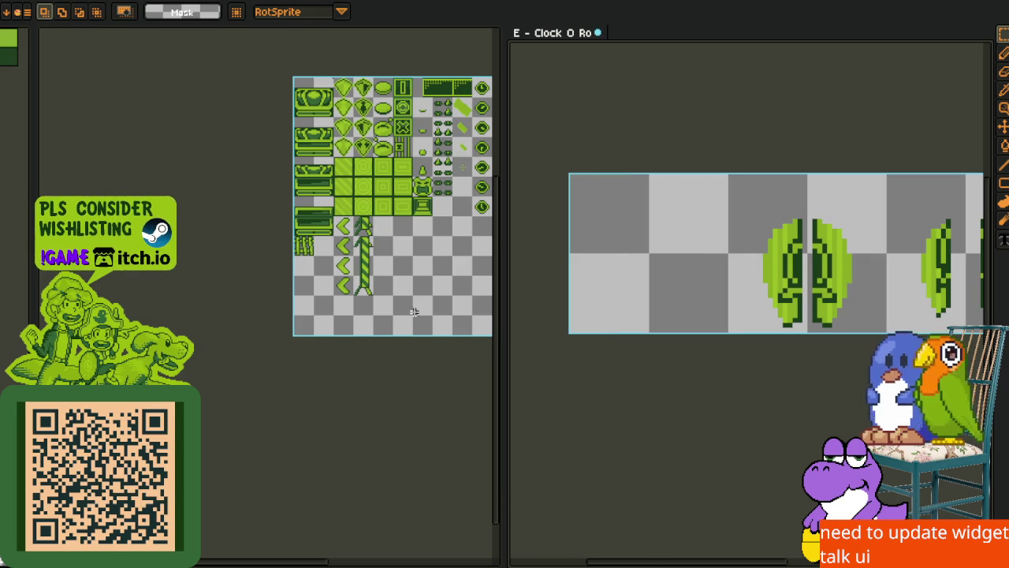
drag(397, 255, 239, 294)
scroll(239, 294, up, 3)
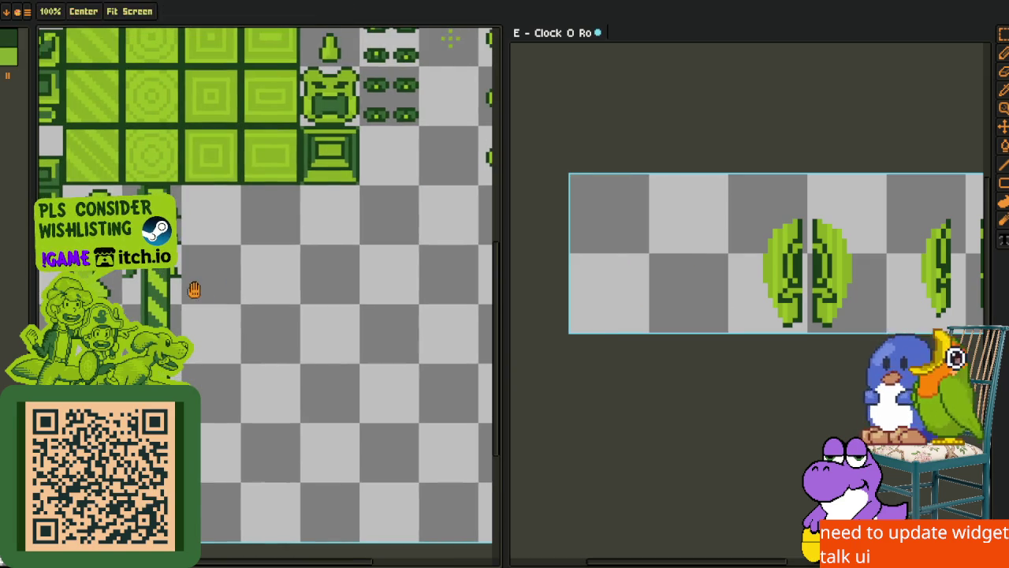
key(ctrl+v)
drag(282, 338, 260, 286)
key(Return)
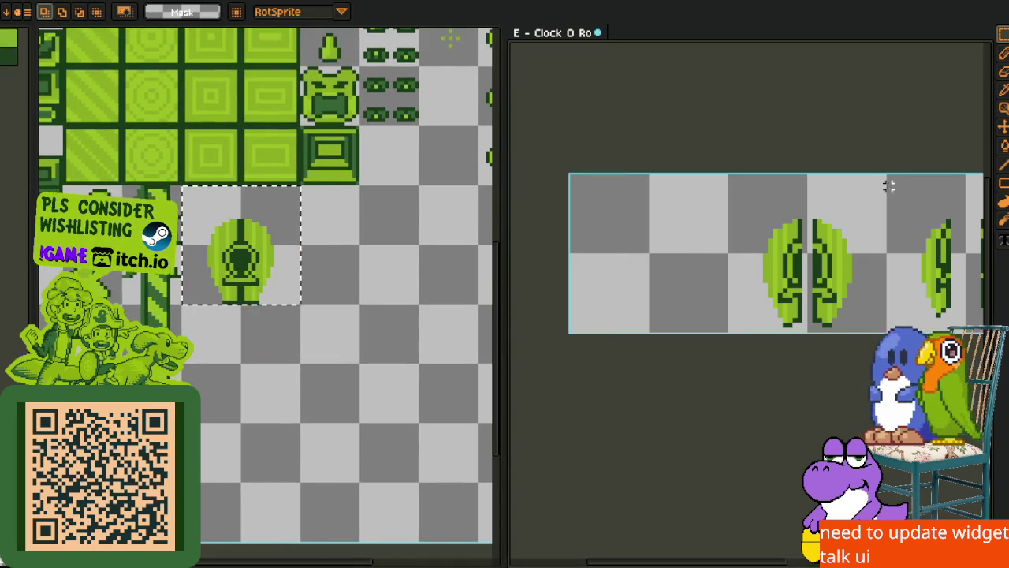
Move the middle leaf frame, then the last two, into the sheet below the first leaf
drag(884, 177, 754, 345)
key(ctrl+x)
key(ctrl+v)
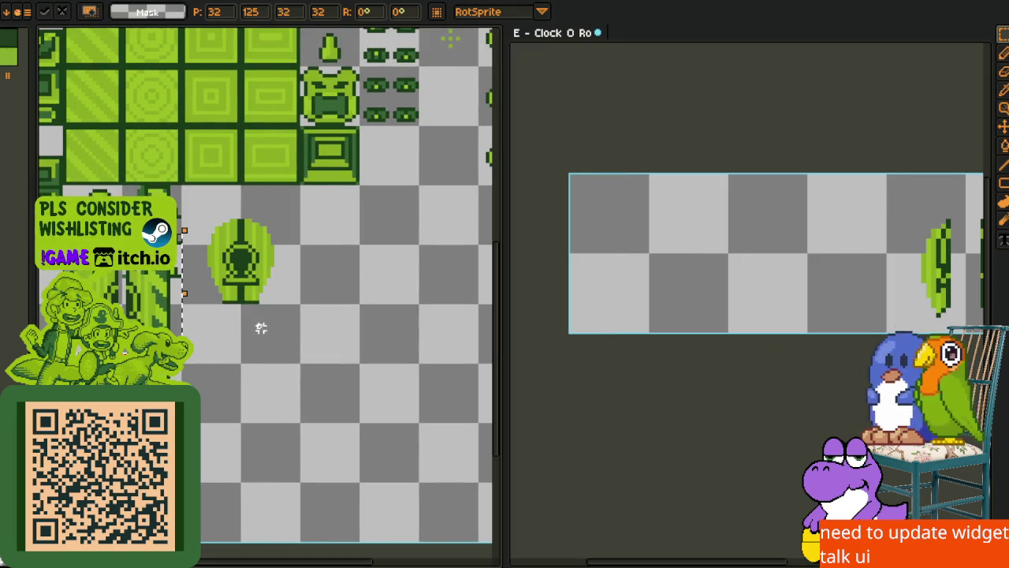
drag(254, 331, 240, 386)
key(Return)
mouse_move(807, 236)
mouse_down()
mouse_move(833, 259)
mouse_move(691, 404)
mouse_up()
key(ctrl+x)
mouse_move(293, 458)
mouse_down()
mouse_move(331, 355)
mouse_move(394, 250)
mouse_up()
key(ctrl+v)
drag(266, 317, 267, 343)
key(h)
Pan both views to show the stacked leaves and open the Canvas Size dialog
scroll(350, 255, down, 3)
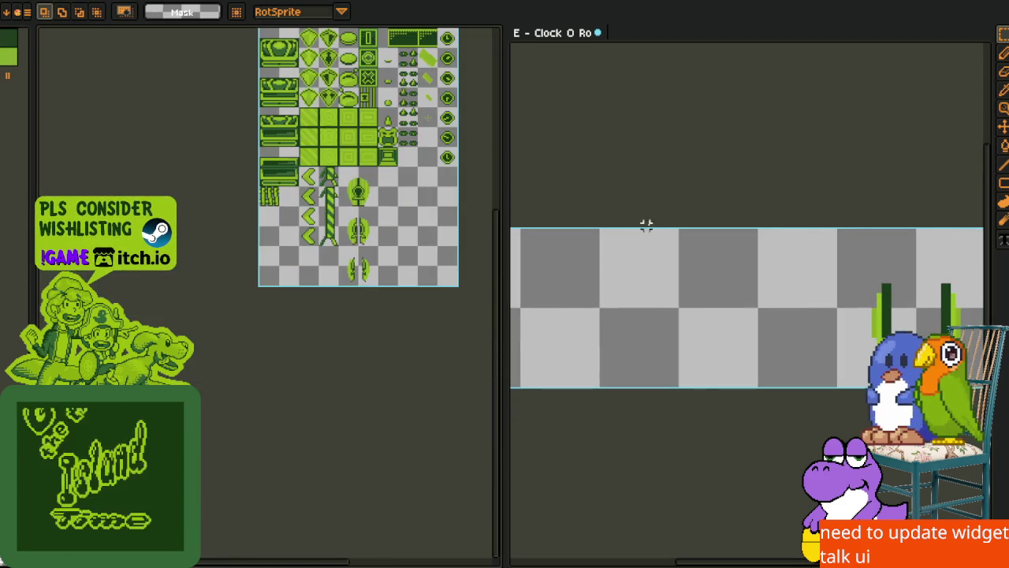
drag(790, 263, 767, 273)
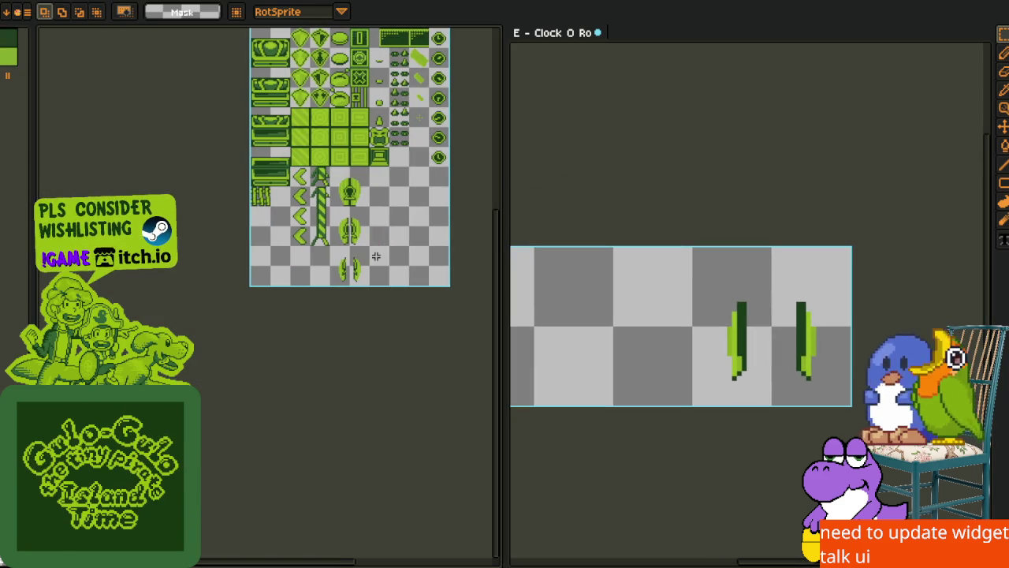
scroll(332, 217, up, 4)
drag(331, 217, 261, 193)
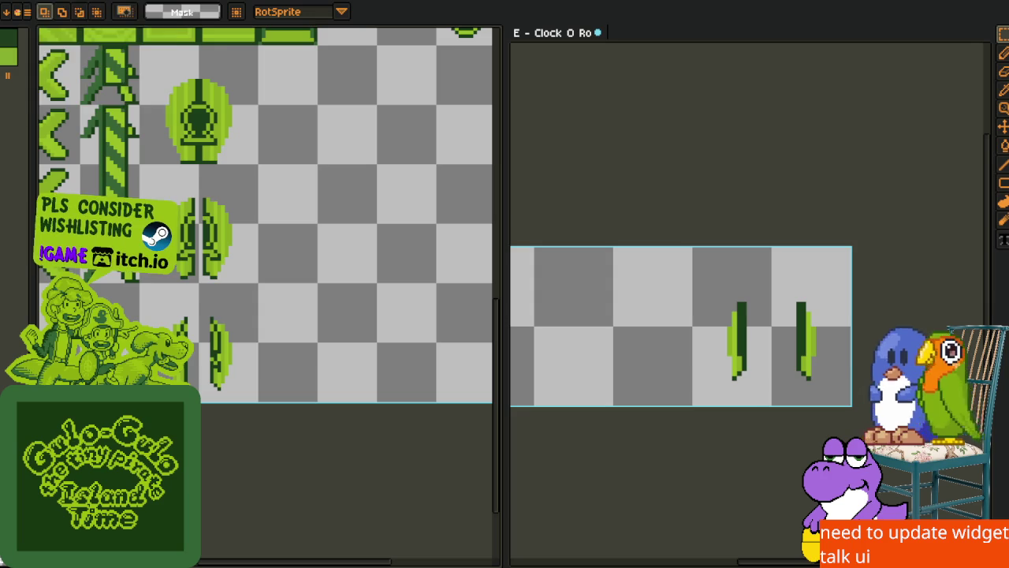
click(27, 11)
click(89, 56)
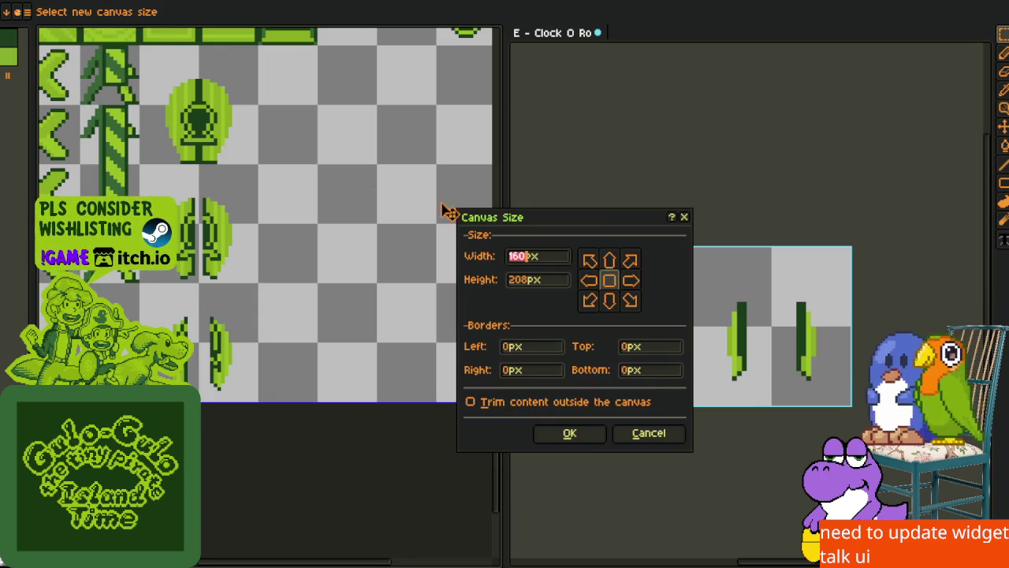
Add a 32 px bottom border, making the canvas 240 px tall
click(533, 286)
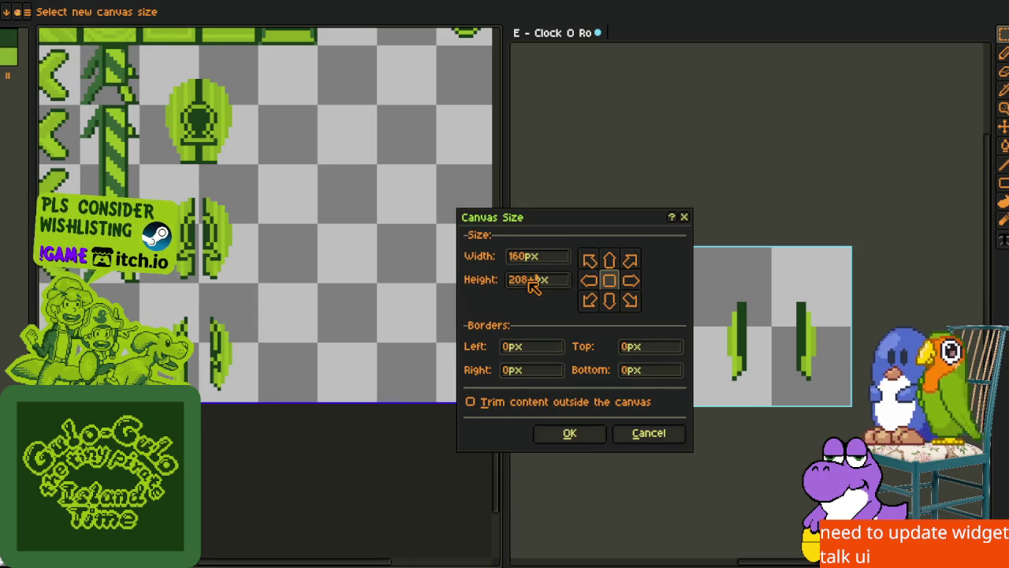
text(32)
key(Tab)
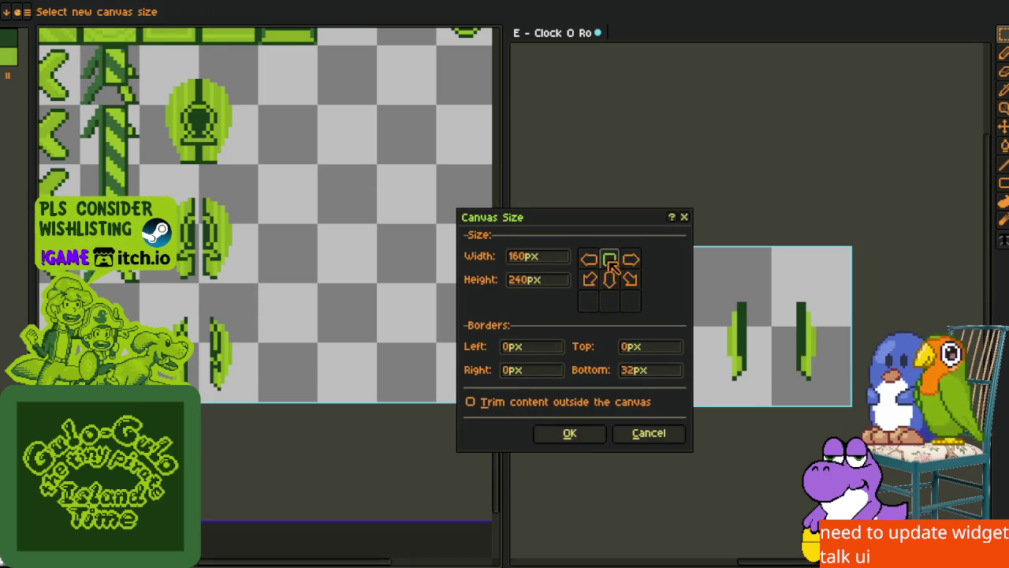
click(591, 437)
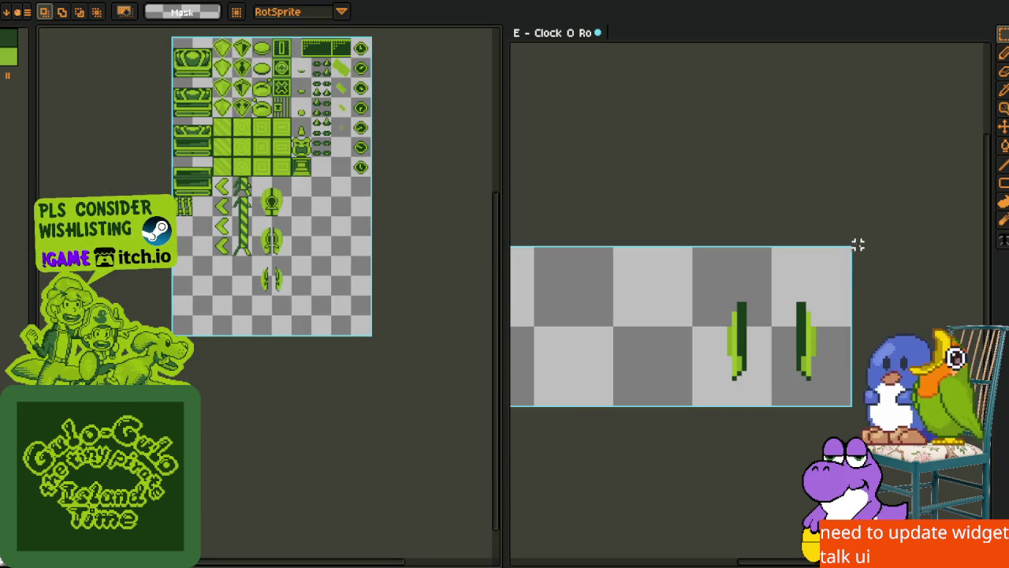
Cut the thin leaf pair from the other document and place it in the sheet's new space
drag(853, 250, 693, 421)
key(Delete)
scroll(286, 290, up, 4)
scroll(286, 291, down, 2)
key(ctrl+v)
drag(360, 300, 210, 355)
key(Return)
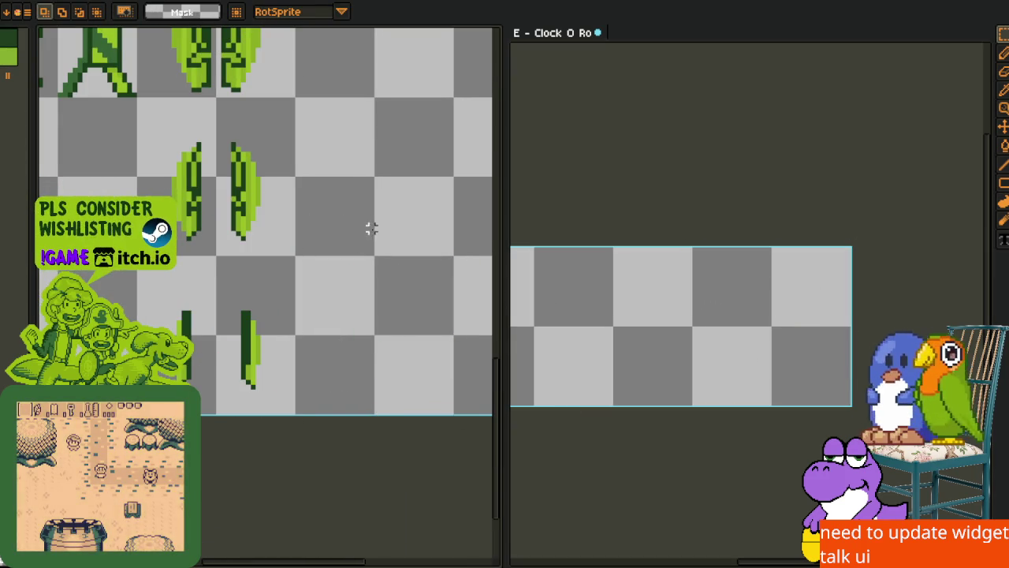
Close the other clock document without saving changes
click(597, 32)
click(513, 307)
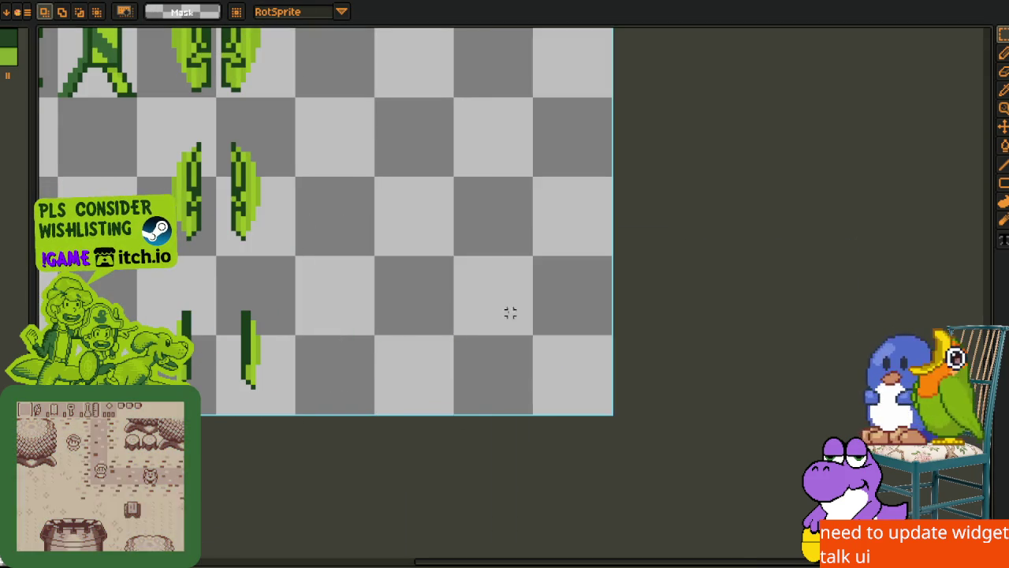
scroll(514, 312, down, 3)
scroll(378, 268, up, 1)
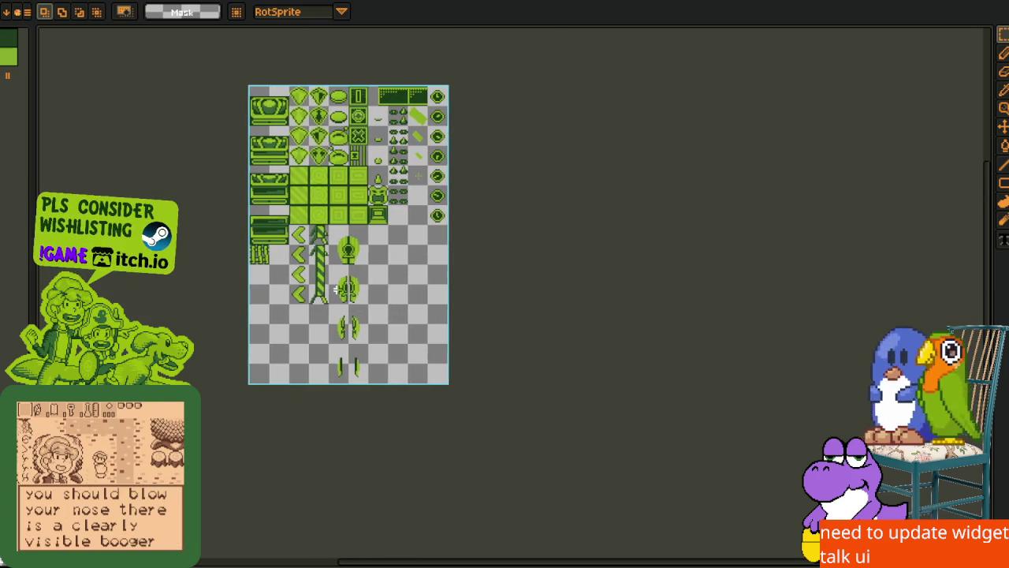
scroll(340, 288, up, 2)
Look over the sheet's sprites, selecting then deselecting the empty lower-left block
drag(375, 262, 348, 341)
mouse_move(396, 286)
mouse_down()
mouse_move(412, 281)
mouse_move(349, 311)
mouse_move(346, 224)
mouse_move(414, 239)
mouse_up()
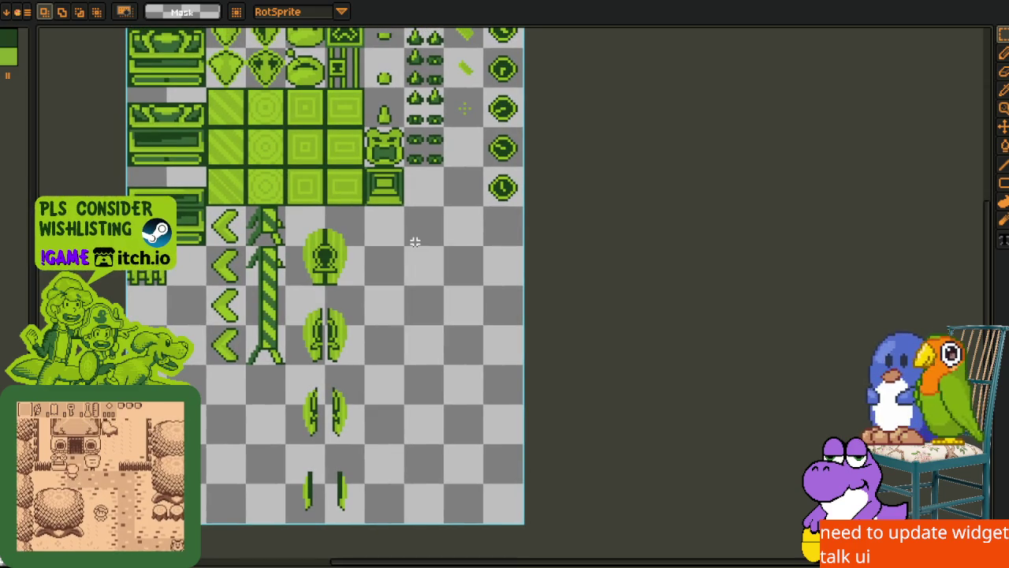
mouse_move(147, 325)
mouse_down()
mouse_move(273, 247)
mouse_move(385, 439)
mouse_up()
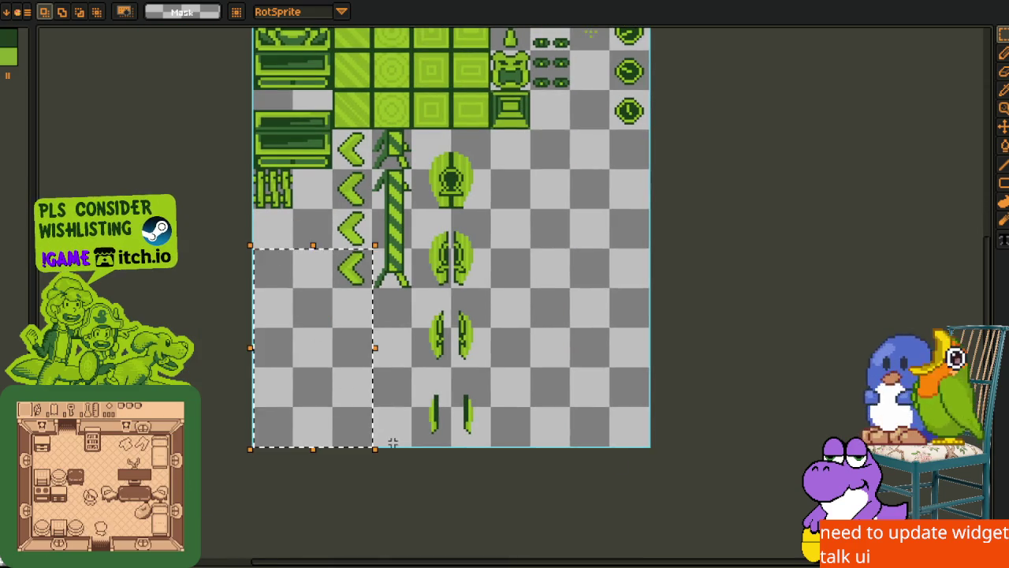
key(ctrl+d)
scroll(586, 347, down, 2)
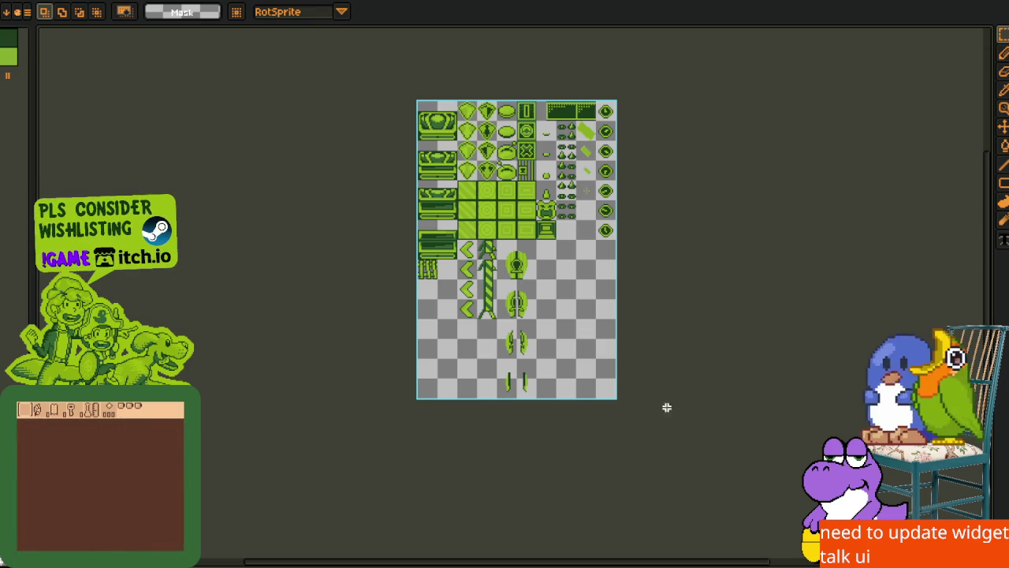
scroll(459, 329, up, 1)
scroll(417, 187, up, 1)
mouse_move(442, 135)
mouse_down()
mouse_move(547, 551)
mouse_move(551, 544)
mouse_up()
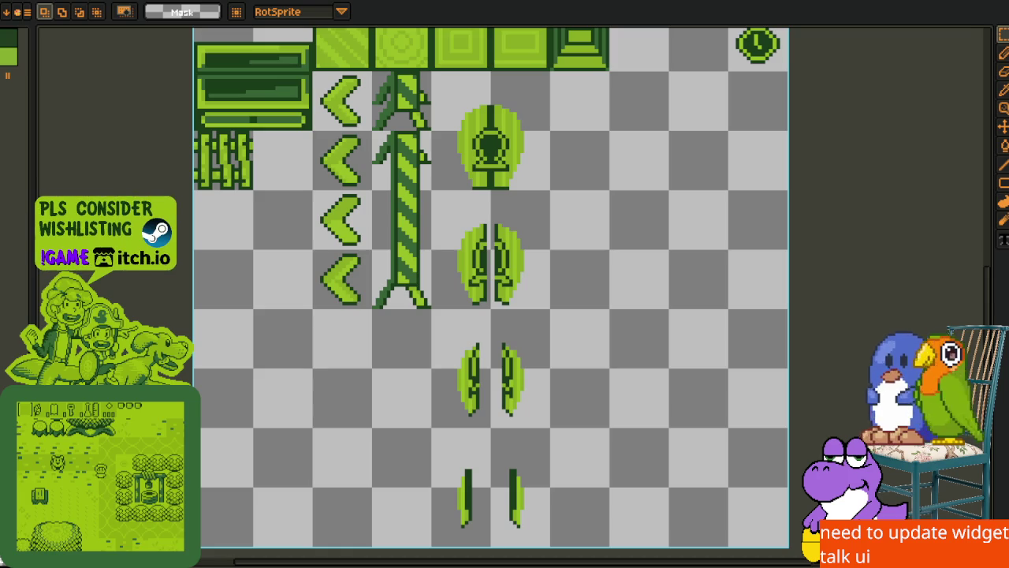
scroll(433, 205, down, 2)
drag(429, 189, 501, 511)
scroll(401, 71, up, 3)
drag(401, 71, 438, 218)
mouse_move(216, 175)
mouse_down()
mouse_move(293, 210)
mouse_move(741, 246)
mouse_up()
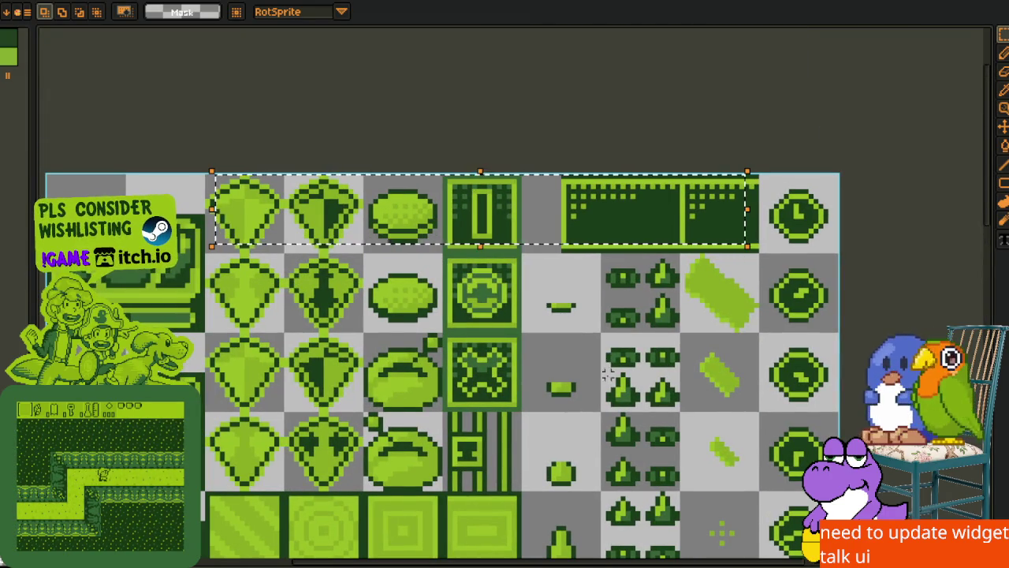
mouse_move(538, 271)
mouse_down()
mouse_move(435, 158)
mouse_move(506, 234)
mouse_move(671, 540)
mouse_move(653, 523)
mouse_move(660, 545)
mouse_move(667, 488)
mouse_up()
scroll(667, 473, down, 2)
drag(734, 214, 712, 142)
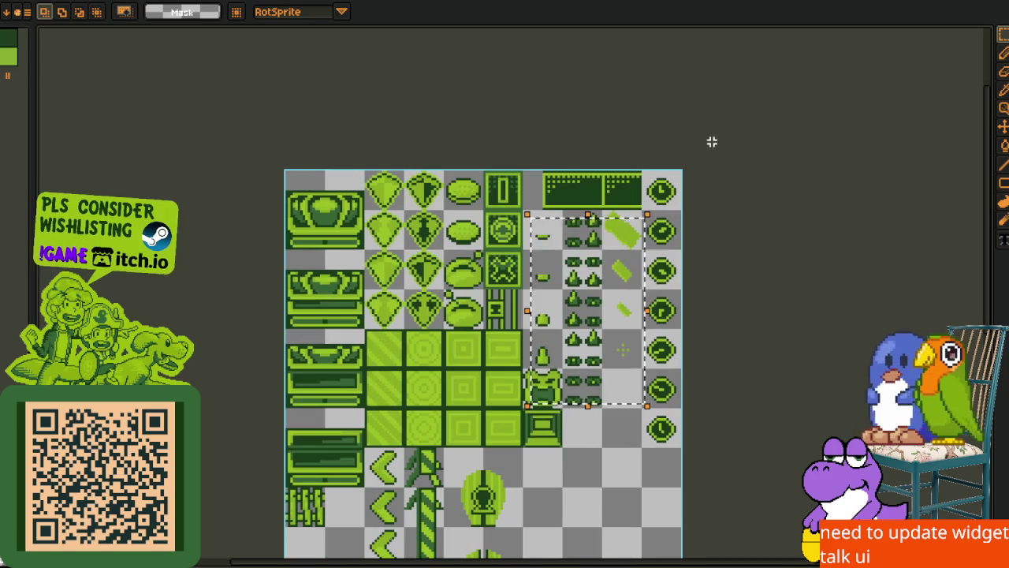
drag(511, 558, 523, 430)
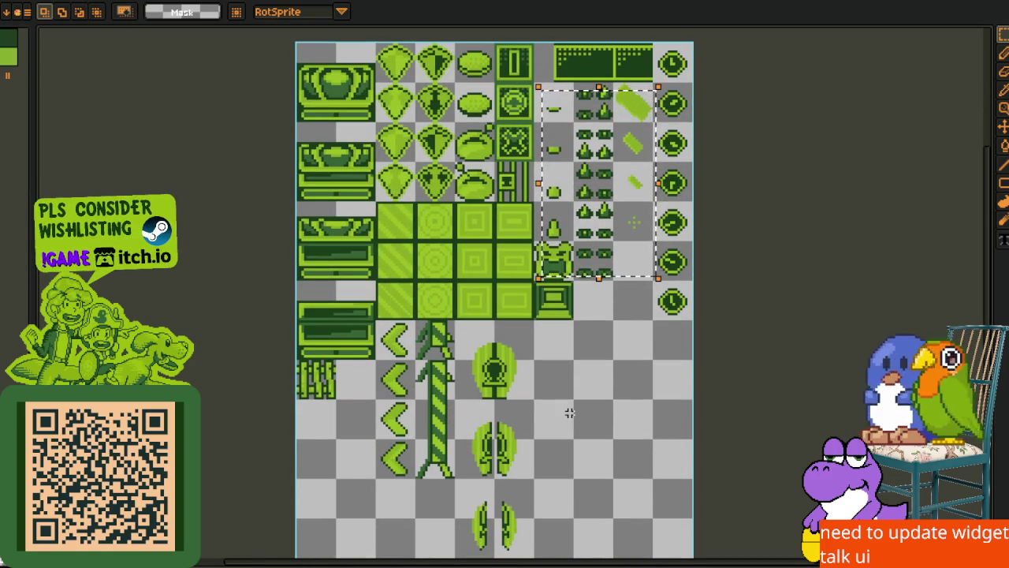
mouse_move(558, 385)
mouse_down()
mouse_move(464, 282)
mouse_move(466, 246)
mouse_up()
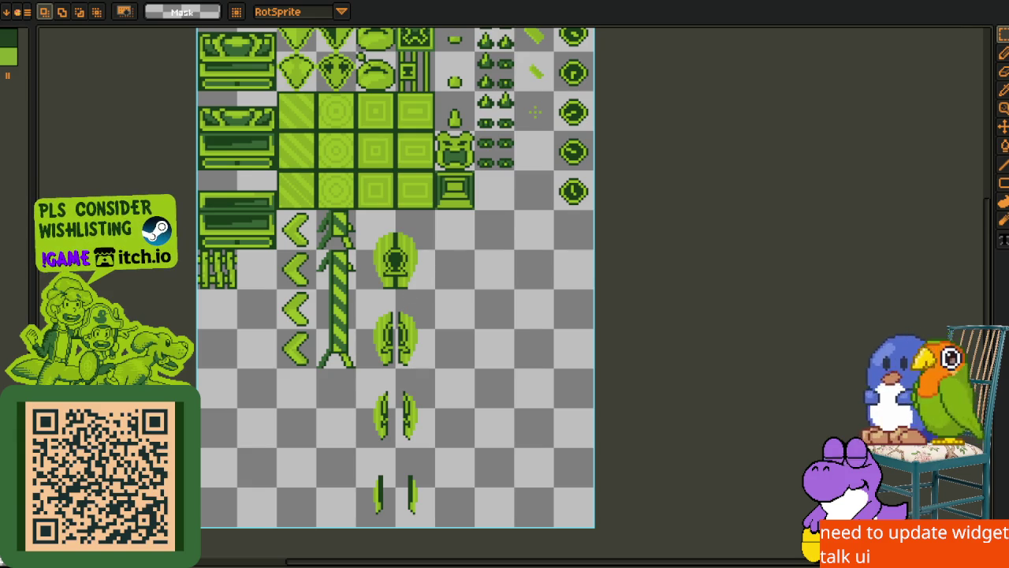
drag(428, 371, 343, 461)
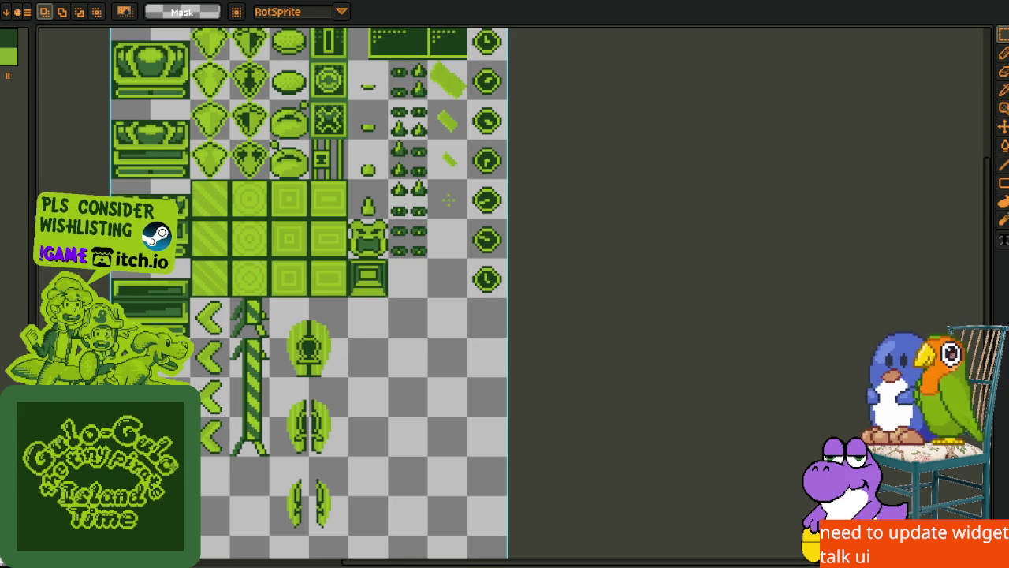
mouse_move(437, 327)
mouse_down()
mouse_move(462, 289)
mouse_move(434, 298)
mouse_up()
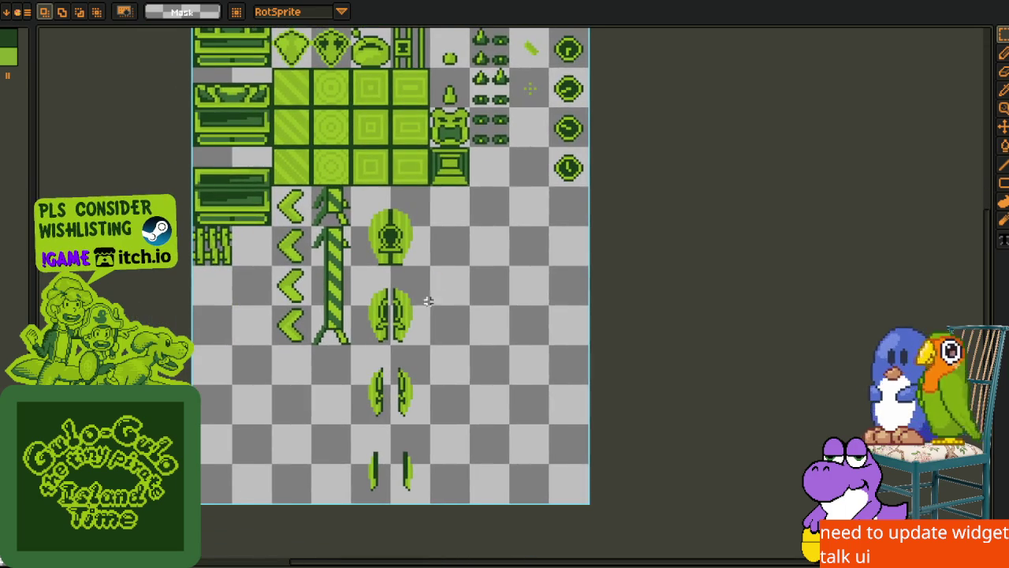
drag(204, 277, 293, 489)
key(ctrl+d)
drag(457, 349, 457, 439)
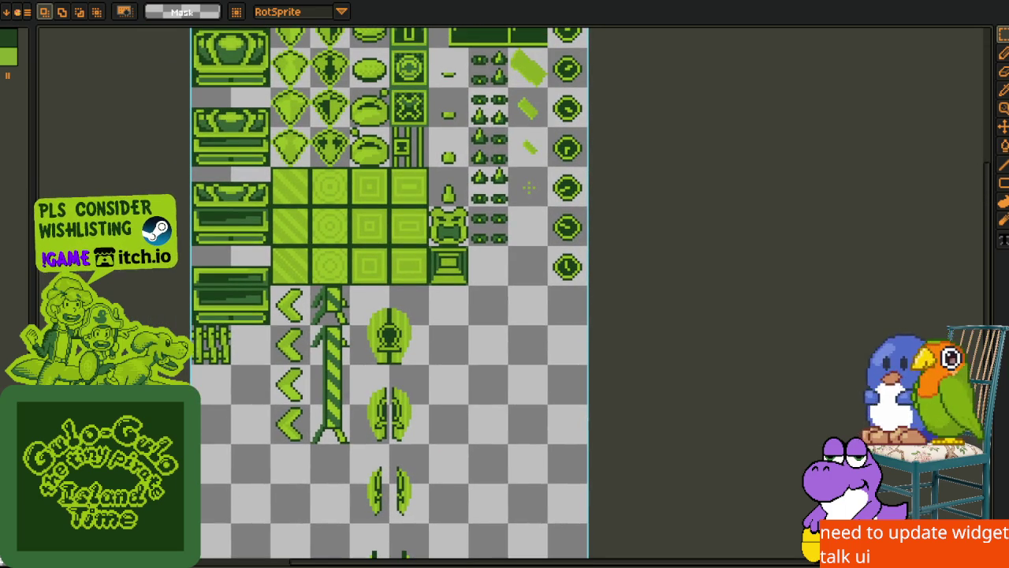
drag(398, 346, 373, 271)
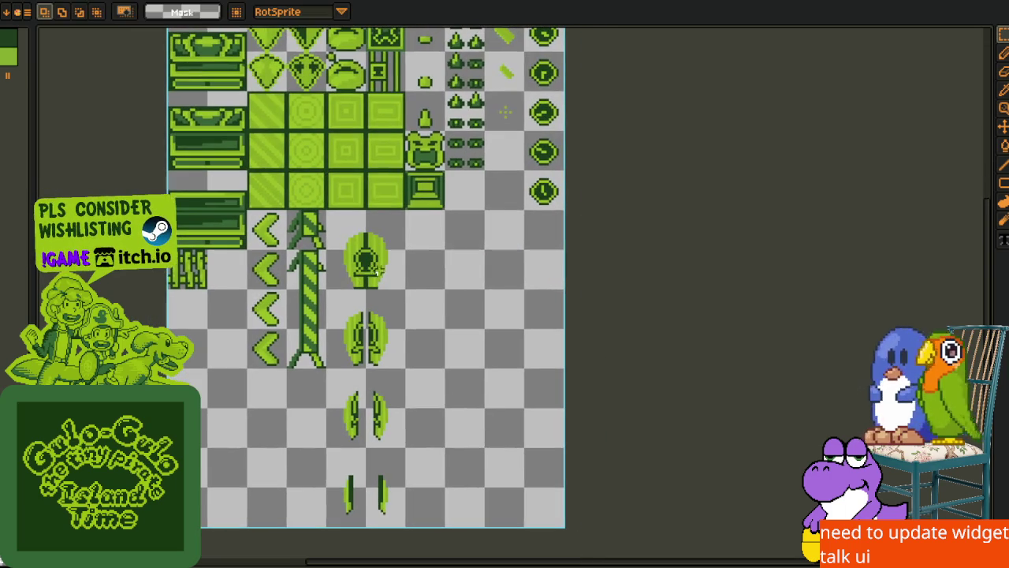
key(alt+f)
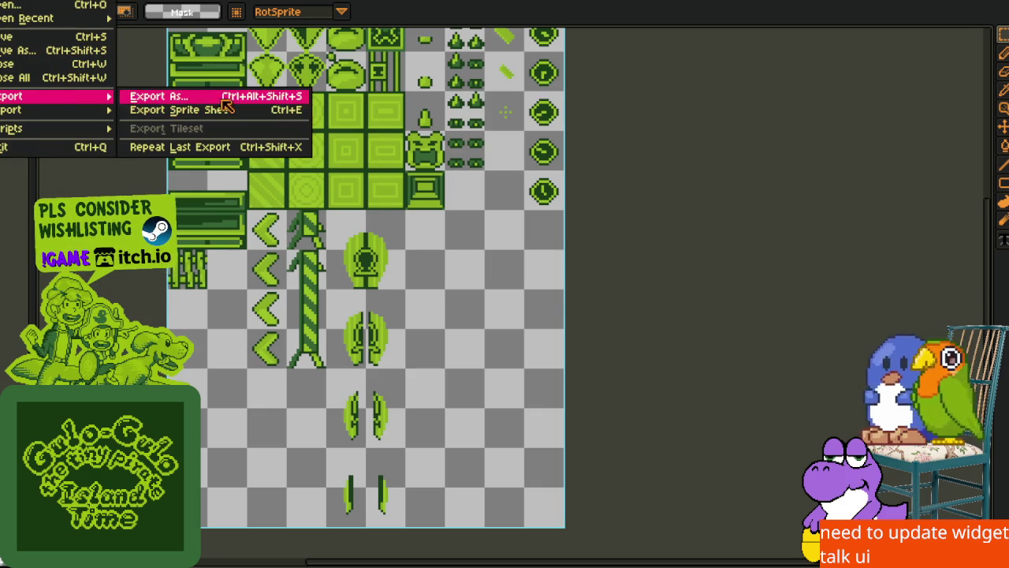
Export the tile sheet as widget.png through Export As, then switch to the Godot editor
click(229, 95)
click(795, 481)
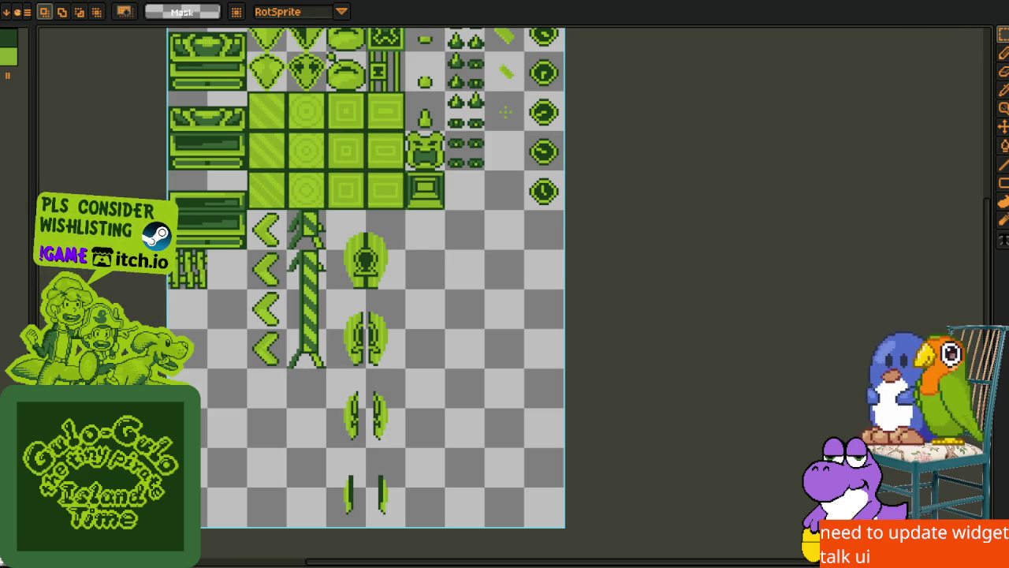
key(alt+Tab)
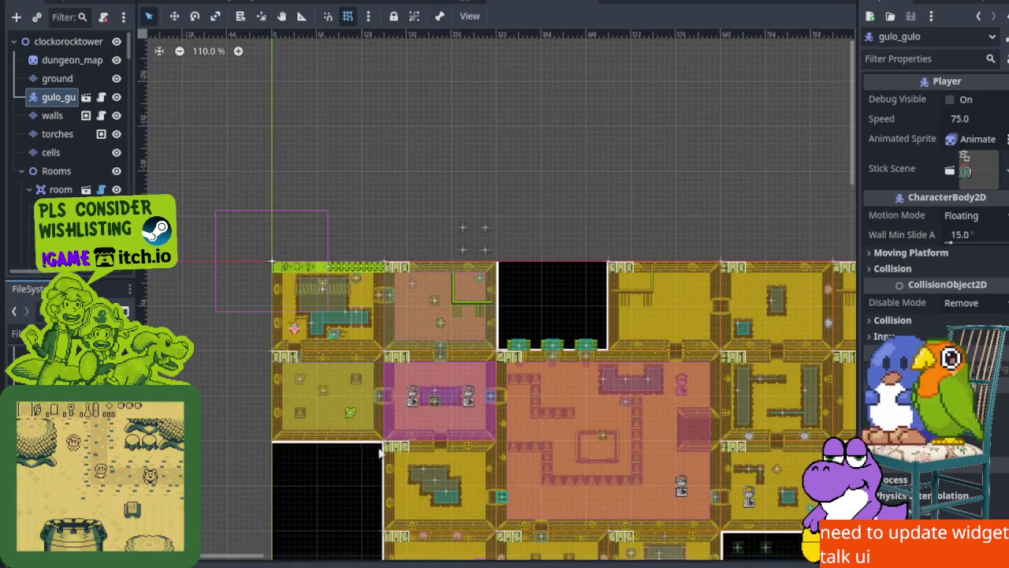
Scroll around the Godot map to inspect the clock tower rooms and relays, then return to Aseprite
scroll(354, 460, down, 8)
scroll(354, 460, right, 5)
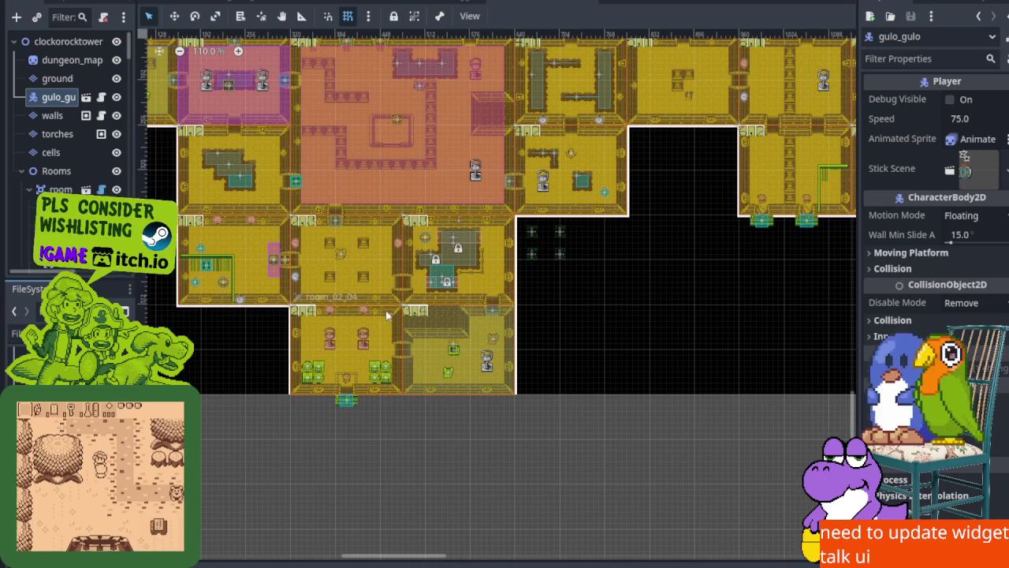
scroll(560, 331, up, 3)
scroll(536, 371, up, 5)
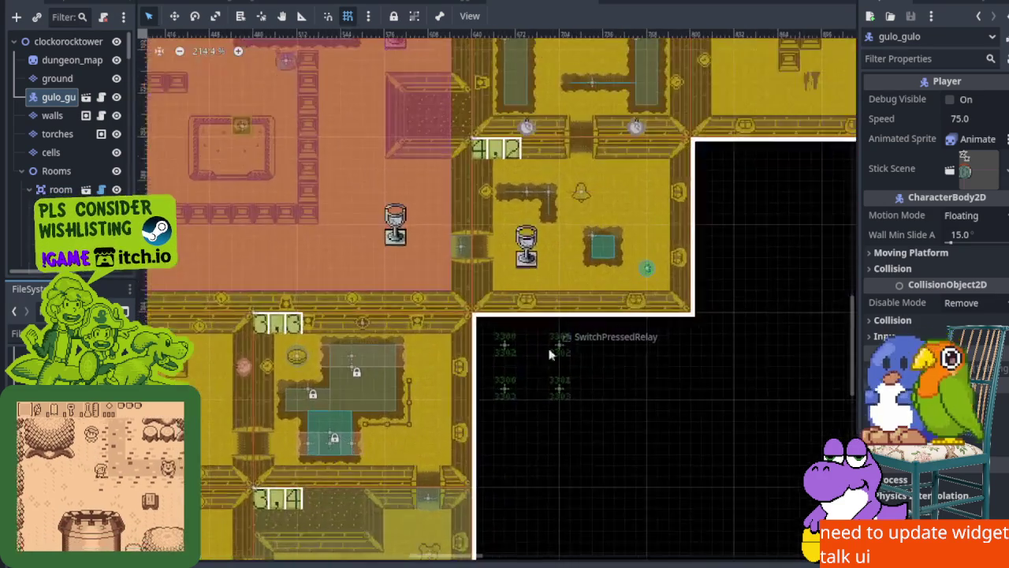
scroll(559, 352, up, 5)
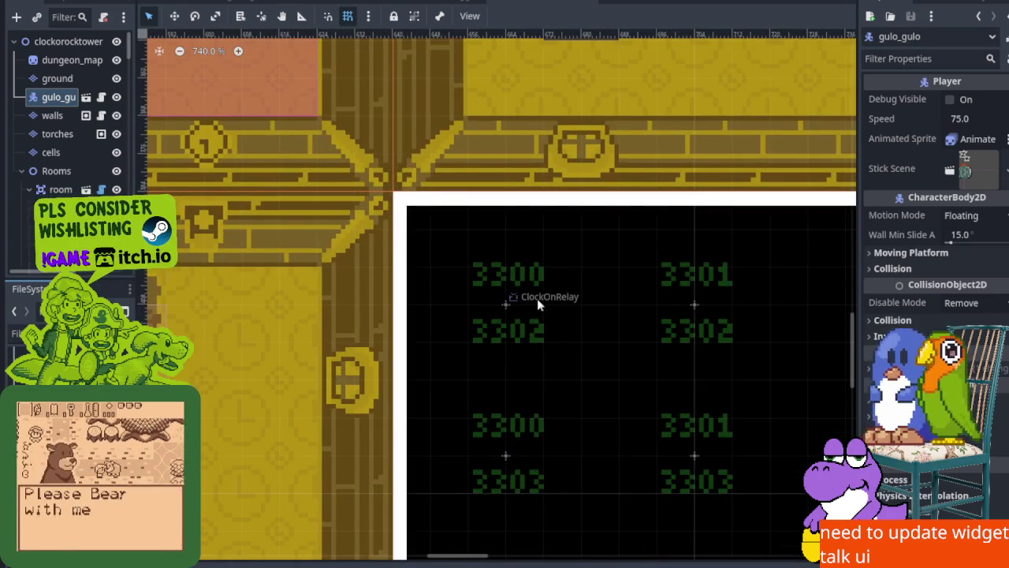
scroll(537, 298, down, 6)
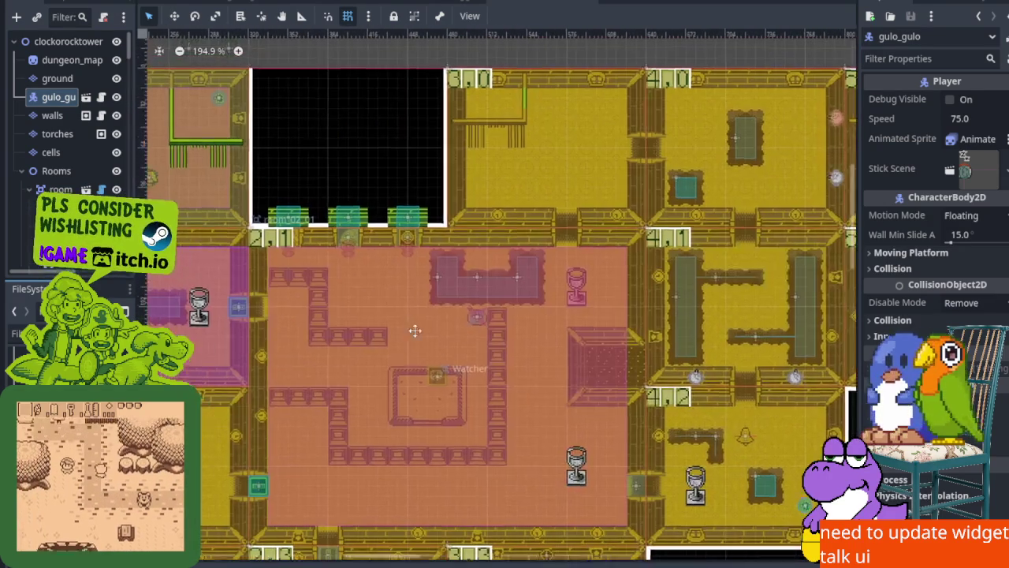
scroll(408, 321, up, 3)
scroll(408, 322, left, 3)
scroll(500, 395, down, 5)
scroll(500, 394, right, 4)
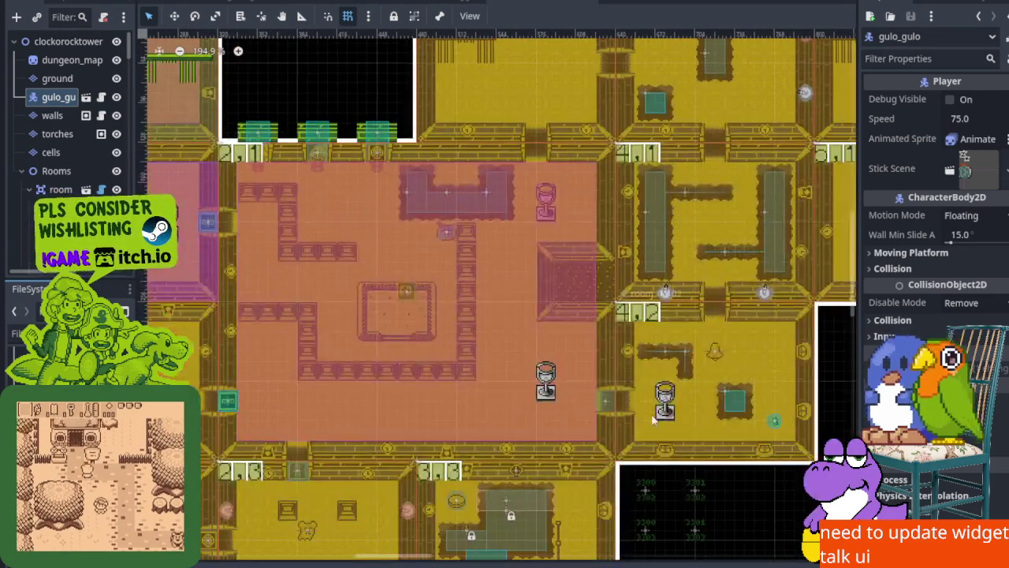
scroll(645, 412, down, 4)
scroll(644, 411, right, 4)
scroll(543, 317, up, 6)
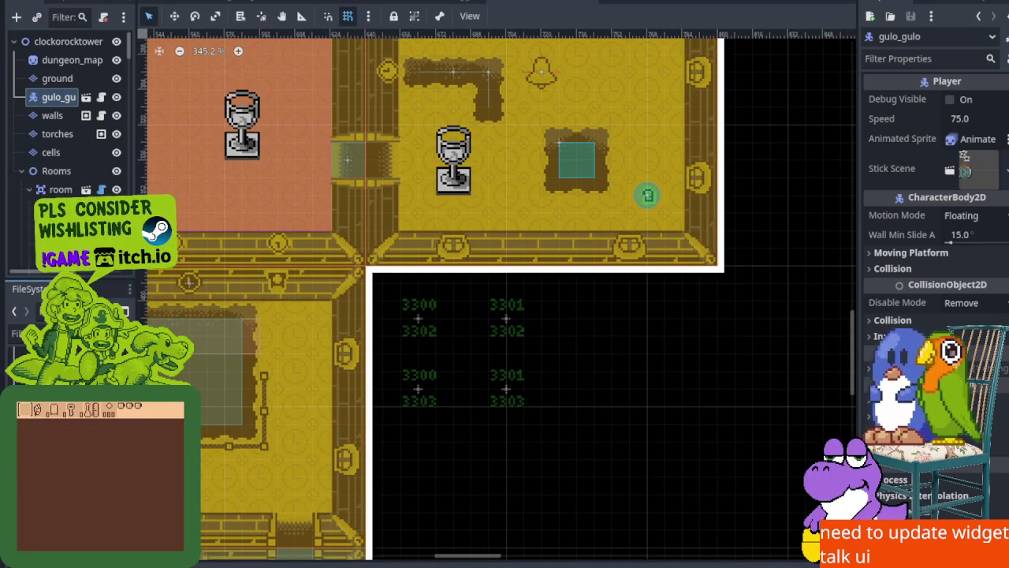
click(884, 43)
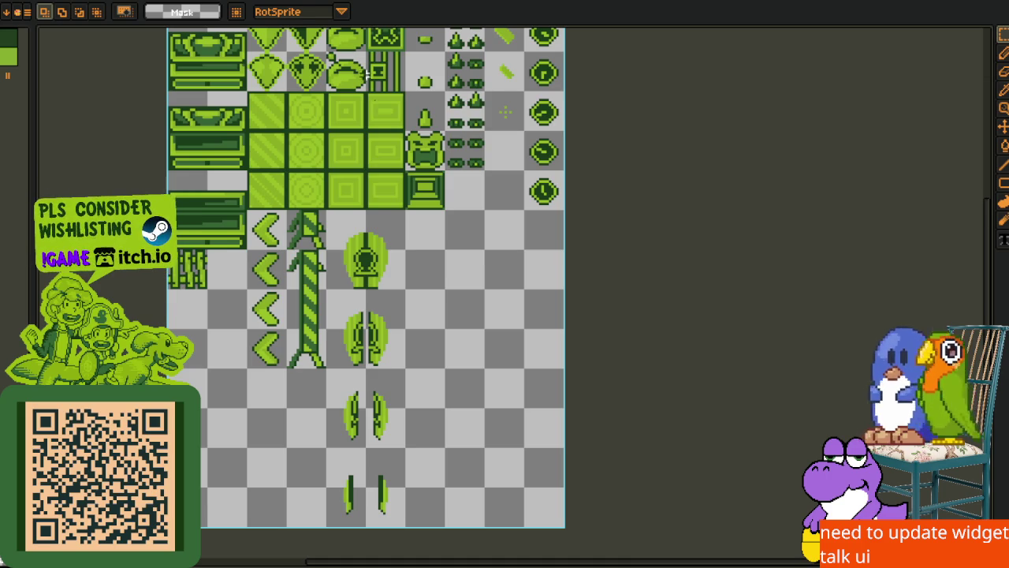
Select the two green box sprites at the top of the sheet and cut them out
key(i)
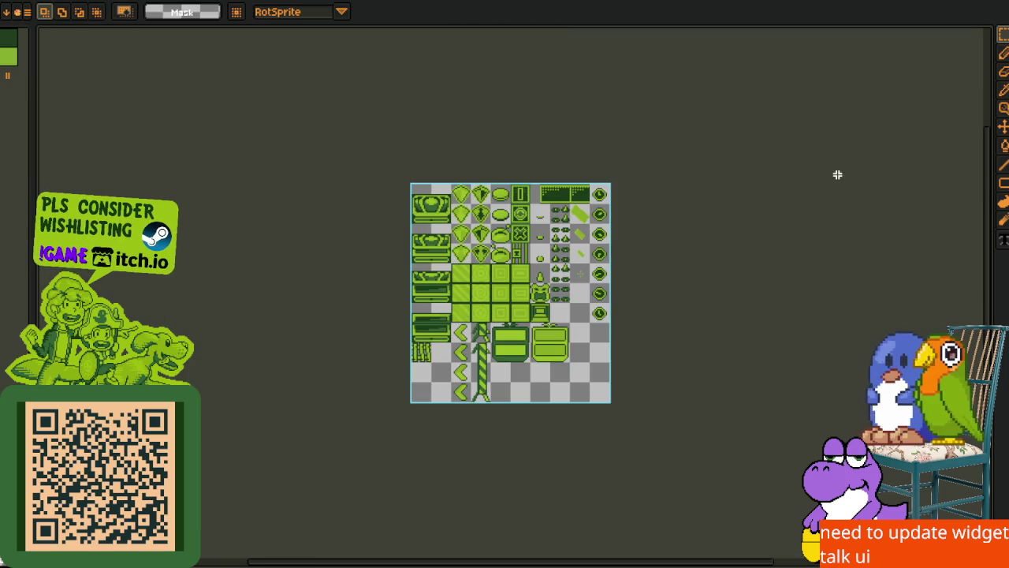
scroll(642, 300, up, 3)
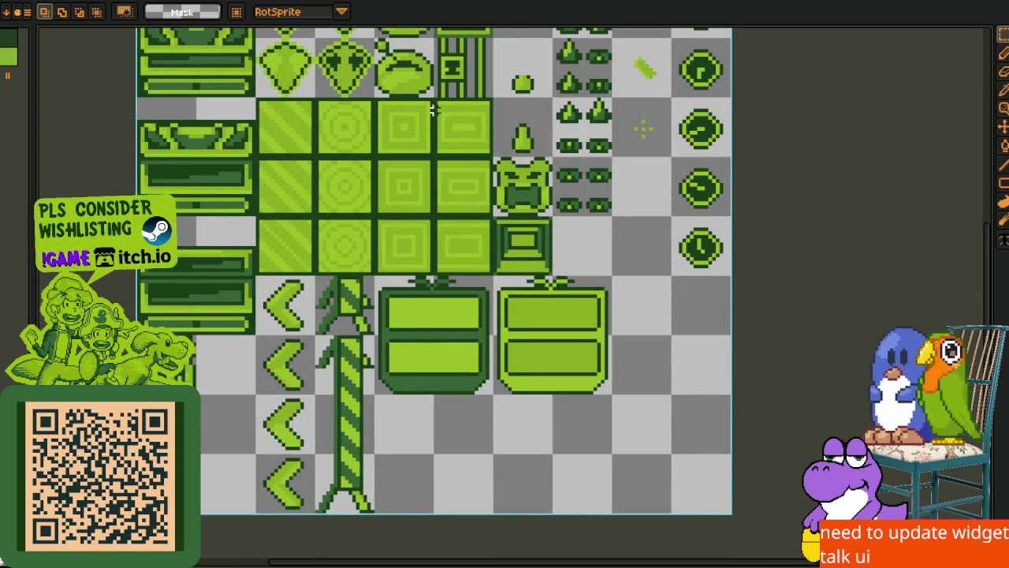
scroll(288, 253, down, 3)
scroll(446, 237, up, 1)
drag(484, 201, 484, 272)
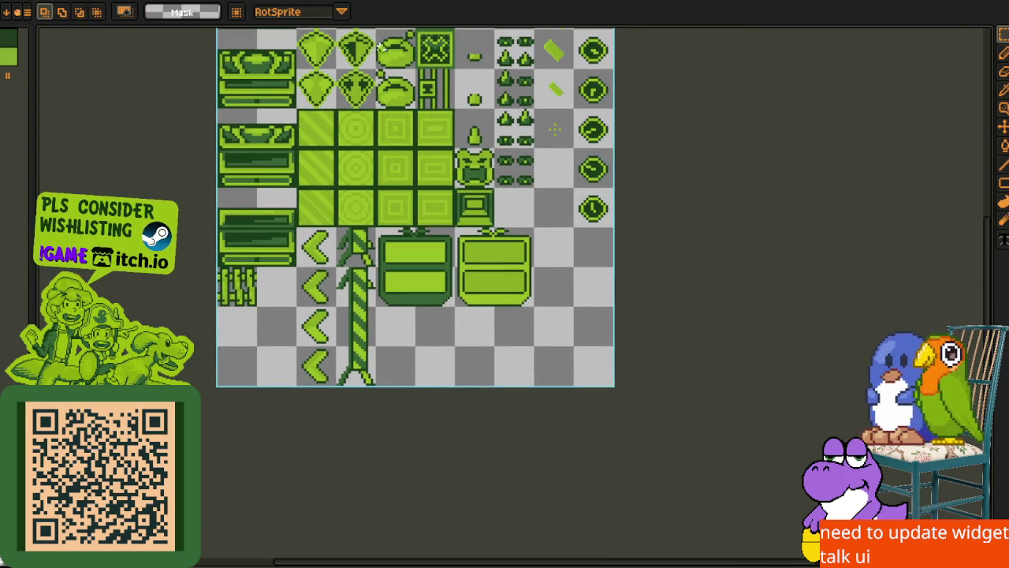
scroll(385, 249, up, 2)
drag(369, 202, 688, 362)
key(Delete)
key(ctrl+z)
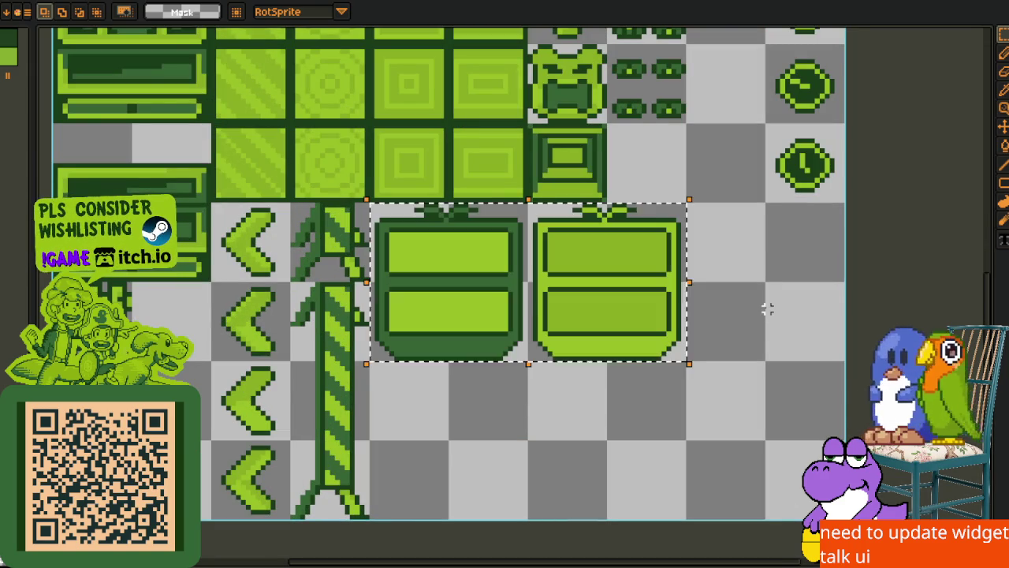
In the tileset sheet, shift the round-sprite column right and paste the two boxes into the gap
key(ctrl+Tab)
key(ctrl+Tab)
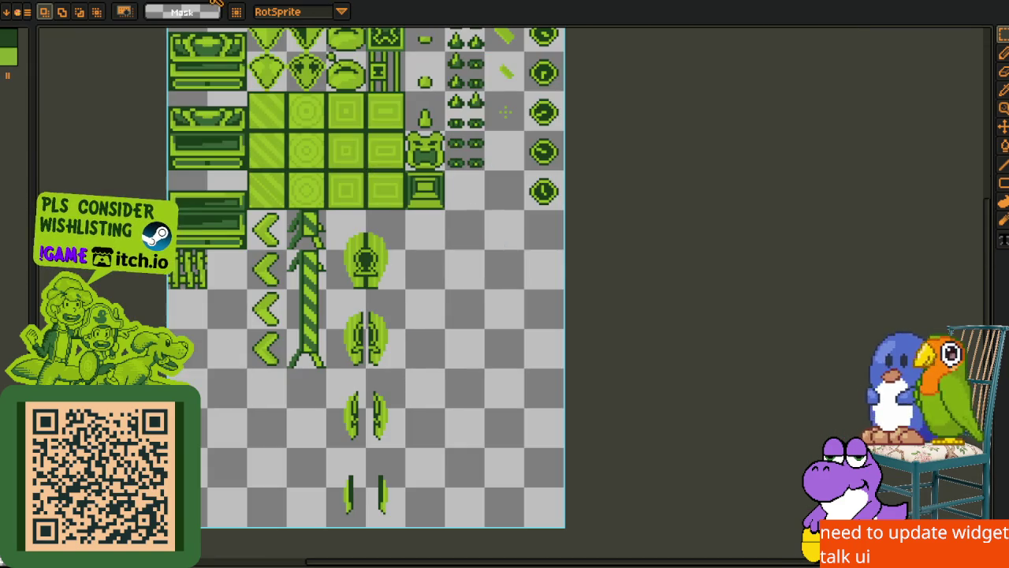
mouse_move(346, 221)
mouse_down()
mouse_move(345, 194)
mouse_move(421, 510)
mouse_up()
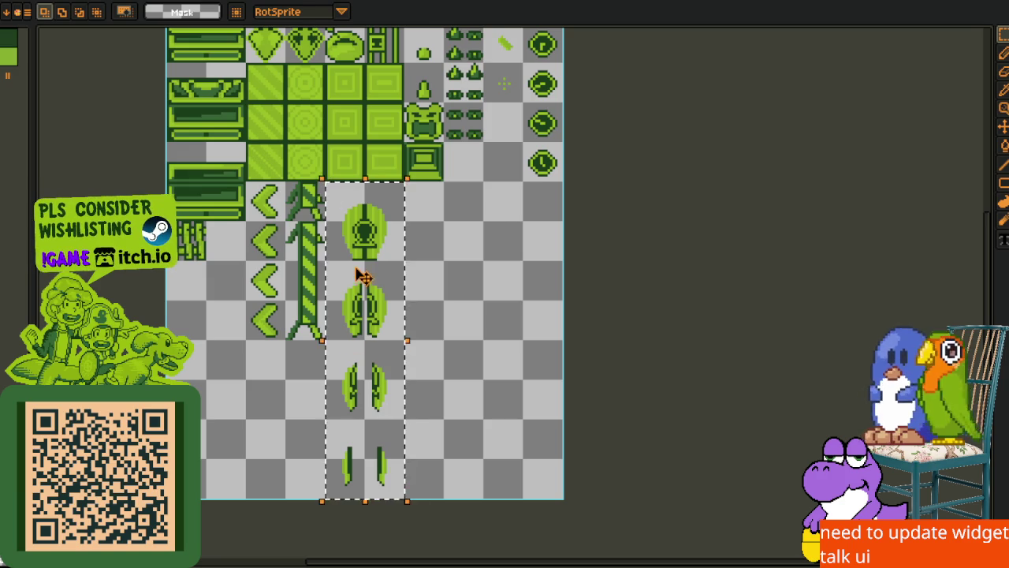
drag(365, 279, 520, 277)
key(ctrl+d)
scroll(416, 235, up, 1)
key(ctrl+v)
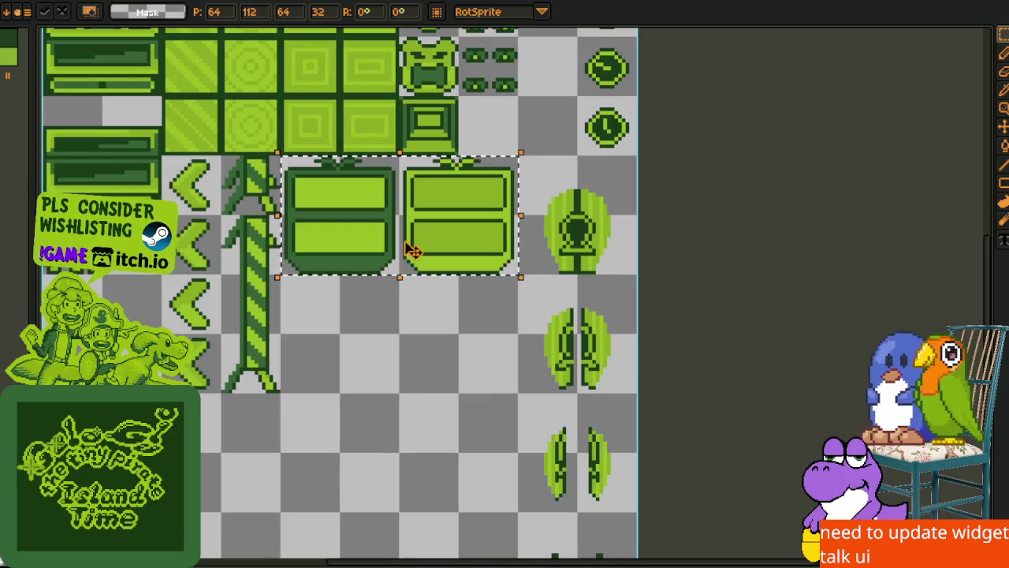
key(ctrl+d)
Select the empty area beneath the boxes and centre the whole tile sheet in view
scroll(563, 234, down, 1)
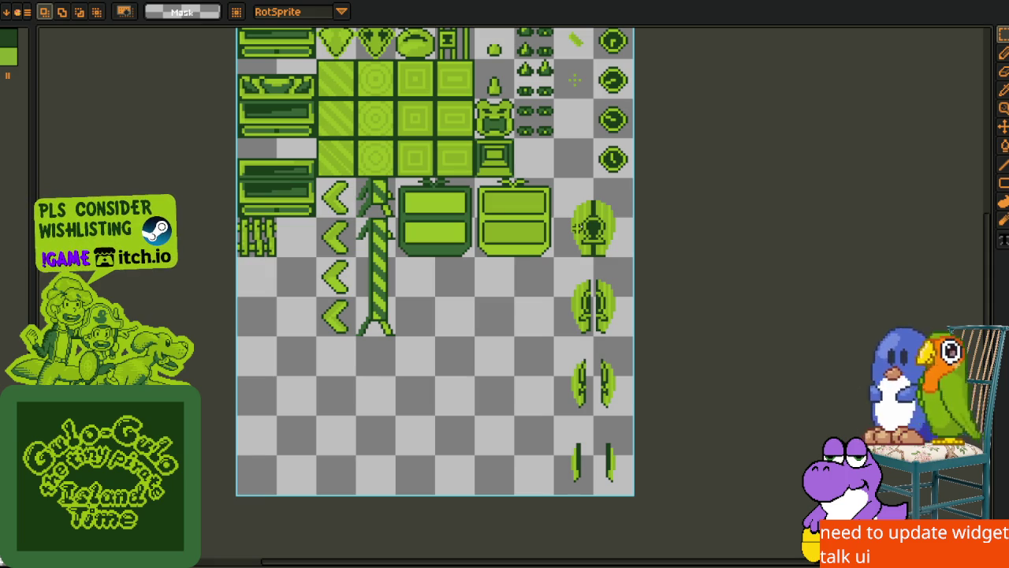
scroll(547, 273, up, 2)
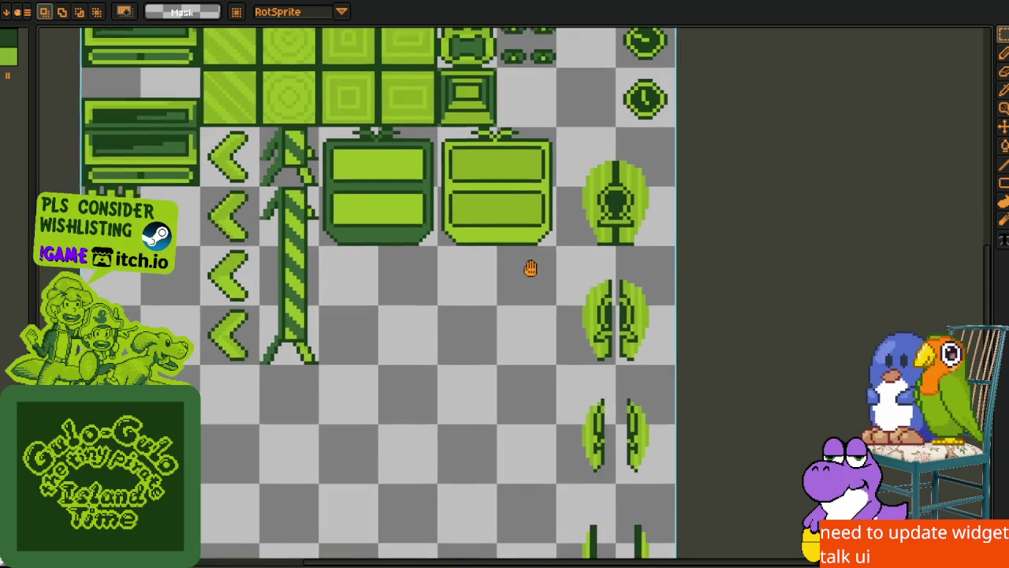
mouse_move(565, 118)
mouse_down()
mouse_move(670, 556)
mouse_move(654, 468)
mouse_up()
mouse_move(354, 171)
mouse_down()
mouse_move(539, 404)
mouse_move(560, 399)
mouse_up()
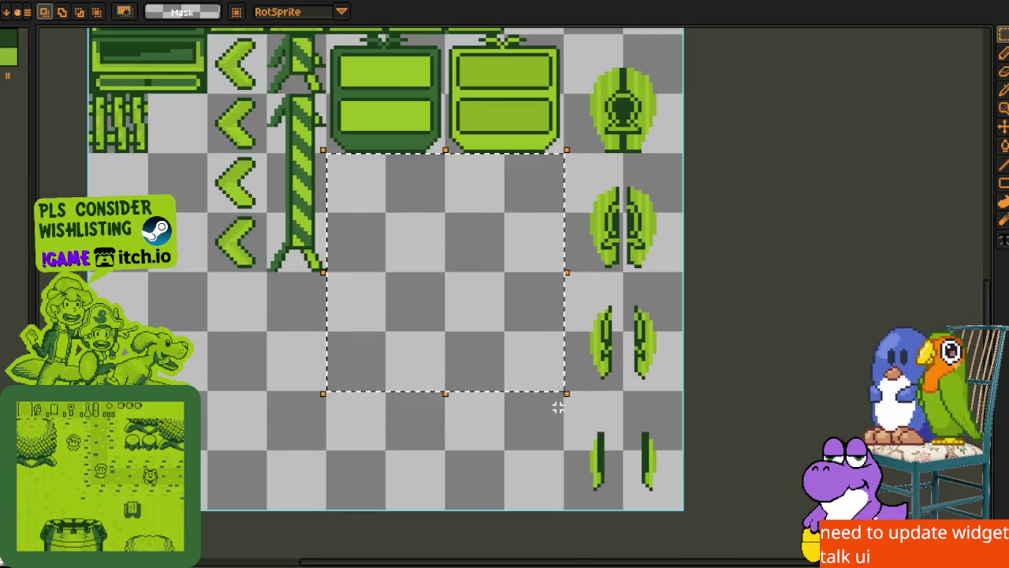
drag(480, 331, 500, 339)
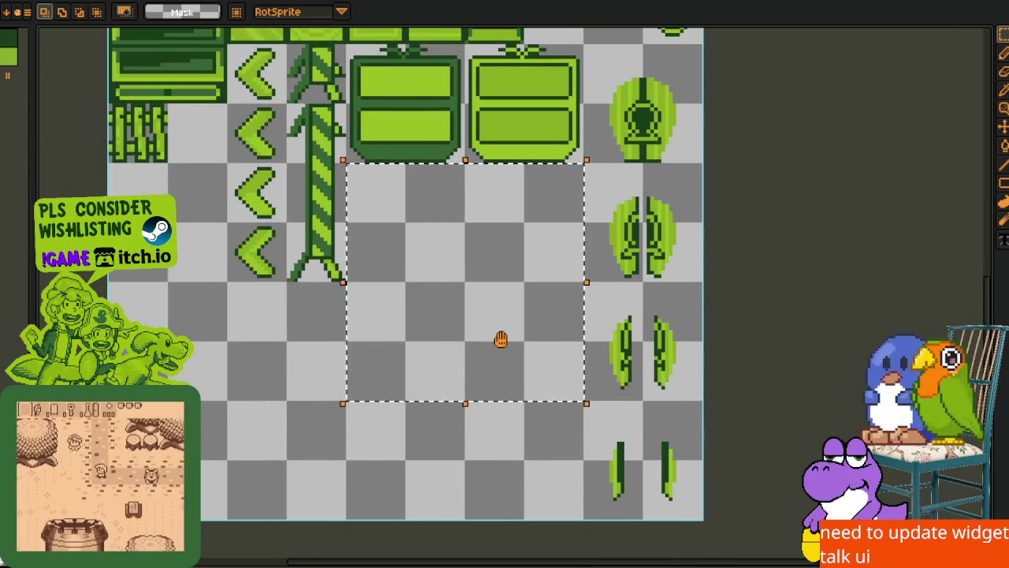
drag(500, 339, 500, 354)
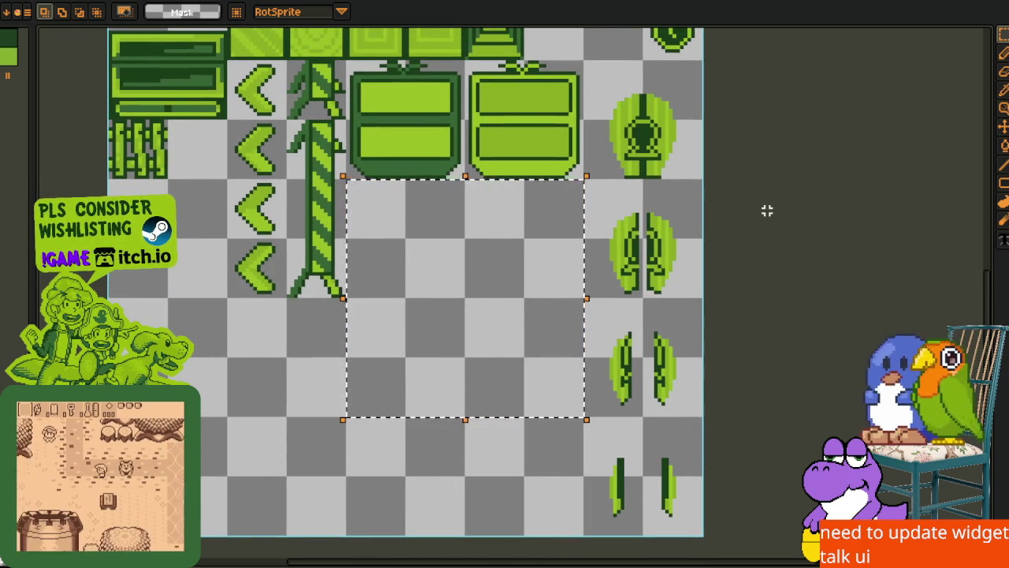
scroll(755, 210, down, 3)
mouse_move(755, 210)
mouse_down()
mouse_move(638, 295)
mouse_move(607, 287)
mouse_up()
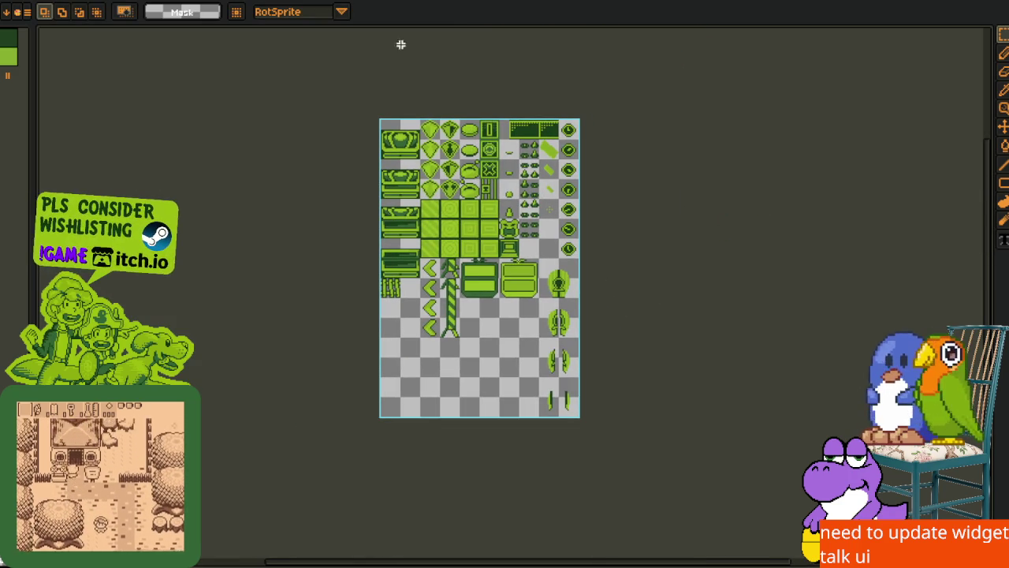
Export widget.png at 100% with visible layers and all frames, then switch to Godot
click(27, 11)
mouse_move(47, 95)
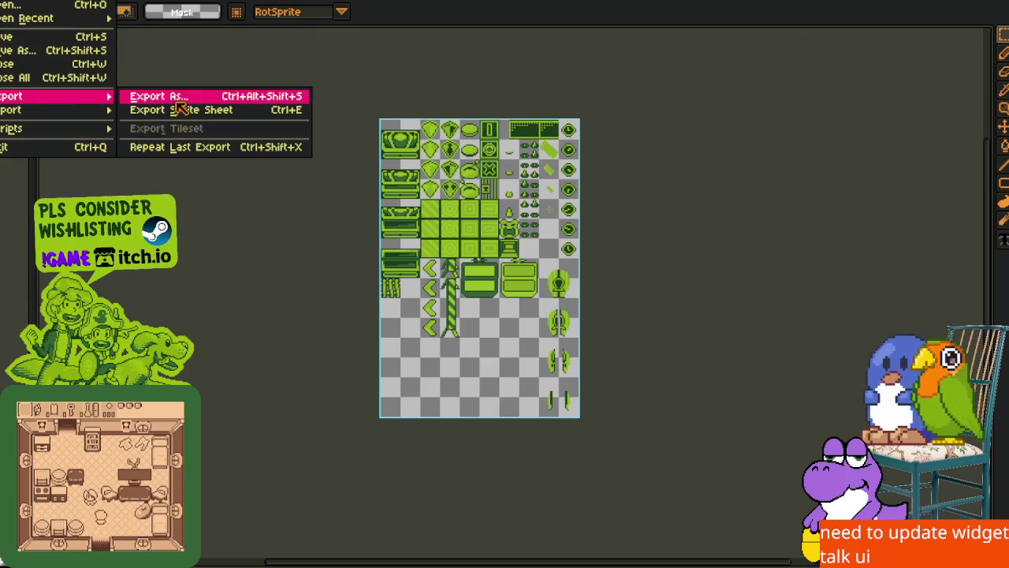
click(189, 98)
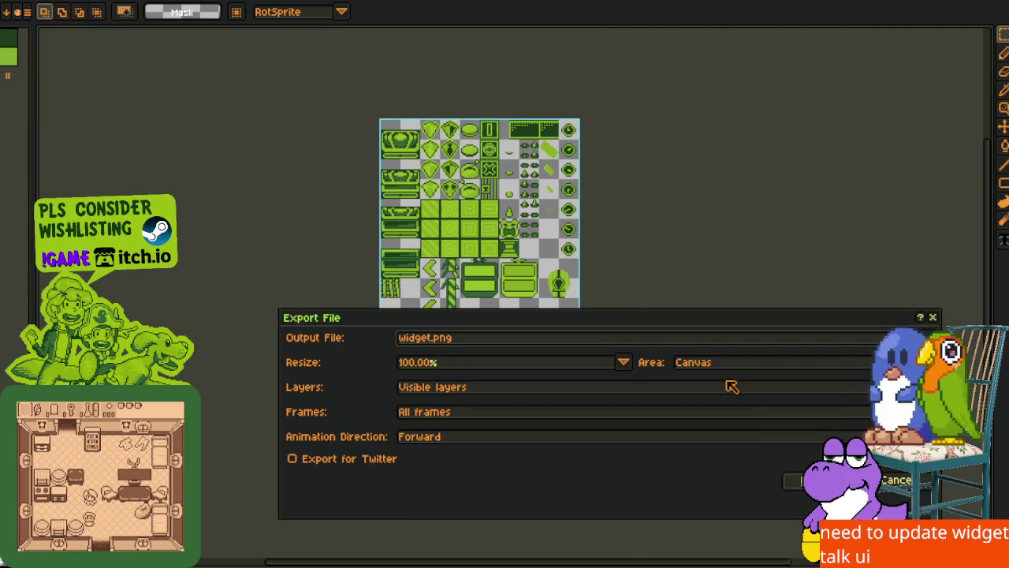
click(897, 480)
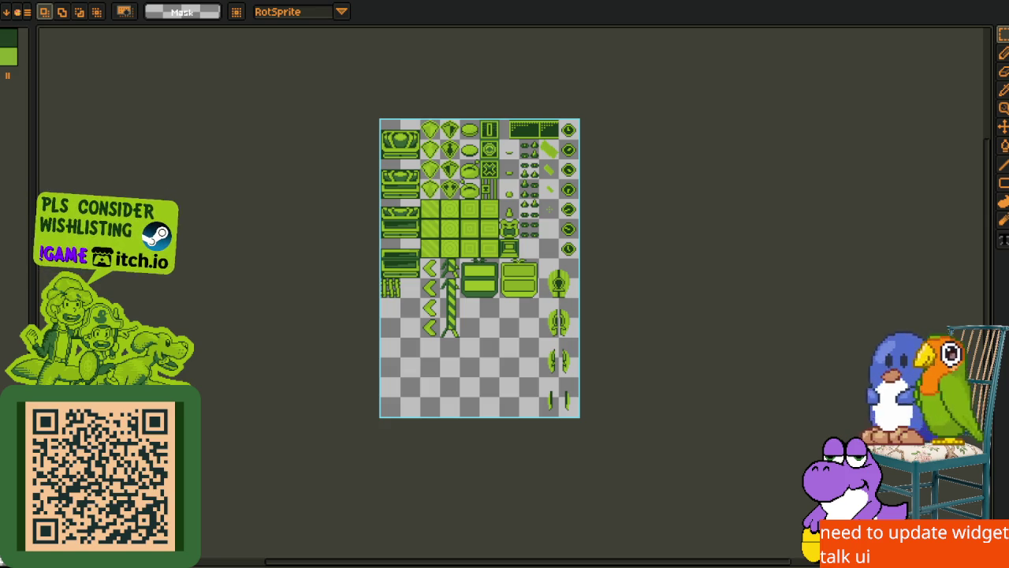
key(alt+Tab)
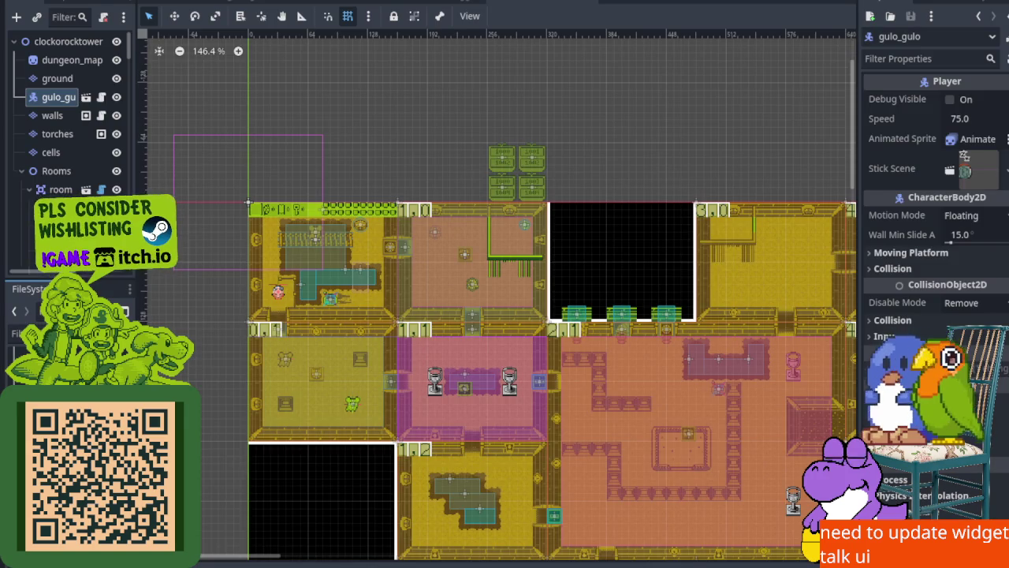
Zoom to the 3300–3303 boxes and save the clockorocktower map scene
scroll(525, 74, up, 8)
scroll(518, 292, down, 7)
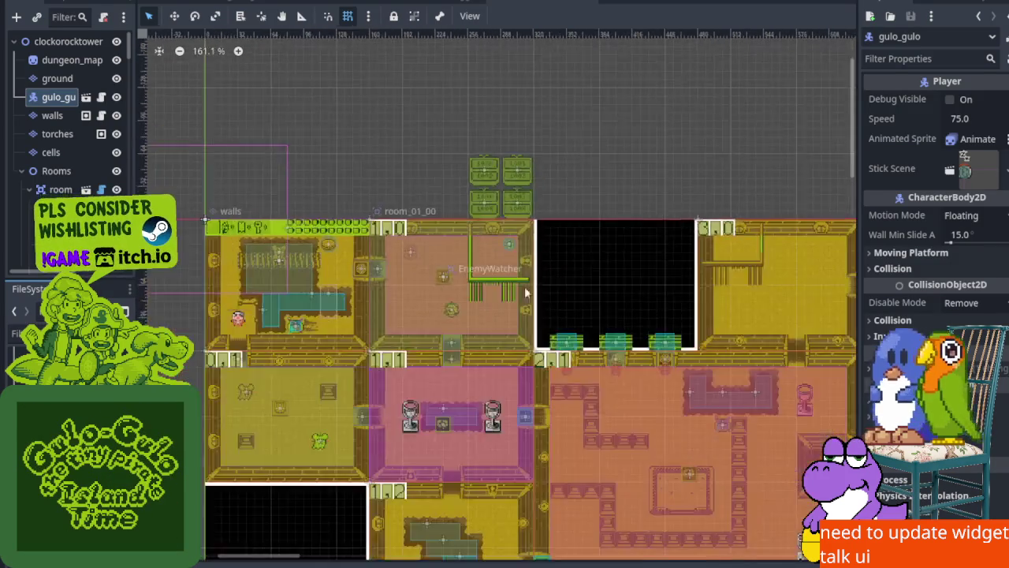
scroll(518, 292, down, 5)
scroll(581, 304, down, 5)
scroll(655, 281, up, 12)
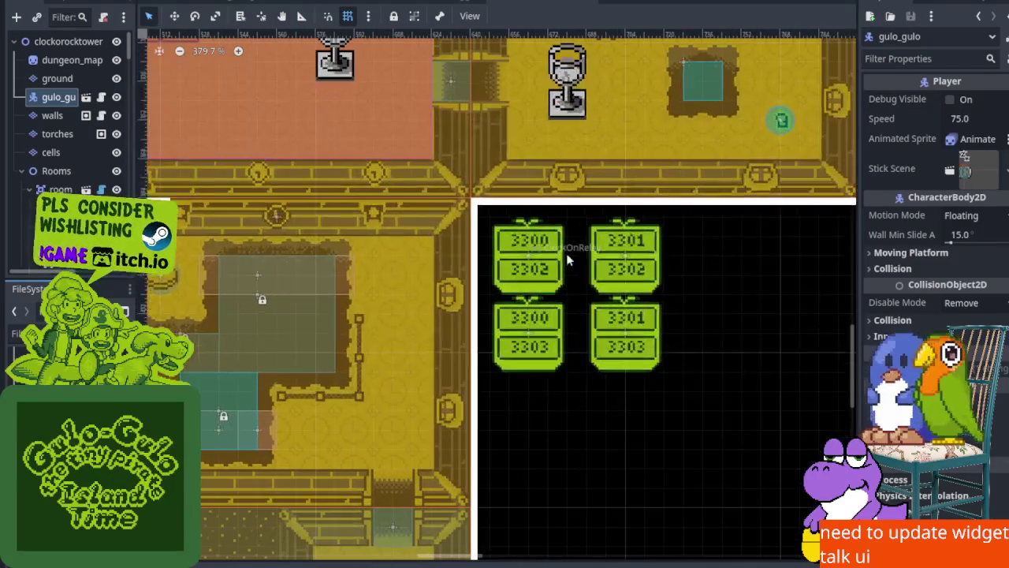
key(ctrl+s)
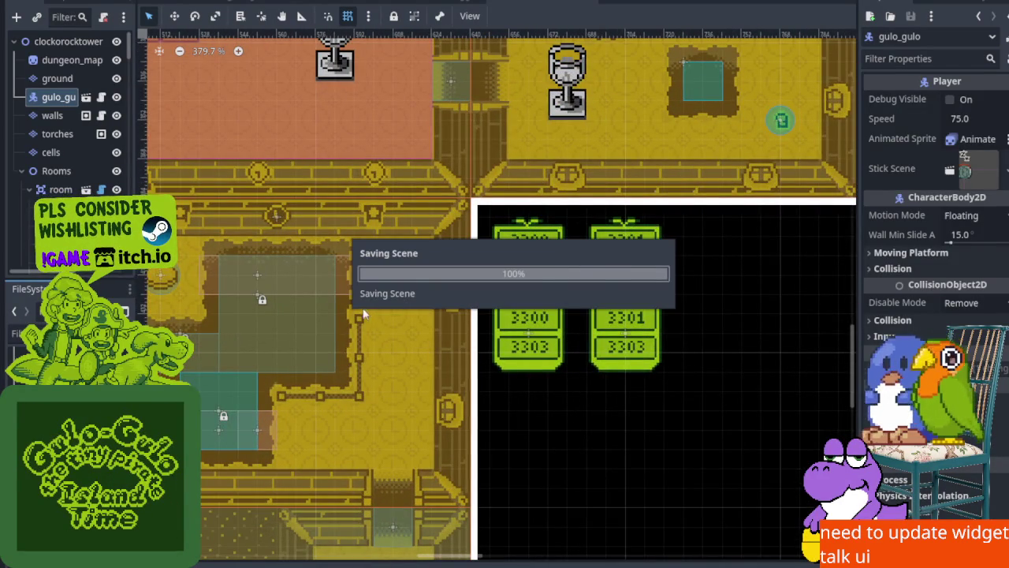
scroll(356, 278, down, 9)
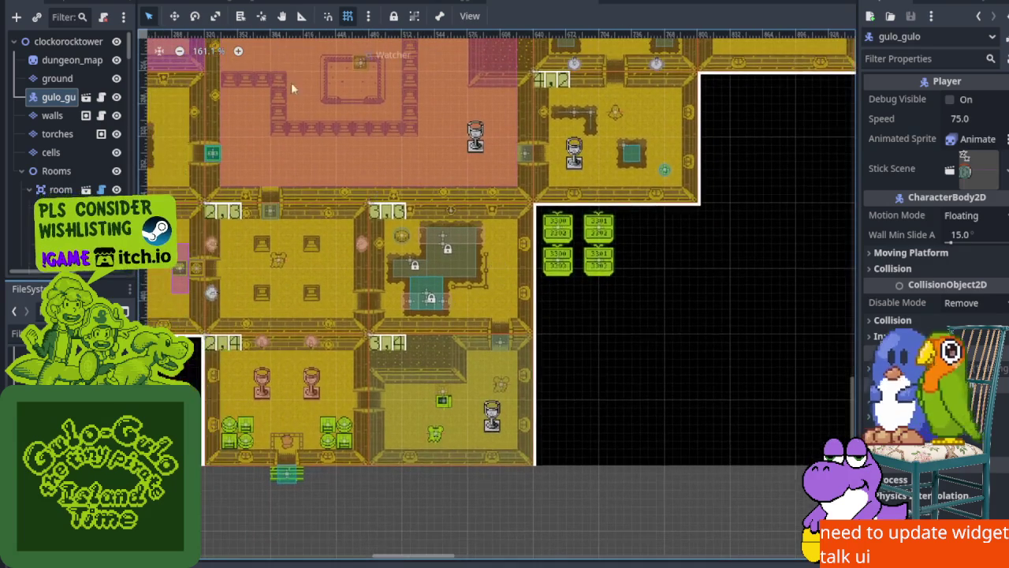
Go through the Watcher and ActivatableTestScene tabs to the gulo_gulo player scene
click(479, 3)
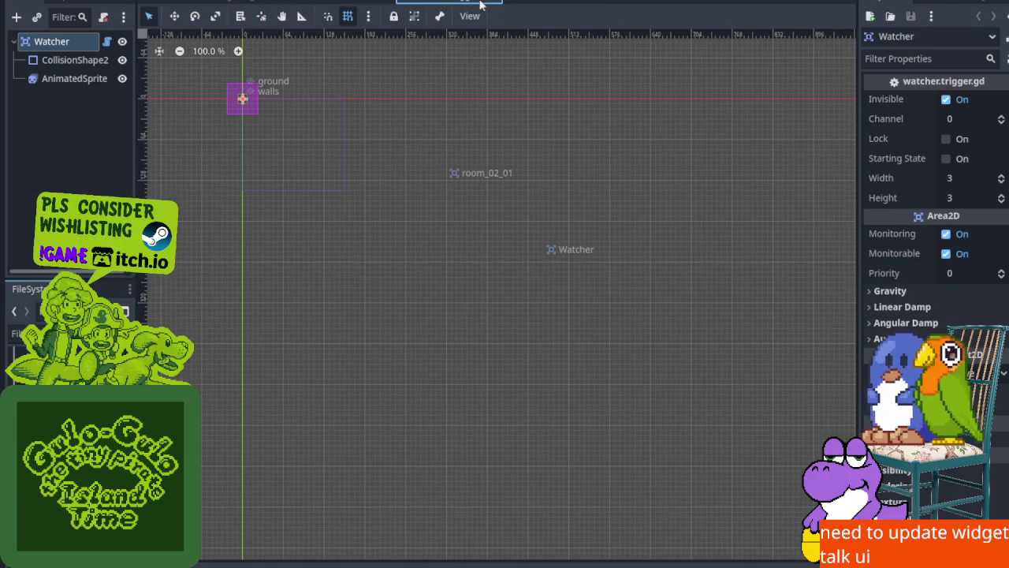
click(344, 3)
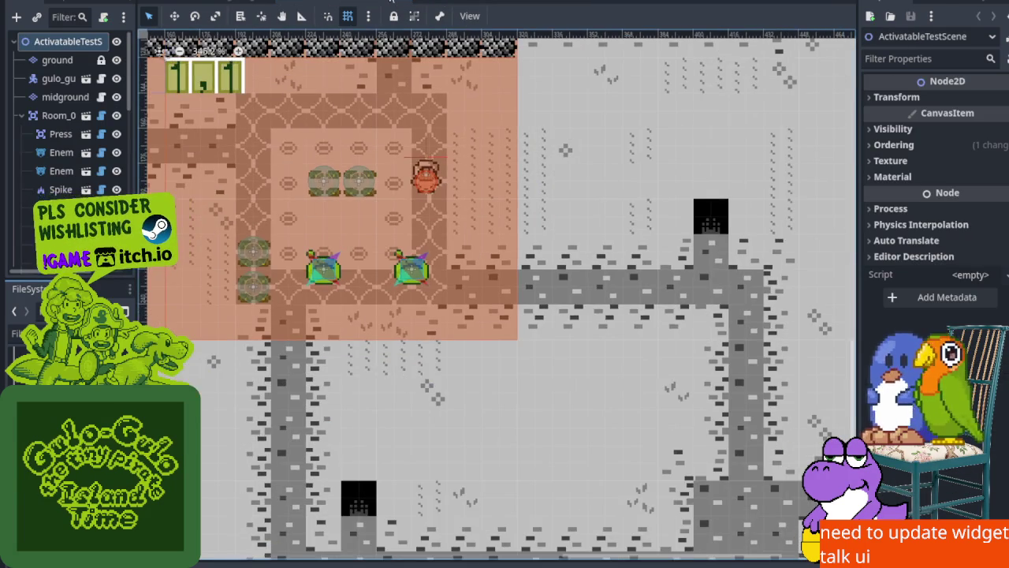
click(257, 2)
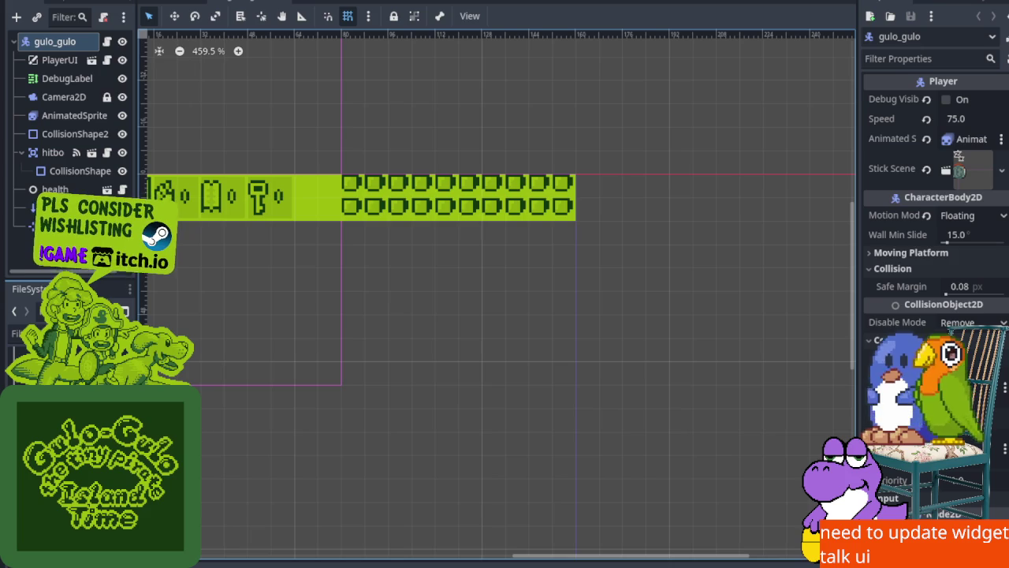
Pan the 2D viewport to show the gulo_gulo player sprite and its counter bar
mouse_move(267, 206)
mouse_down()
mouse_move(411, 190)
mouse_move(394, 196)
mouse_up()
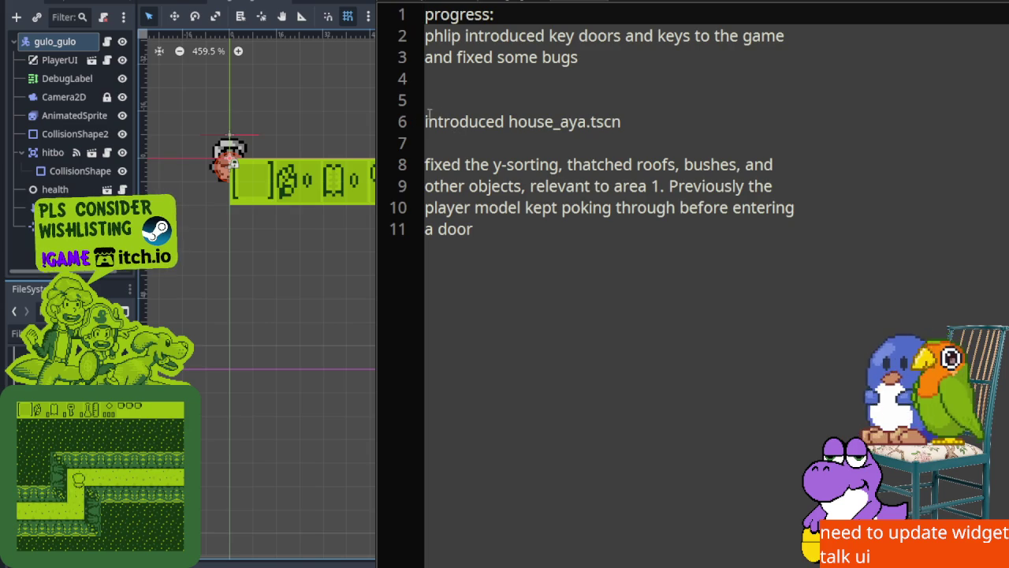
Write a bug note: pickup graphical glitch in the clock tower dungeon, clip pinned in the tracker within godot
click(499, 260)
click(517, 57)
key(Return)
key(Return)
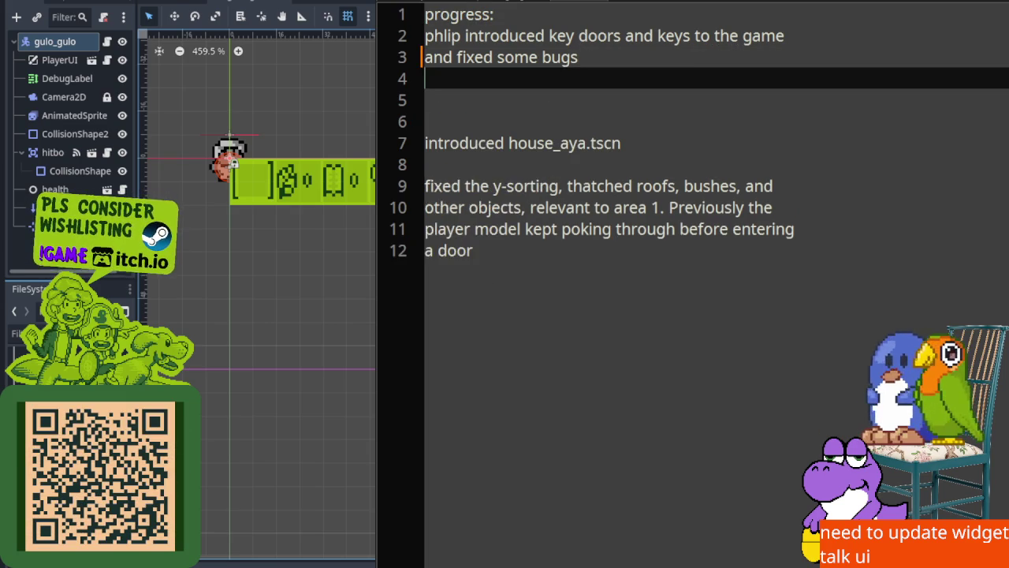
text(the bu)
text(g)
key(BackSpace)
key(BackSpace)
key(BackSpace)
text(re is a )
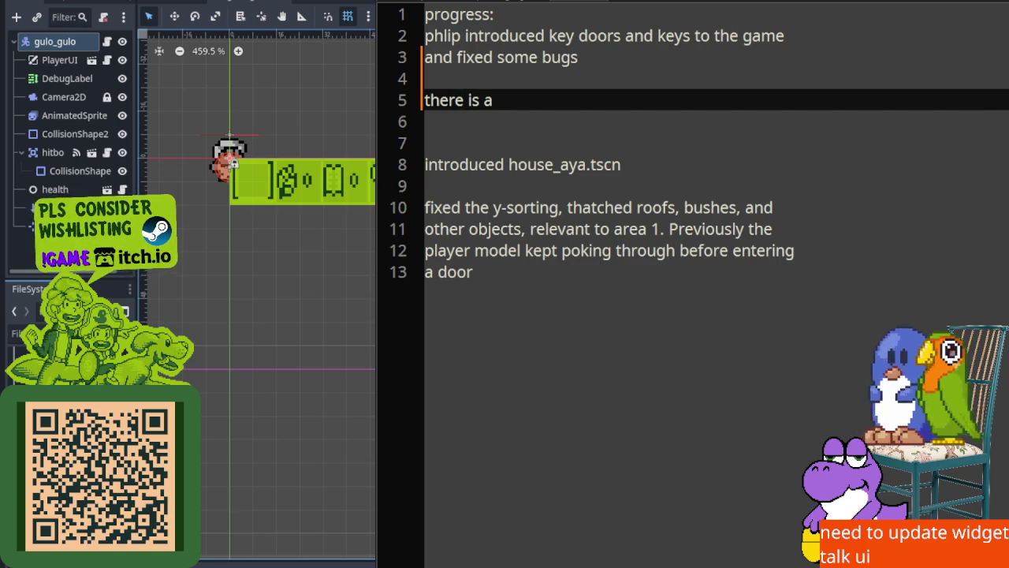
text(graphical glitch when picking up )
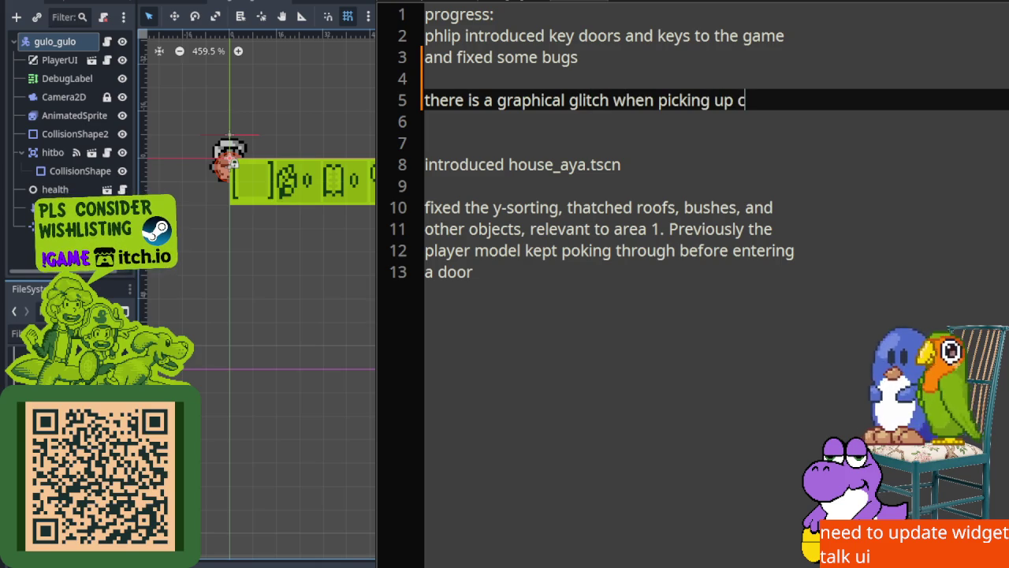
text(pickables)
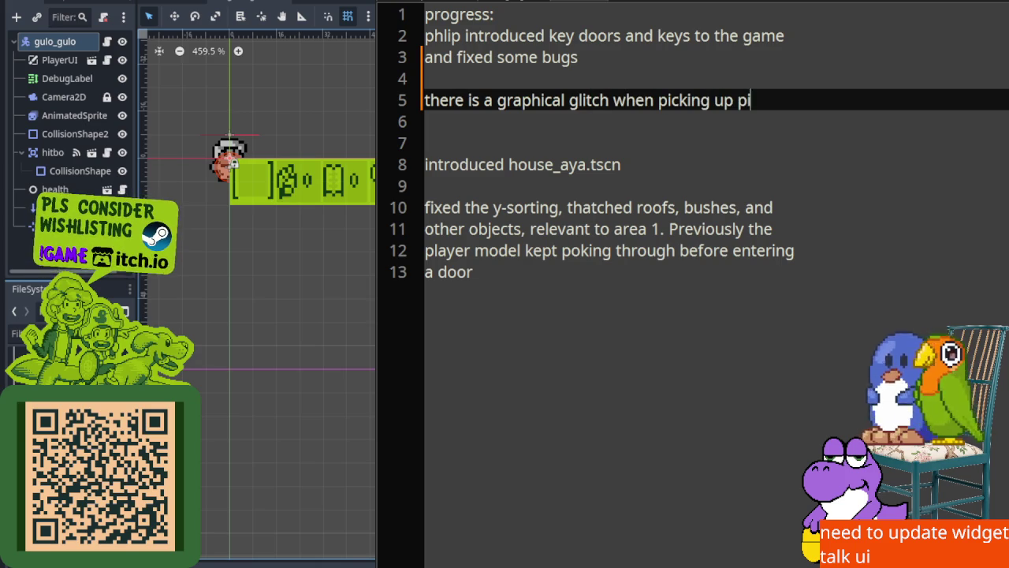
key(Return)
text(in the clo)
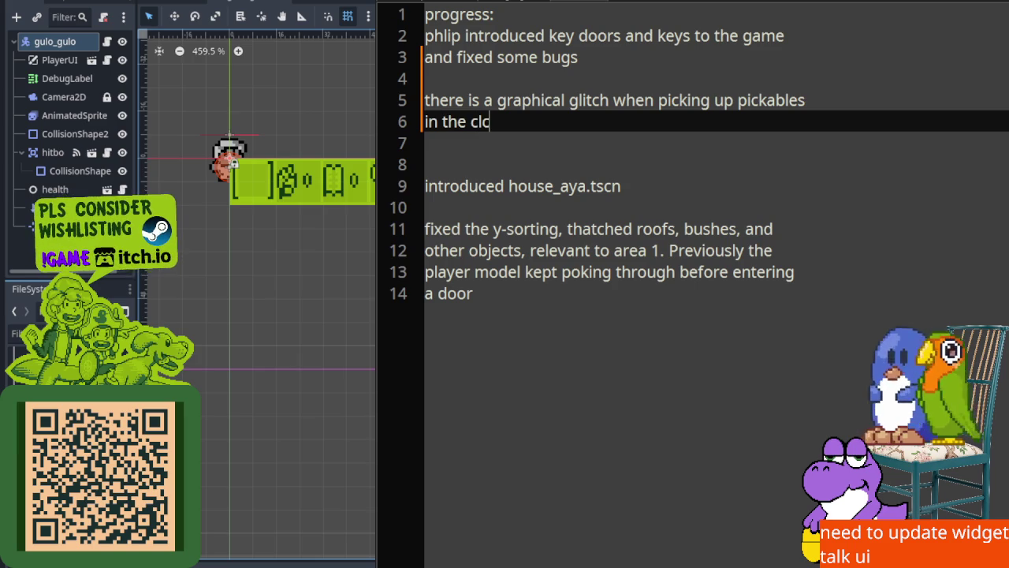
text(ck tower)
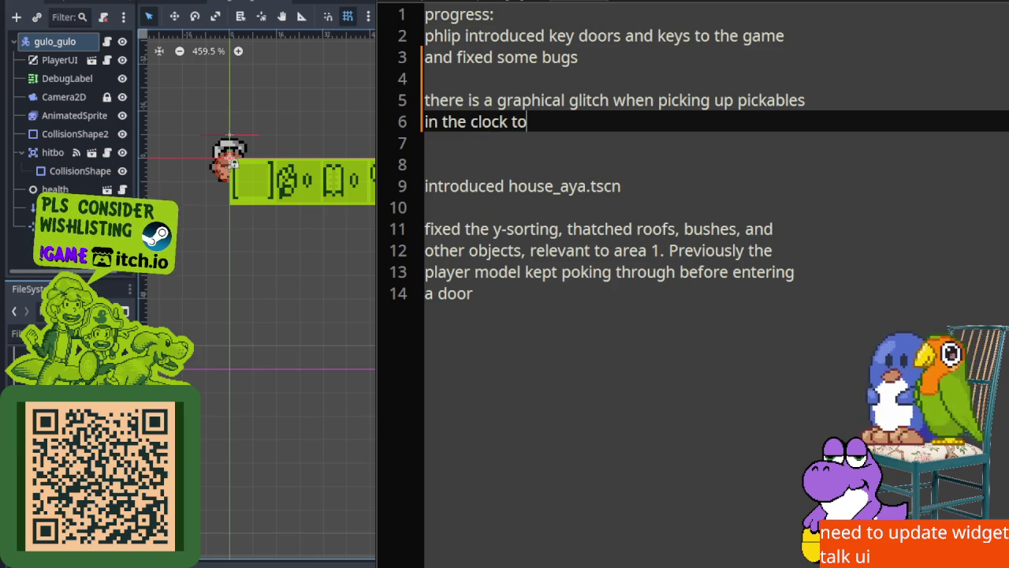
key(BackSpace)
key(BackSpace)
key(BackSpace)
text(tower dungeon)
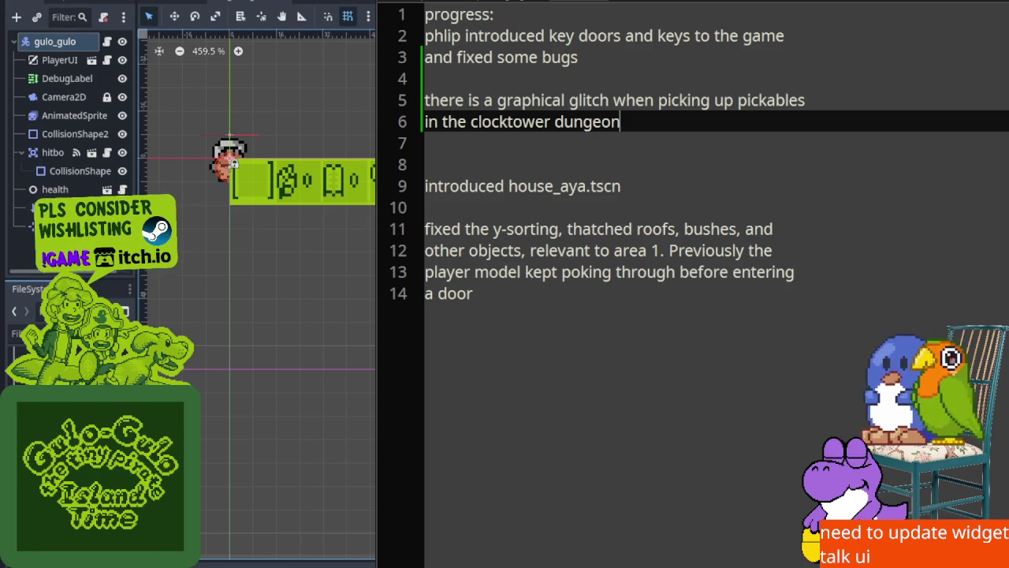
text(, there is a )
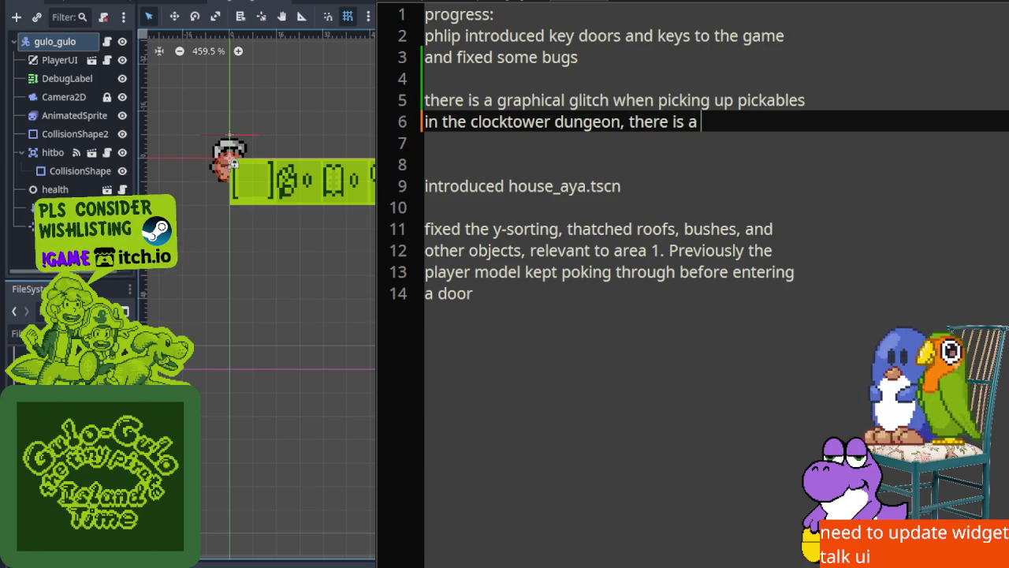
text(clip pinned)
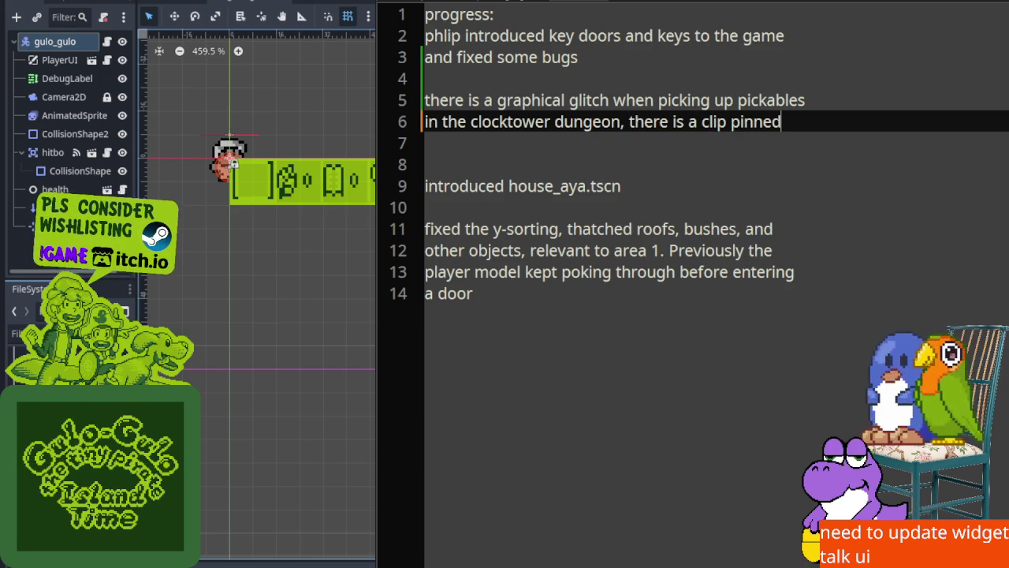
key(Return)
text(the tracker in)
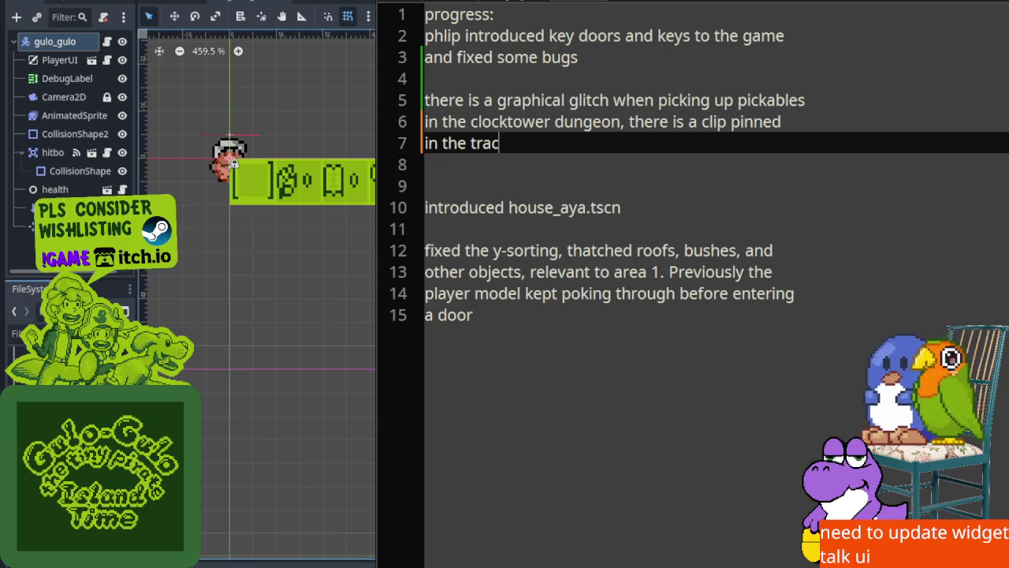
key(BackSpace)
key(BackSpace)
text(within godot)
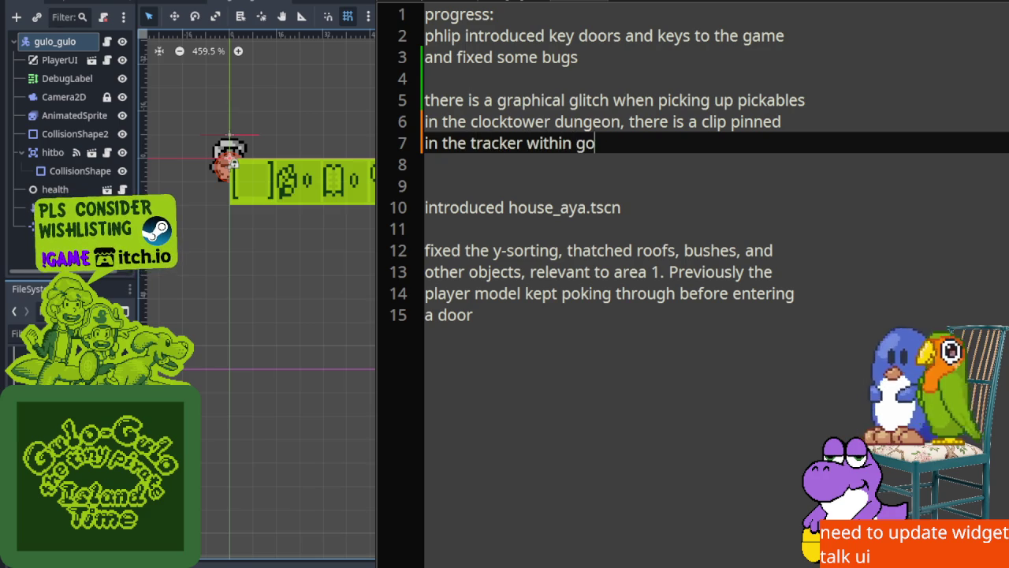
Tidy the house_aya.tscn line and add blank lines for a new bugs heading
key(Down)
key(Down)
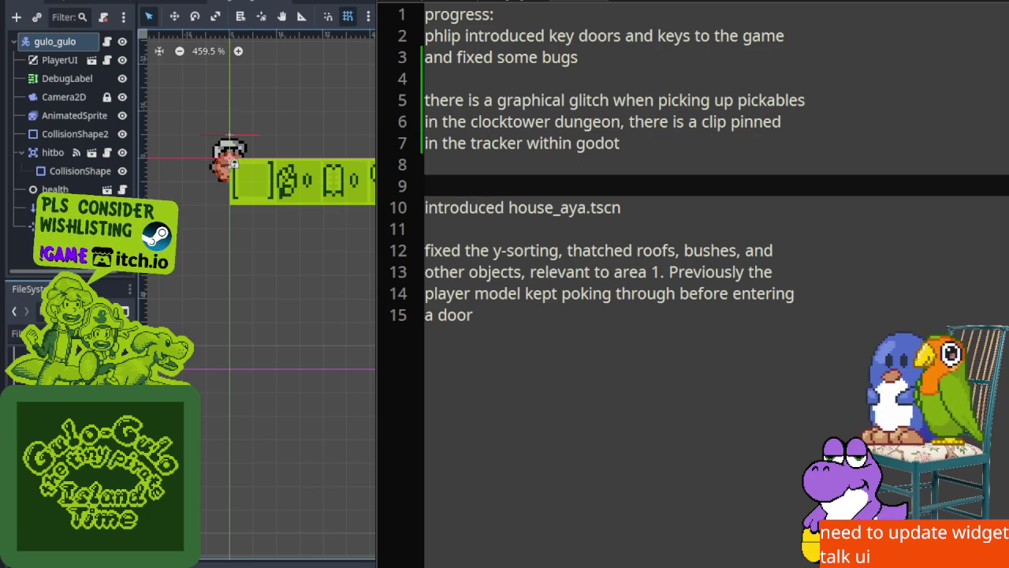
key(Down)
key(BackSpace)
text(n)
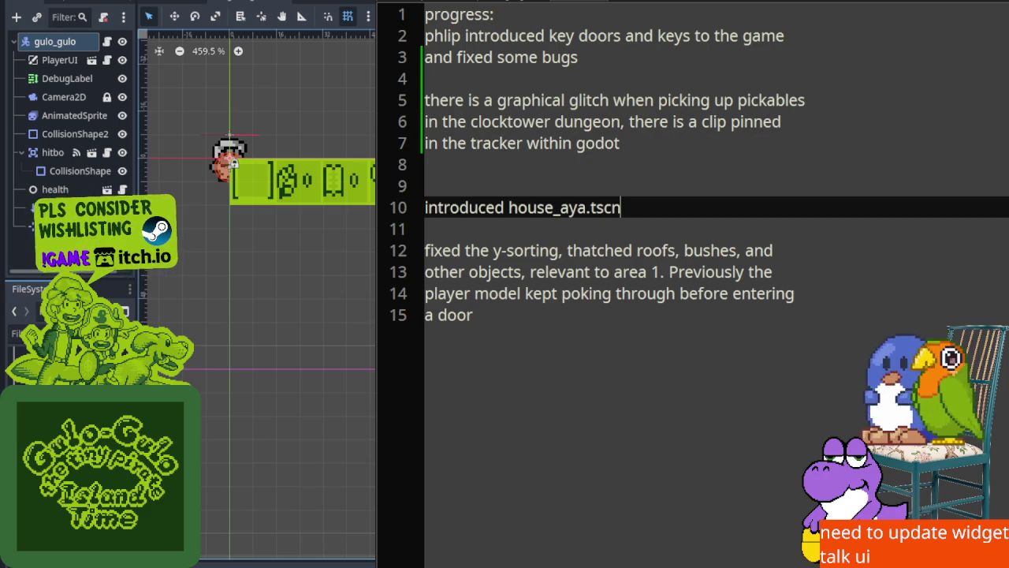
key(BackSpace)
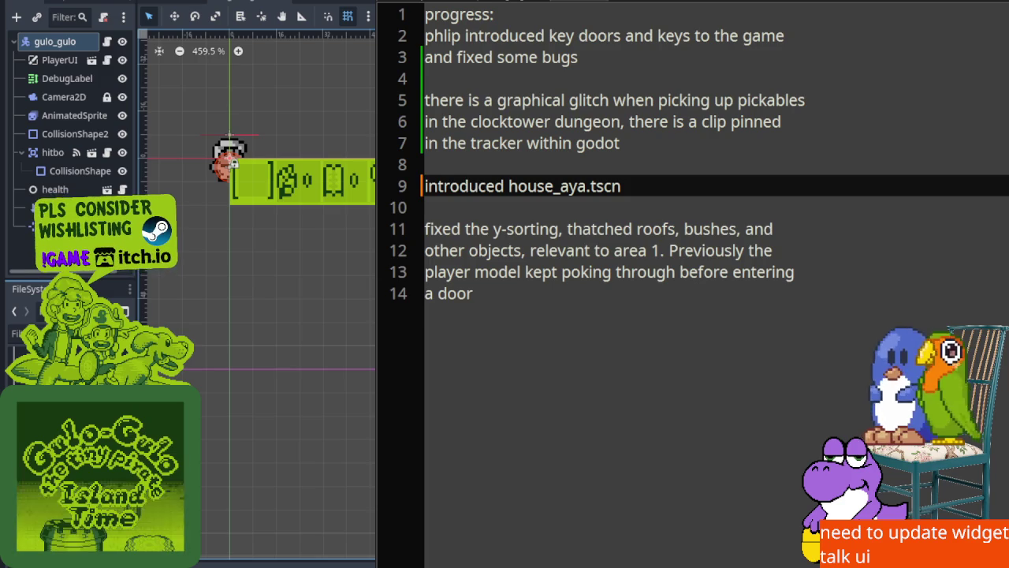
key(Return)
key(Up)
key(Up)
key(Up)
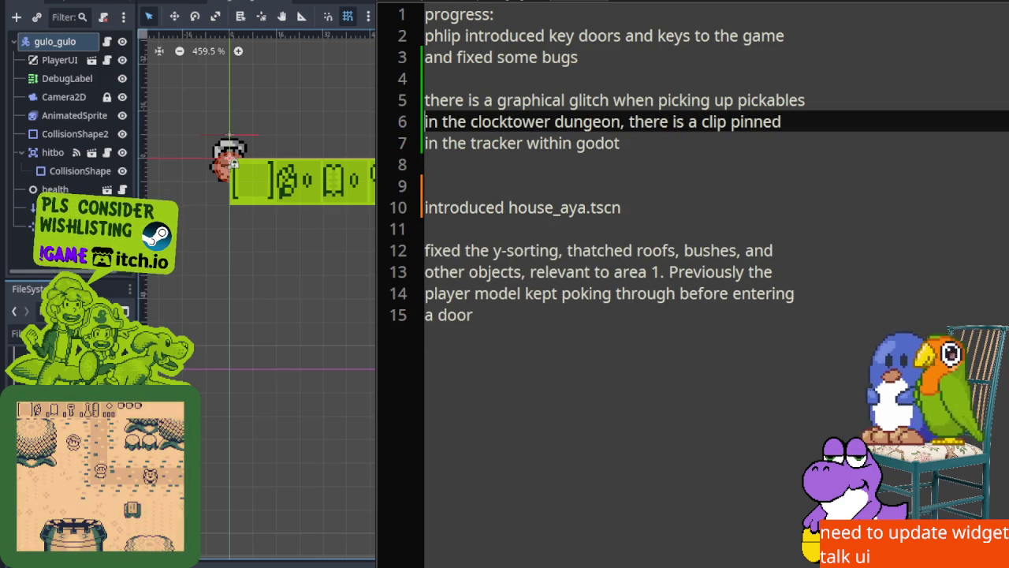
key(Return)
key(Return)
Type a 'bugs:' heading and move the bug lines above 'progress:' at the top of the notes
text(bugs:)
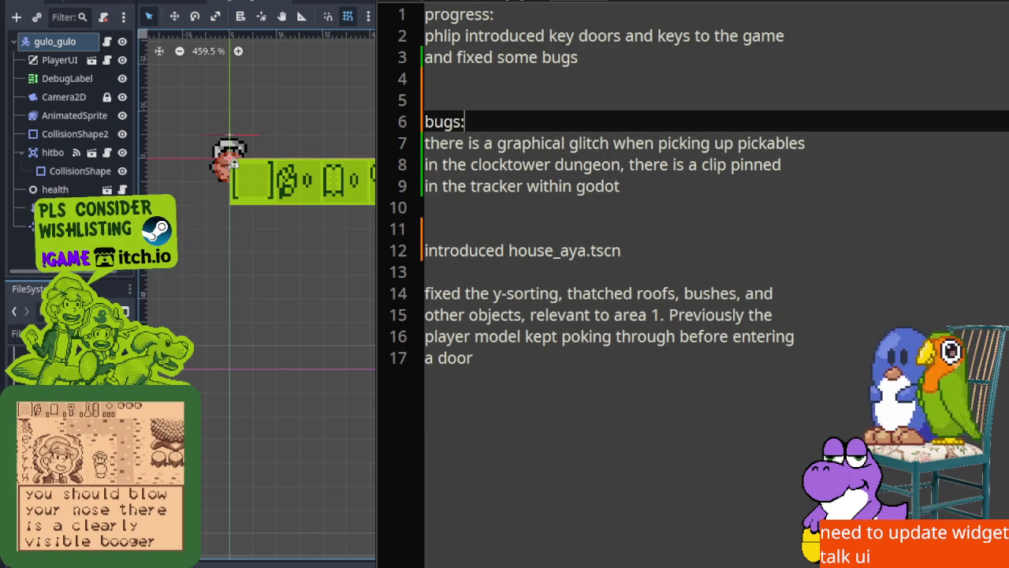
key(Return)
key(shift+Down)
key(shift+Down)
key(shift+Down)
key(shift+End)
key(ctrl+c)
key(BackSpace)
key(Up)
key(BackSpace)
key(BackSpace)
key(Down)
key(BackSpace)
key(Down)
key(BackSpace)
key(Up)
key(Up)
key(Up)
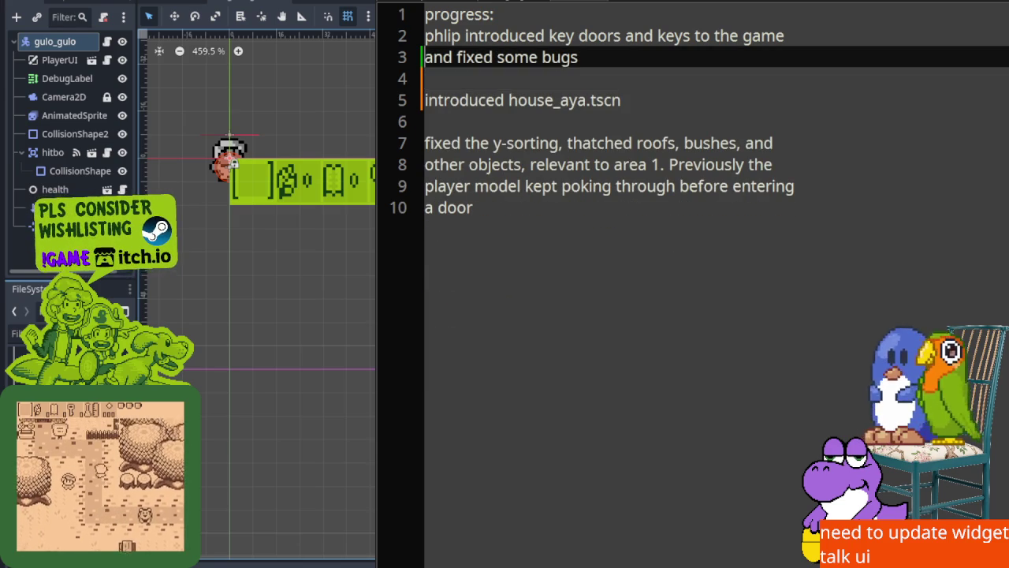
key(Return)
key(Return)
key(Return)
key(Up)
key(Up)
key(Up)
key(ctrl+v)
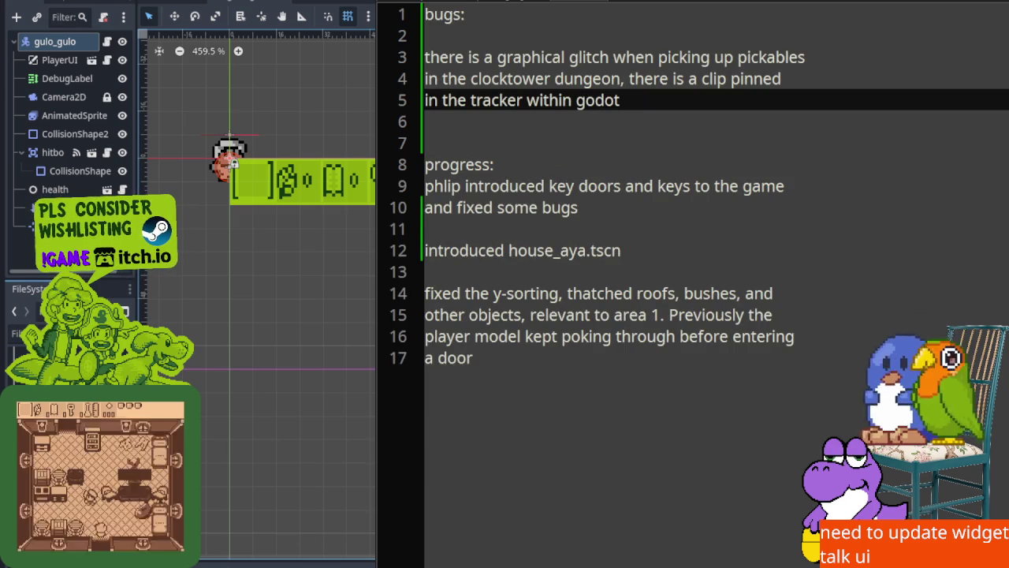
Add a bug: in clocktower room 0,0, when tedi hits gulo-gulo on the bridge, the falling animation gets skipped
key(ctrl+F5)
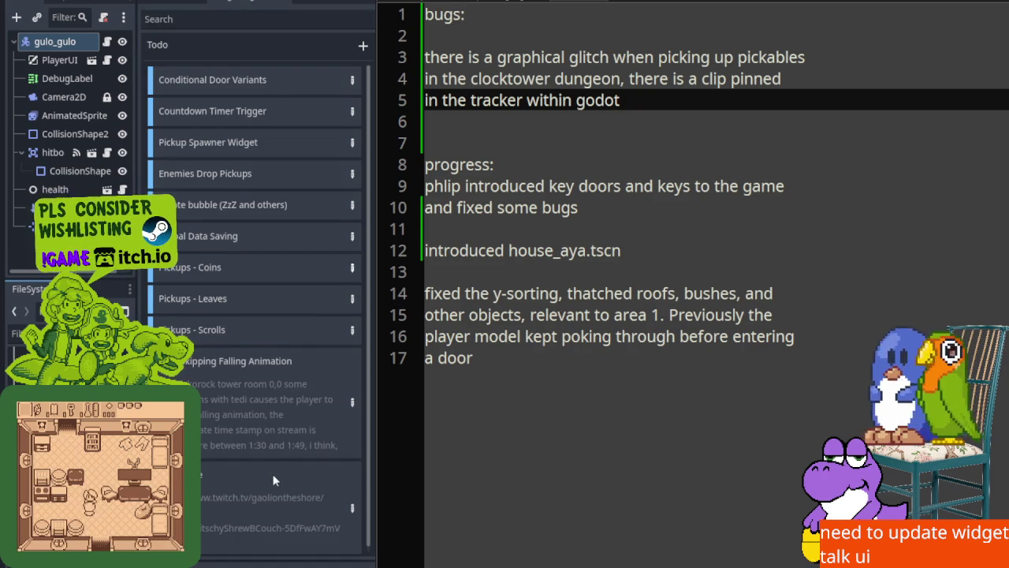
scroll(271, 473, down, 1)
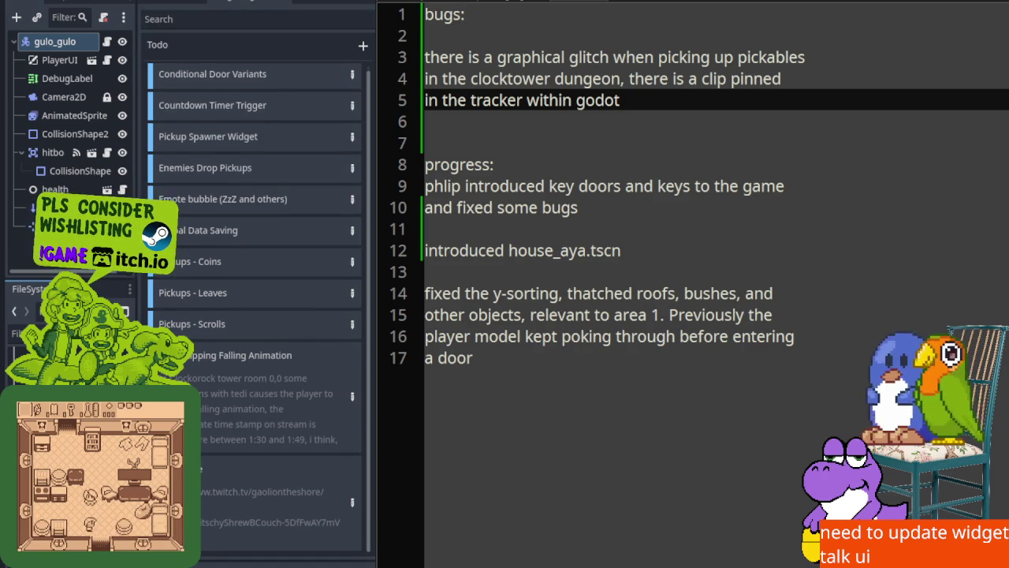
key(Return)
key(Return)
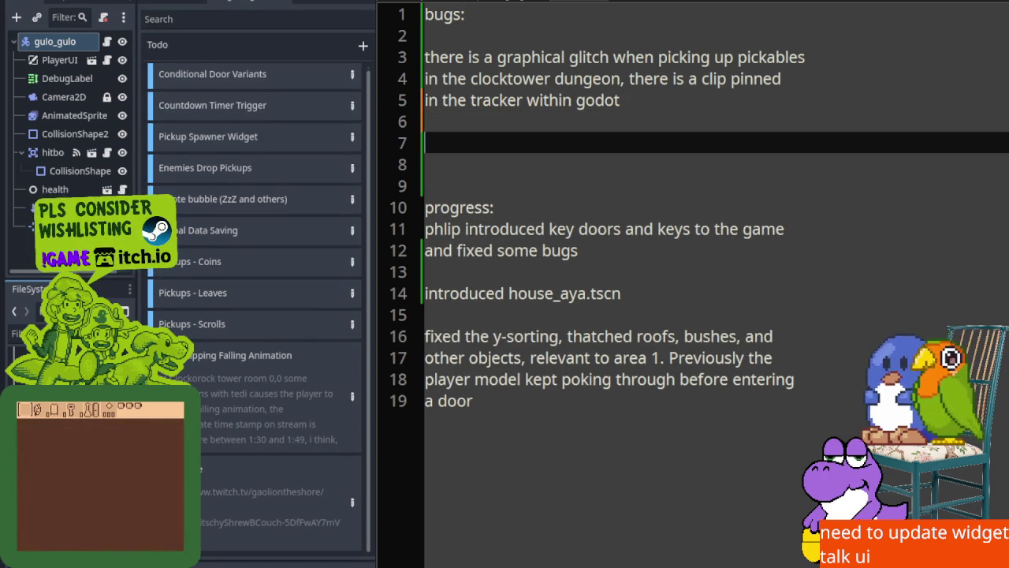
text(there is a )
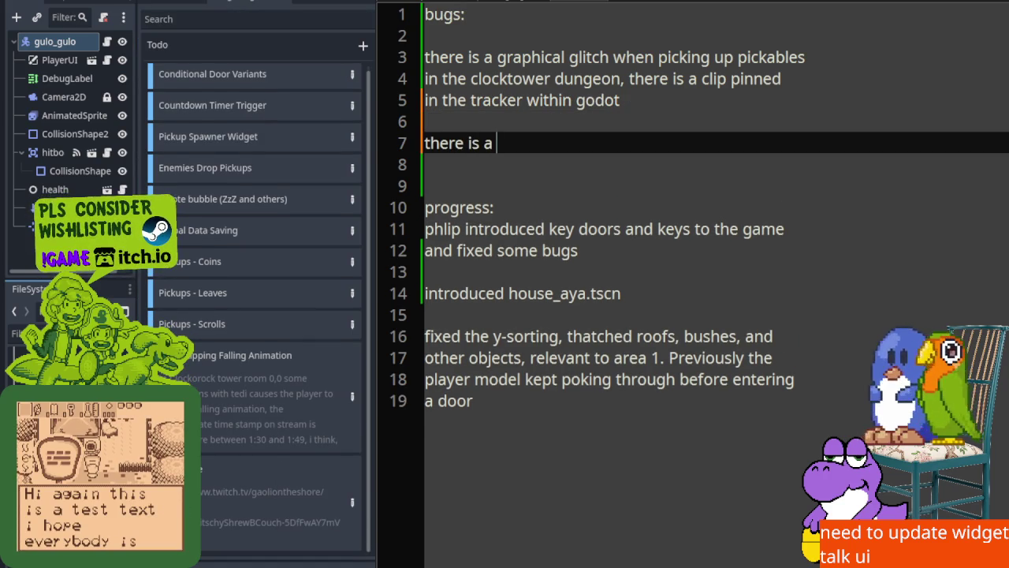
text(falling bug alos)
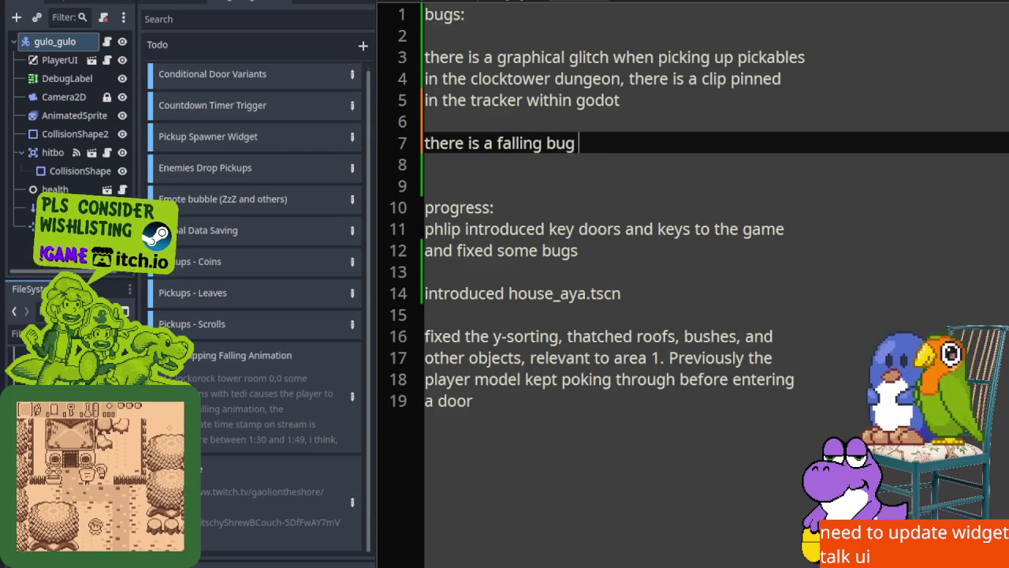
key(BackSpace)
text(so)
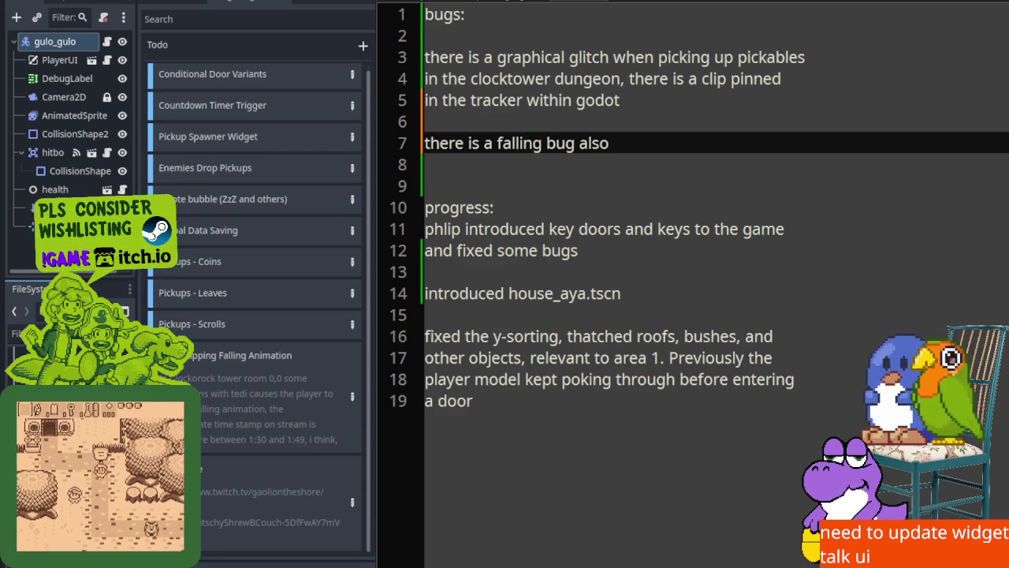
key(BackSpace)
key(BackSpace)
key(BackSpace)
key(BackSpace)
text(i)
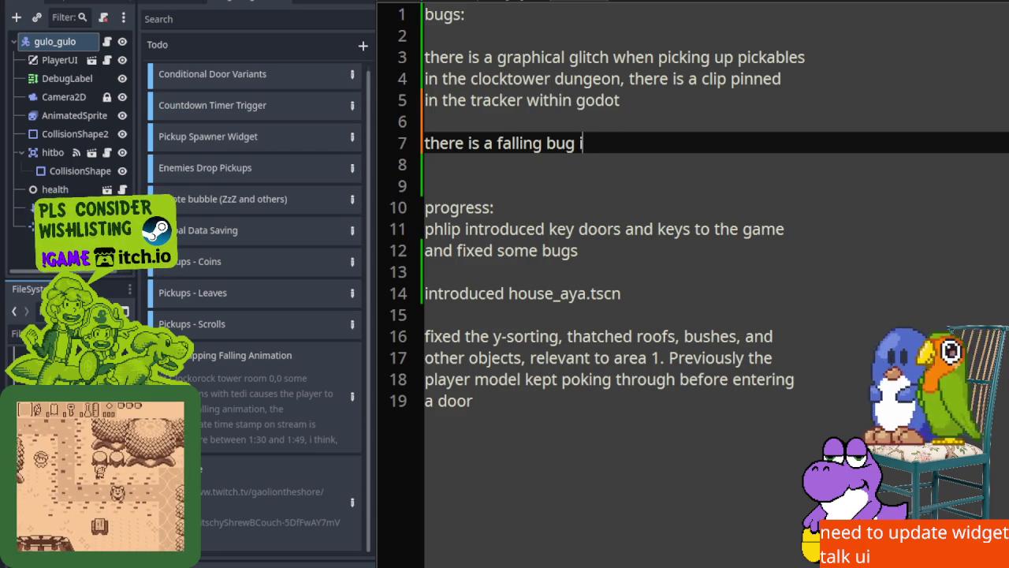
text(n clocktow)
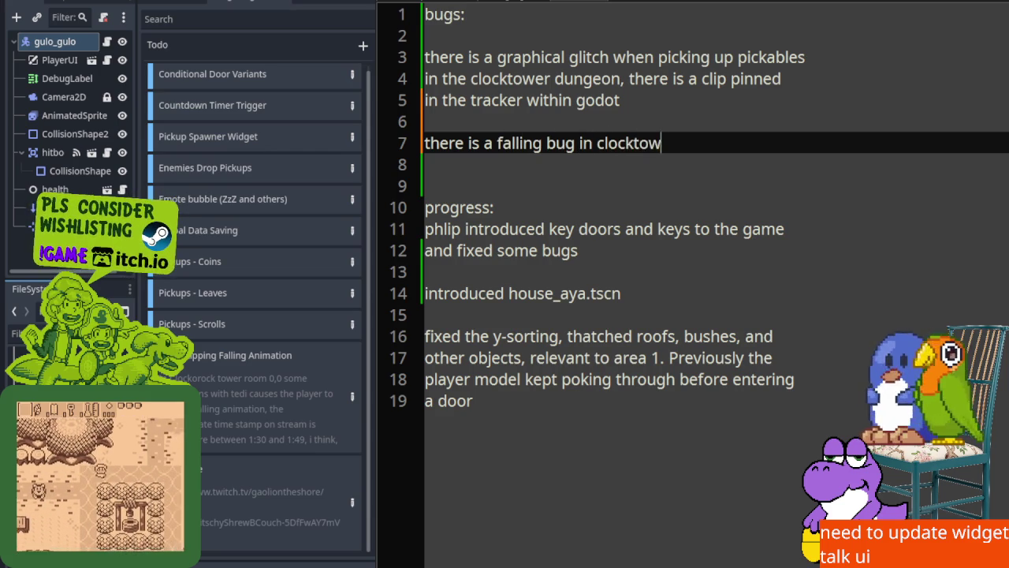
text(er room 0,o)
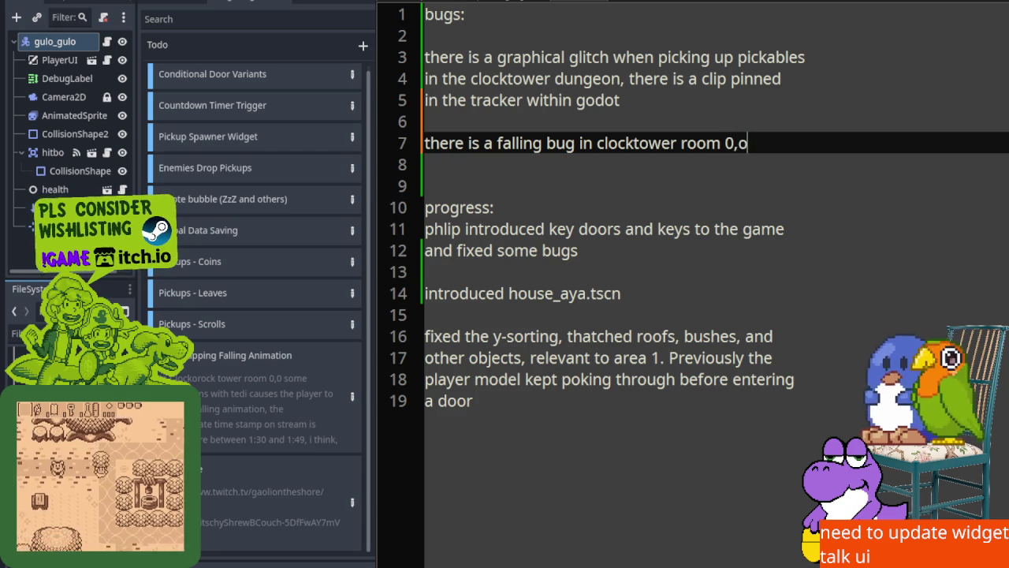
key(BackSpace)
text(0 tha)
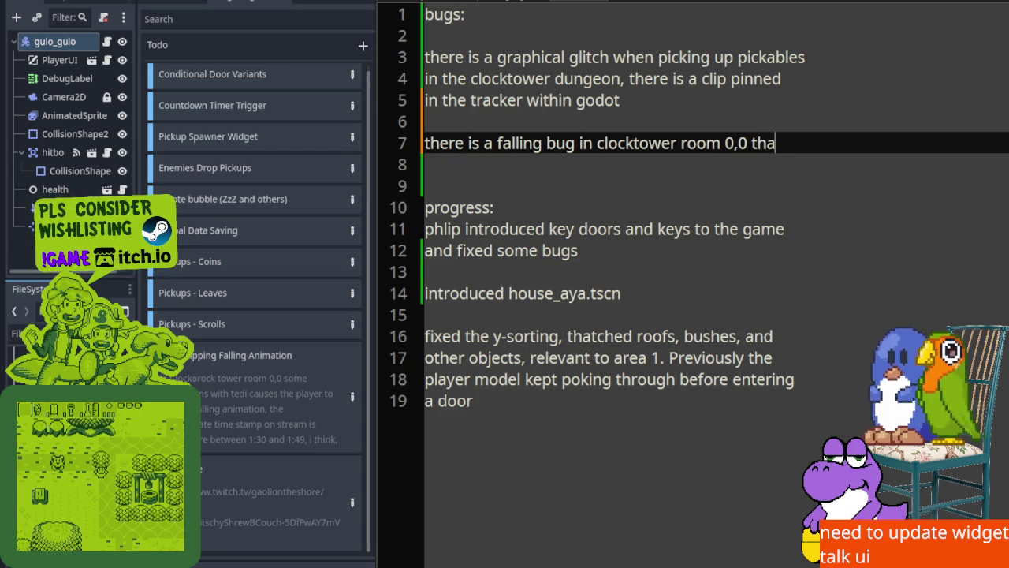
text(t happens)
key(Return)
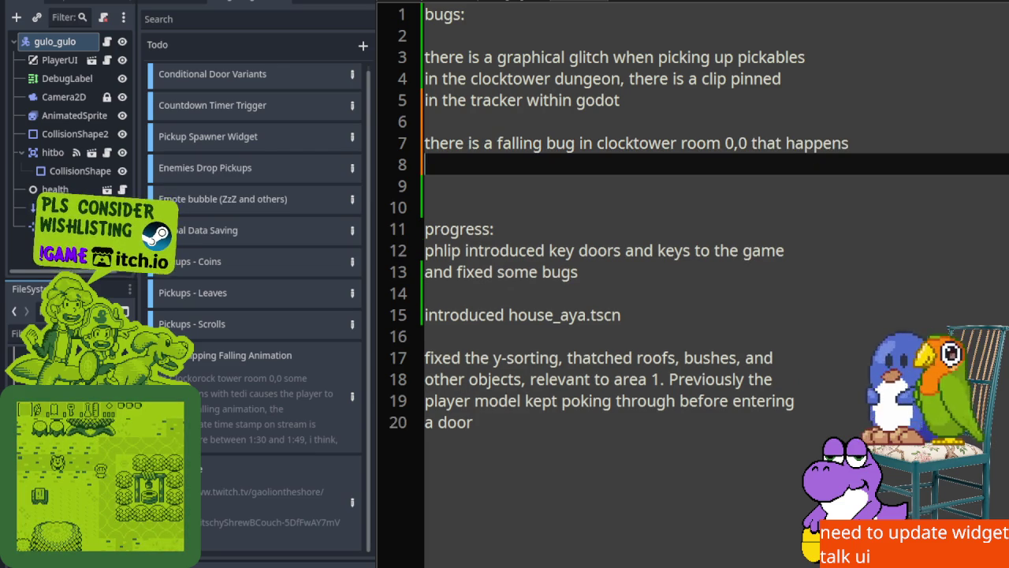
text(when gulo-gulo is on)
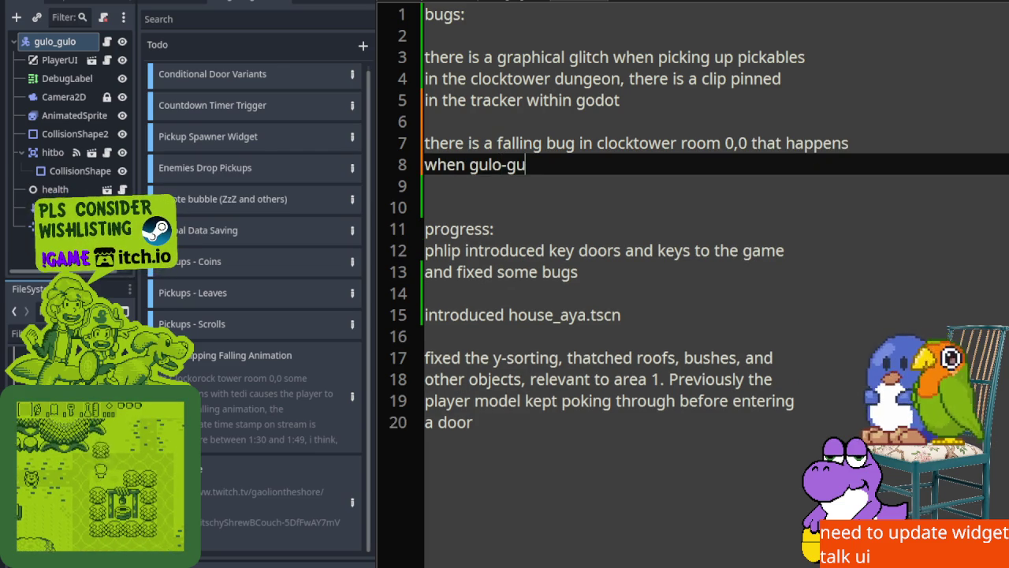
text( the bridge,)
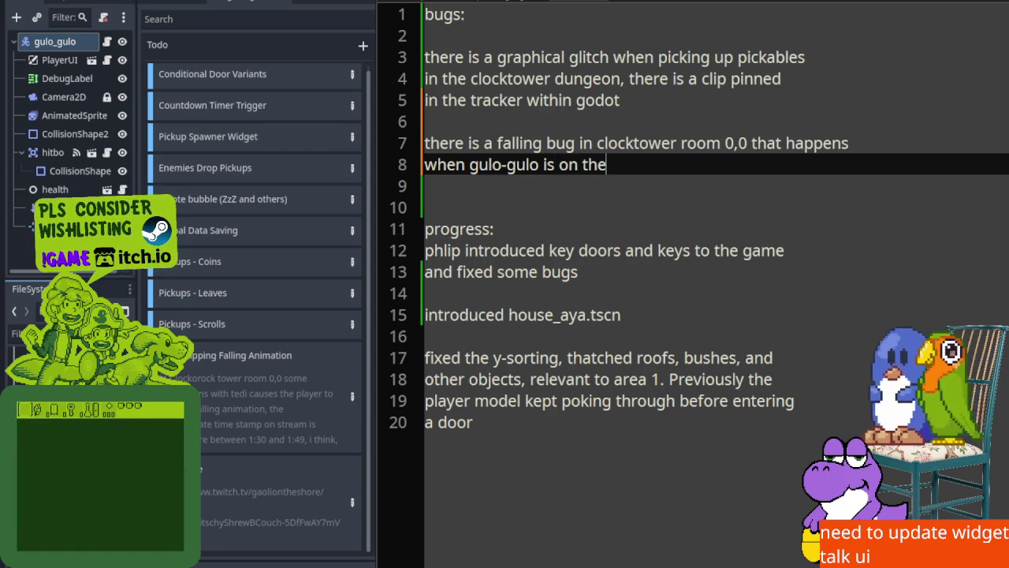
key(BackSpace)
key(BackSpace)
text(and gets hit by tedi)
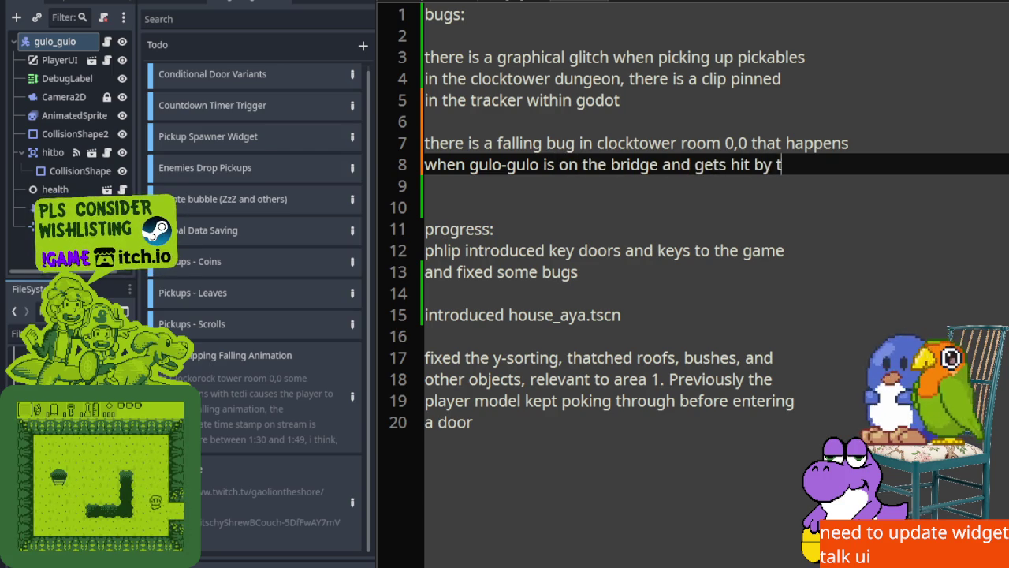
key(Return)
text(the f)
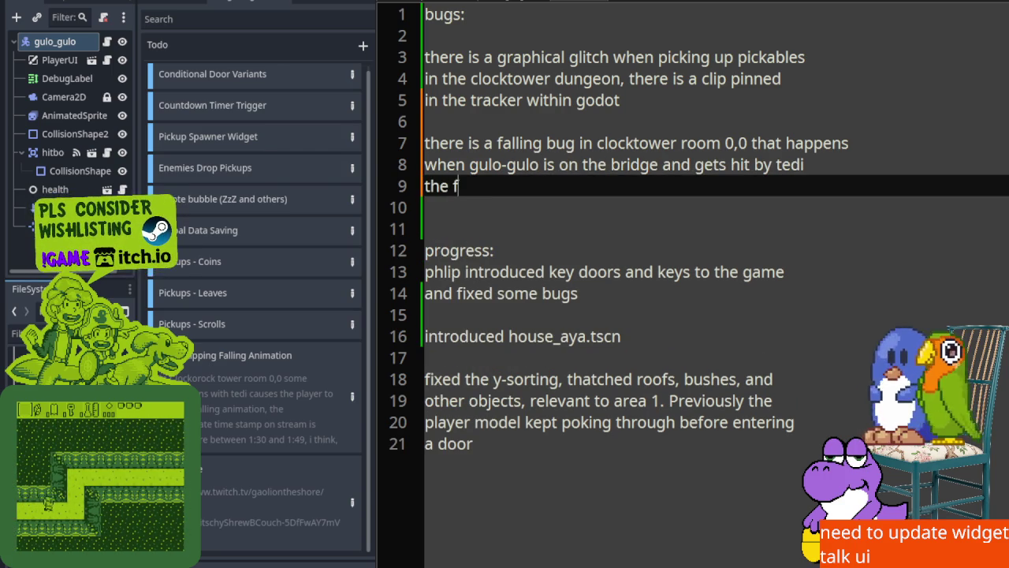
text(alling animation )
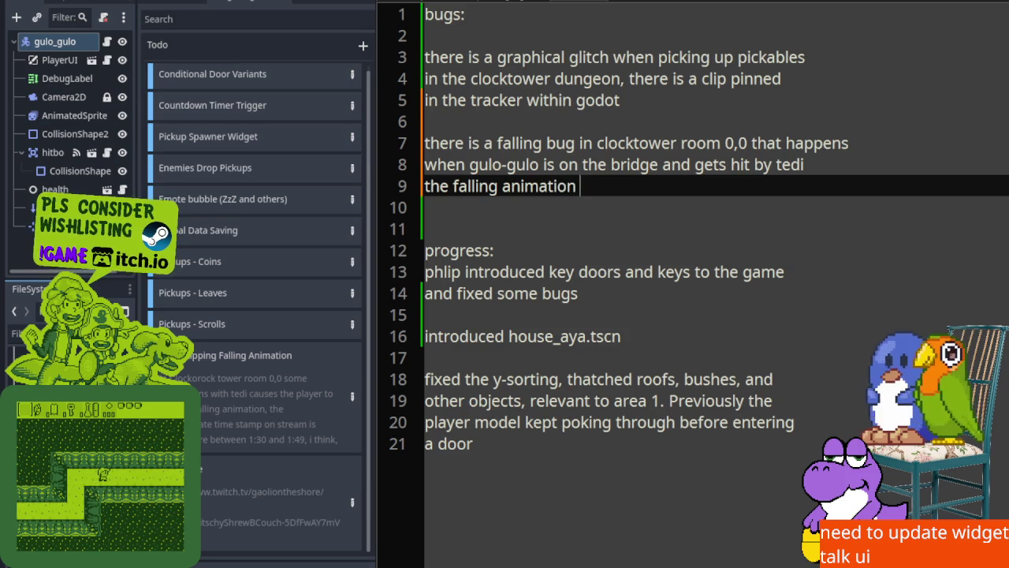
text(gets skipped)
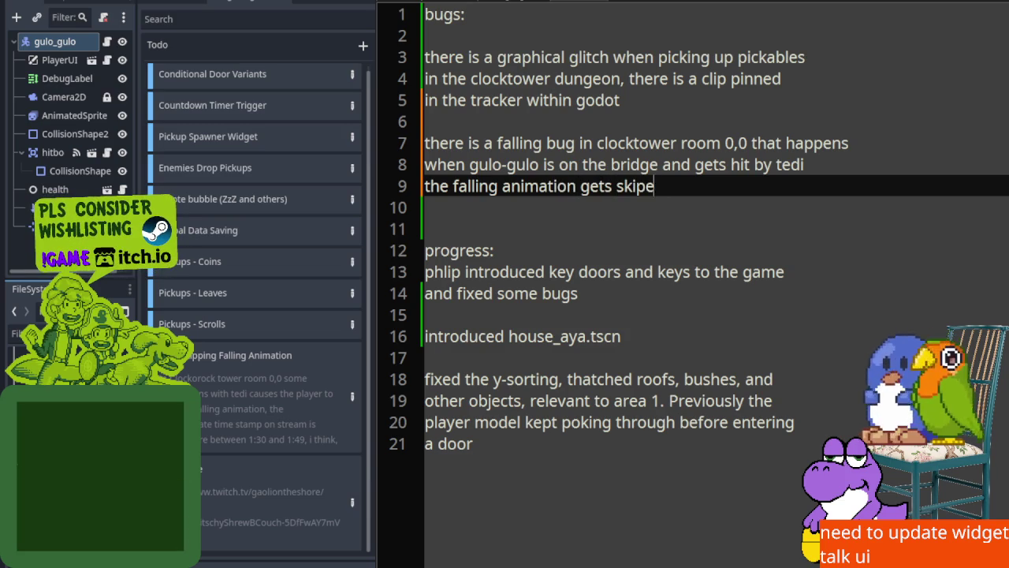
key(BackSpace)
key(BackSpace)
text(ped:)
Move to the end of the notes and add blank lines for the next entry
click(666, 164)
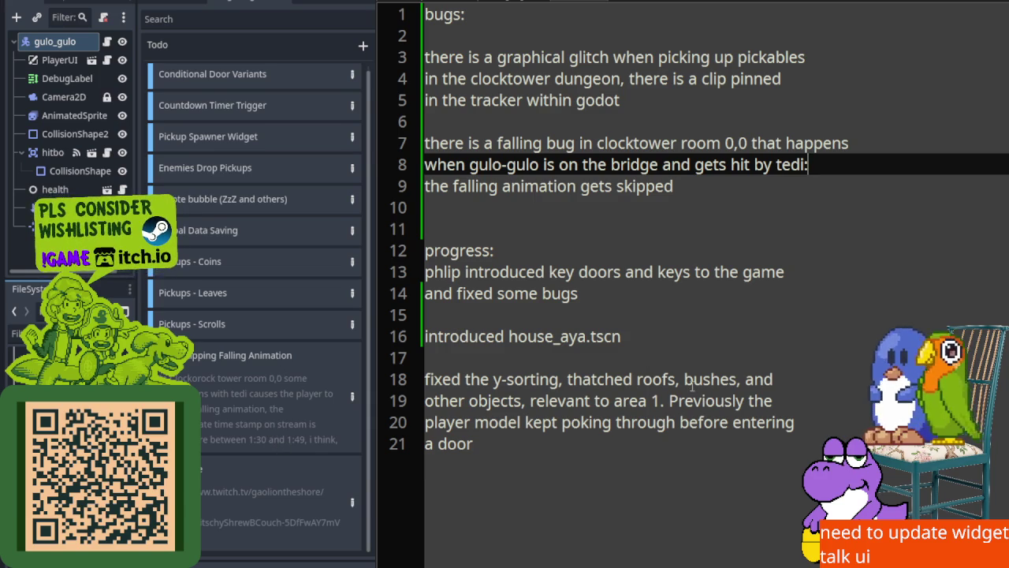
click(519, 450)
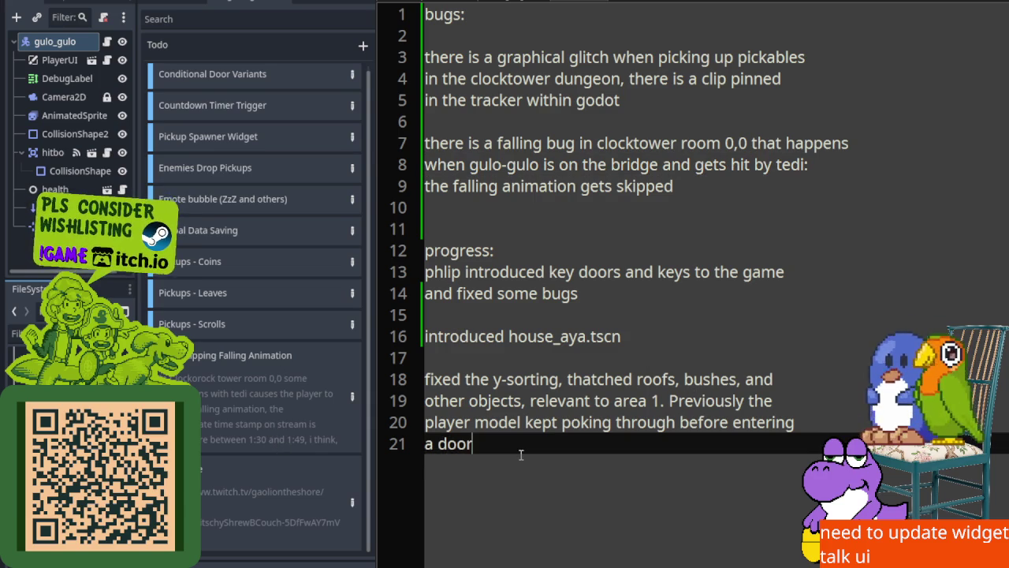
key(Return)
key(Return)
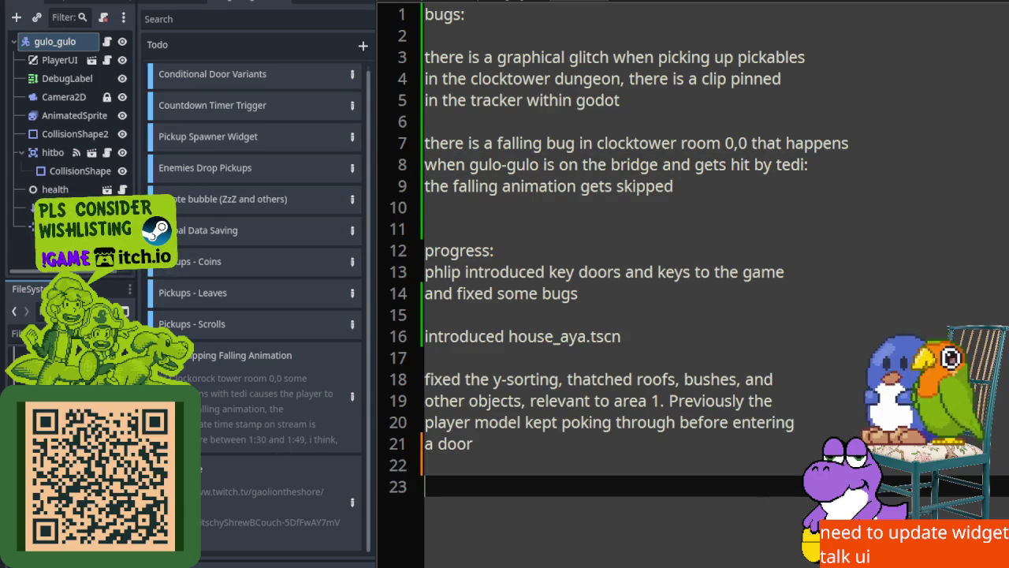
Note 'added the clocktower main gate to the widget sheet', then close the notes and return to Aseprite
scroll(616, 397, down, 5)
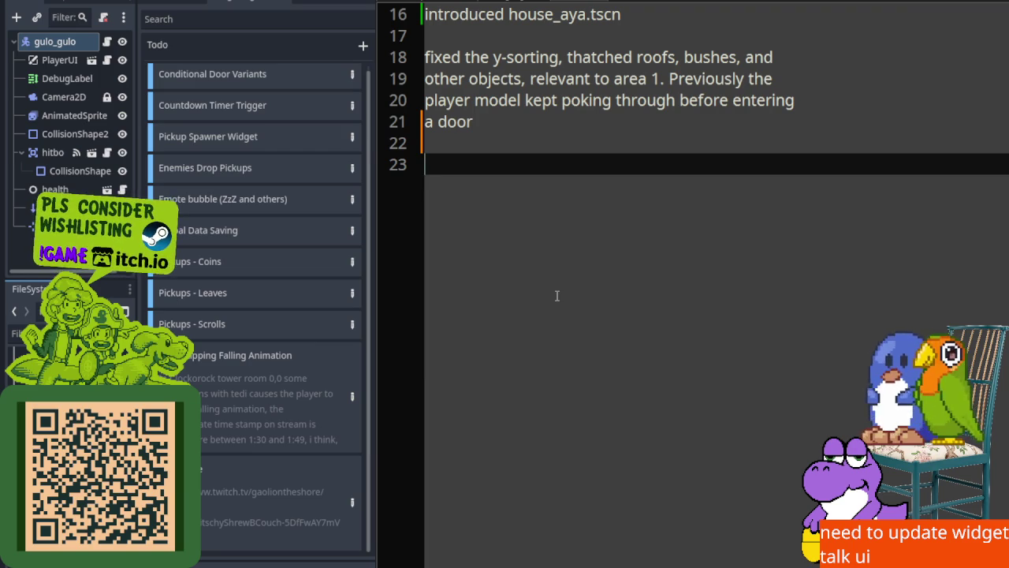
text(ade)
text(ed the dunge)
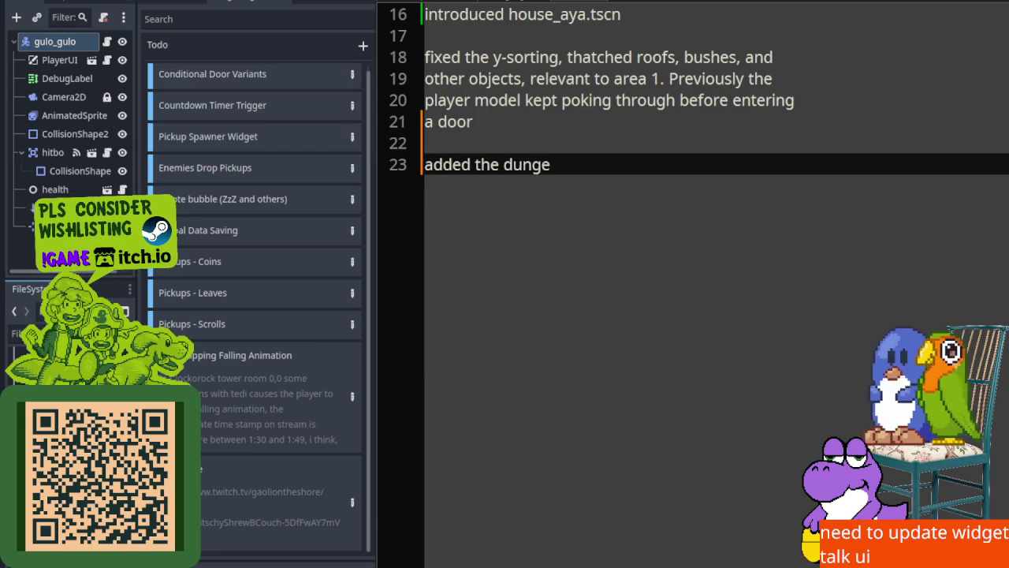
key(BackSpace)
key(BackSpace)
key(BackSpace)
text(clocktower main gate to the w)
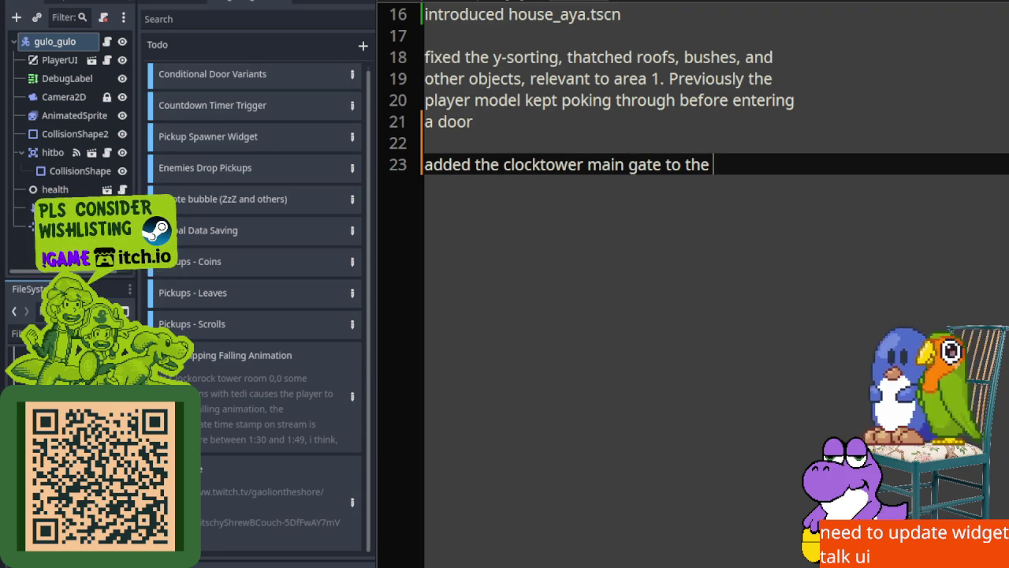
text(idget sheet)
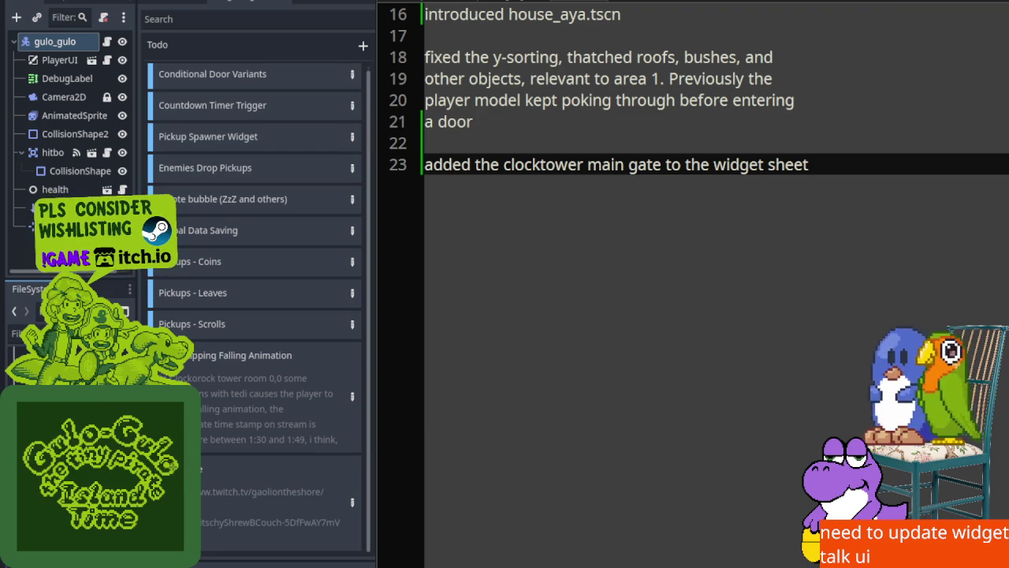
key(alt+Tab)
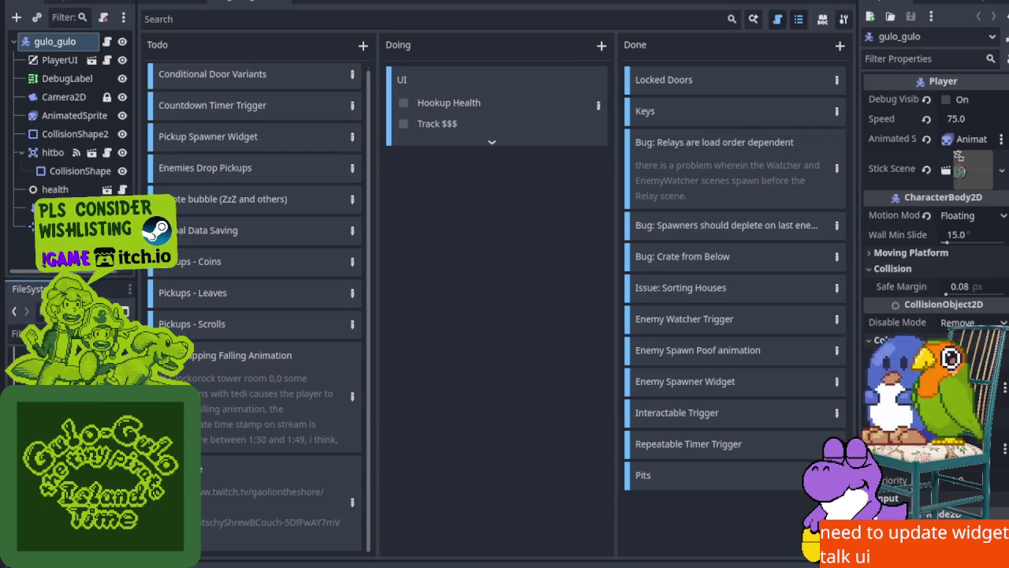
key(alt+Tab)
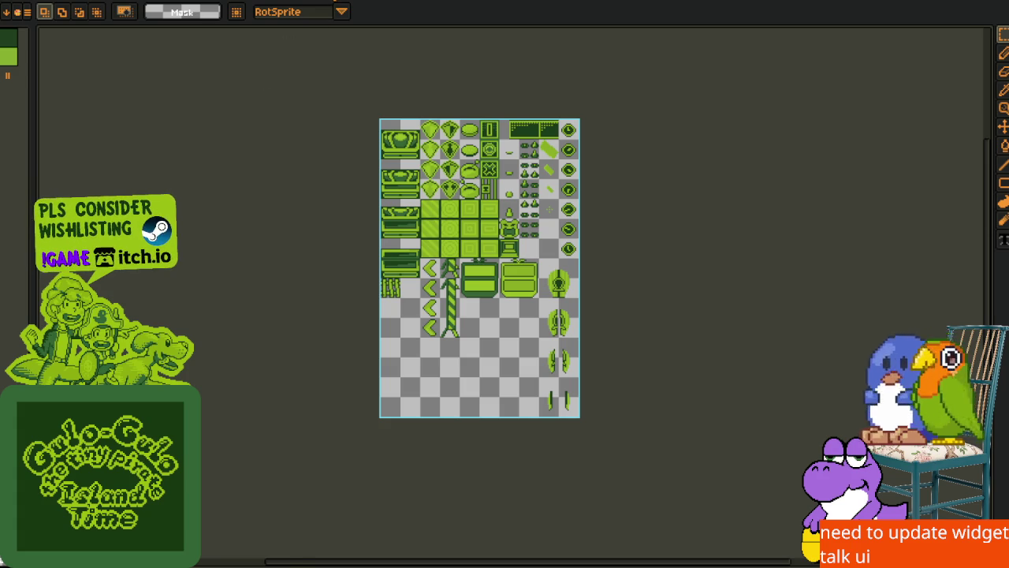
Select all of the key sprite sheet, then move on to the world-map tileset document
key(ctrl+Tab)
scroll(413, 135, up, 2)
scroll(344, 260, up, 2)
scroll(344, 260, down, 2)
key(ctrl+a)
scroll(345, 260, down, 3)
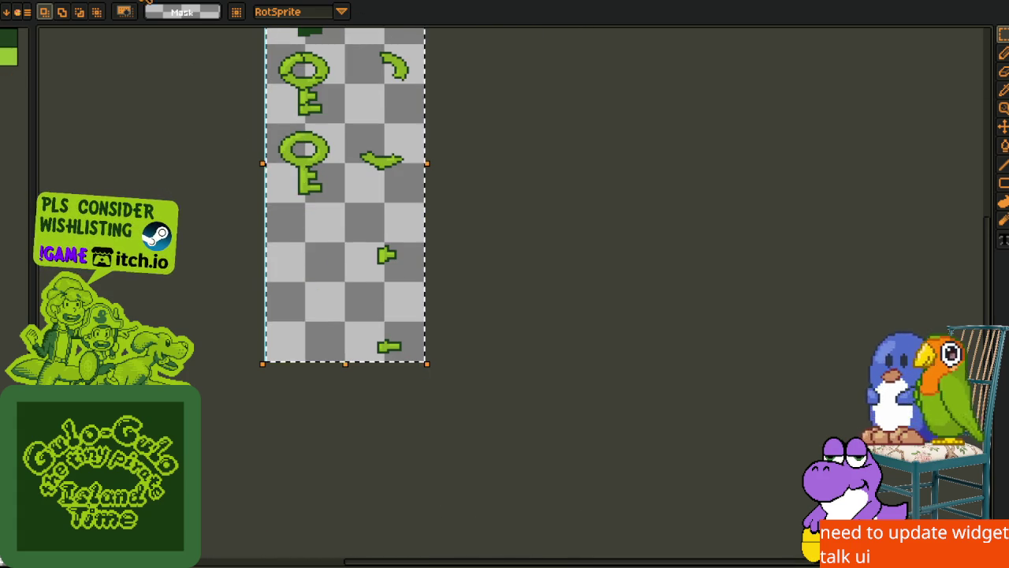
key(ctrl+Tab)
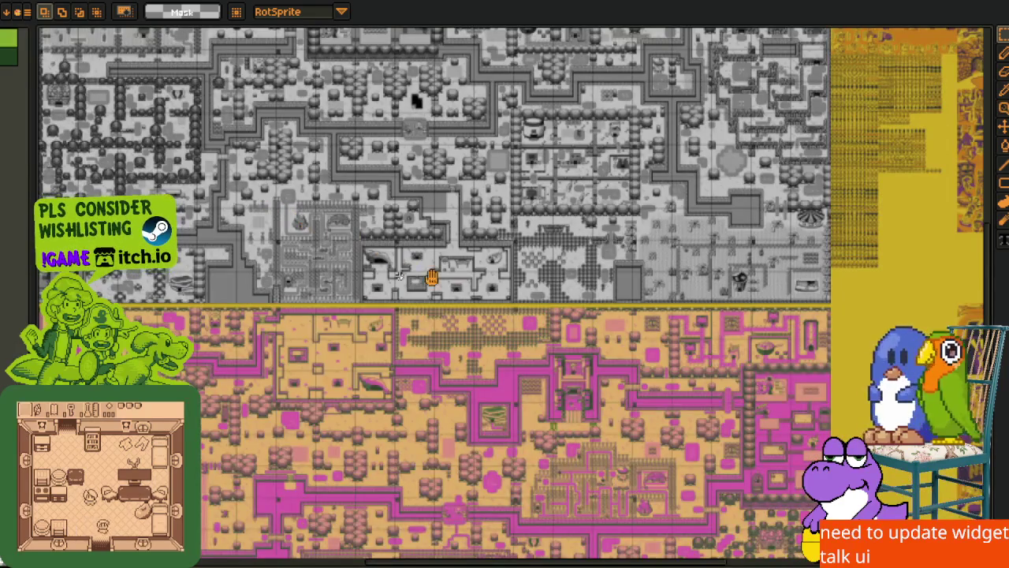
Zoom in on Quest Log II in the working areas mockup
scroll(406, 260, down, 2)
scroll(405, 202, up, 2)
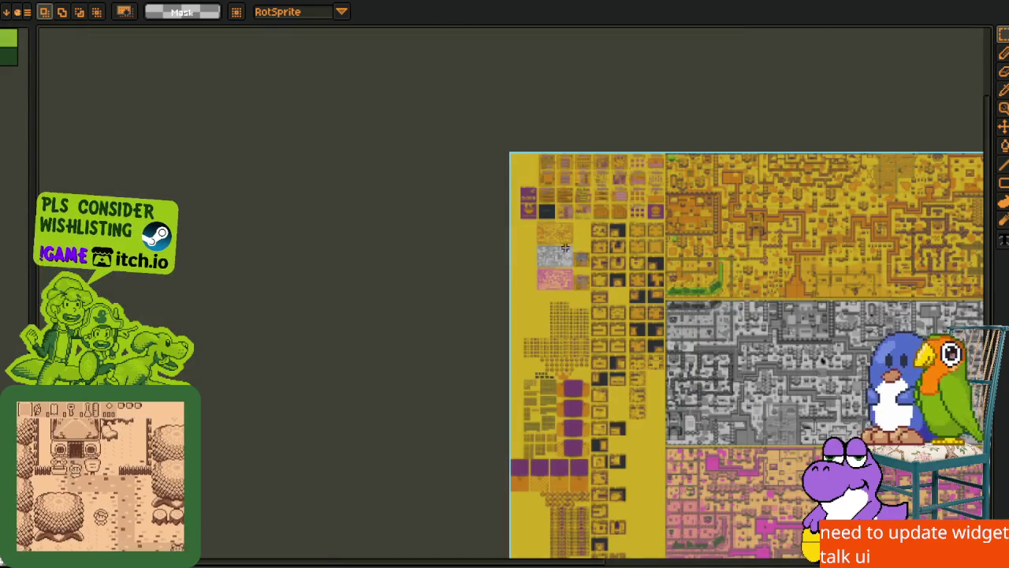
scroll(611, 212, up, 6)
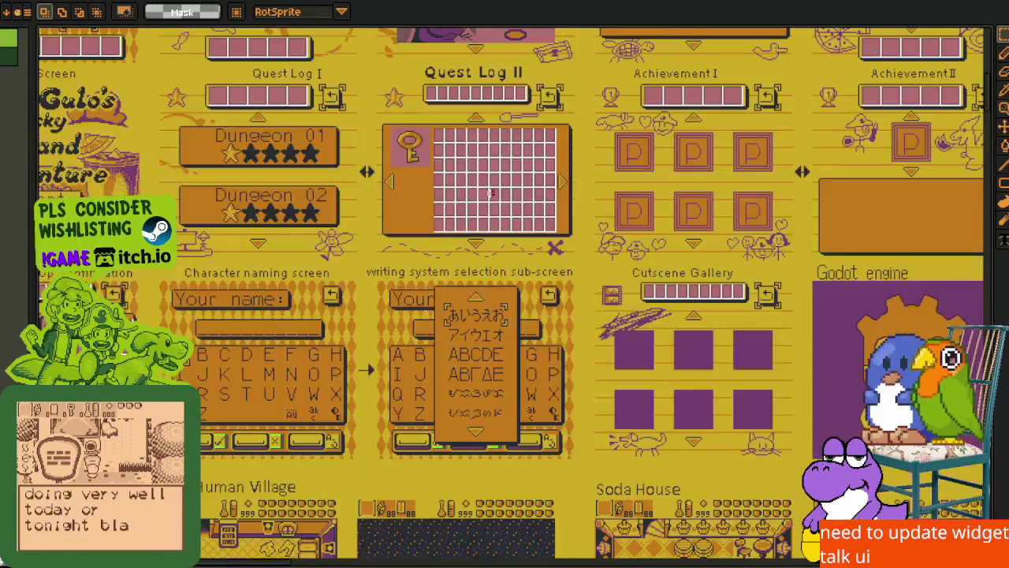
scroll(438, 228, up, 3)
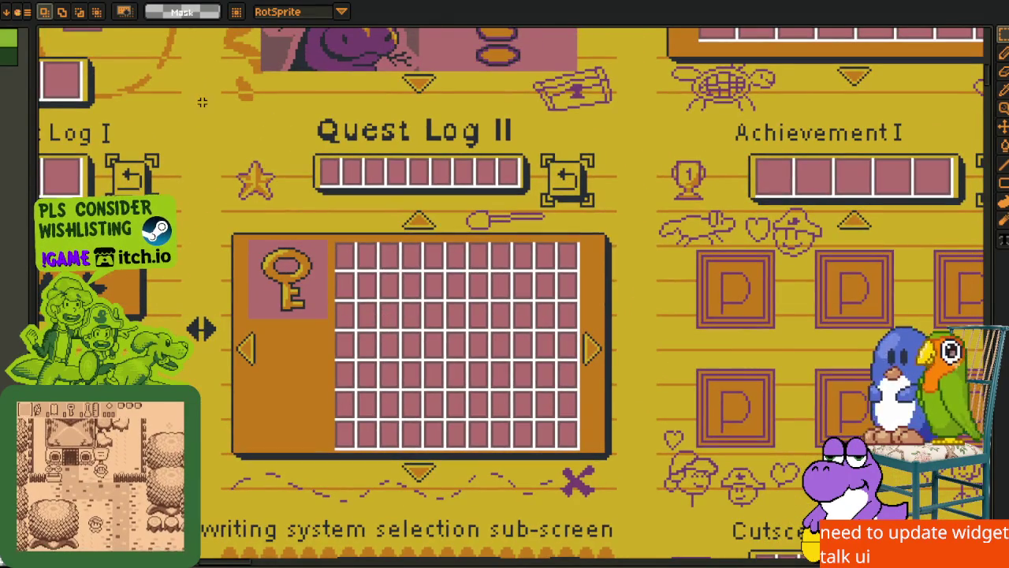
scroll(307, 284, up, 3)
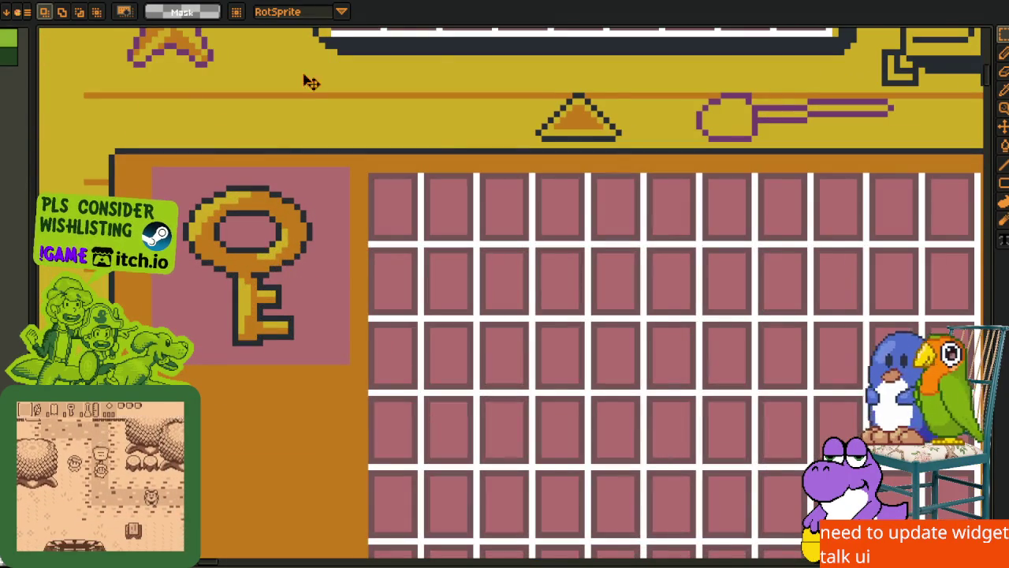
Return to the key sprite sheet, select its left key column, and dock the working areas mockup beside it
click(424, 2)
click(457, 3)
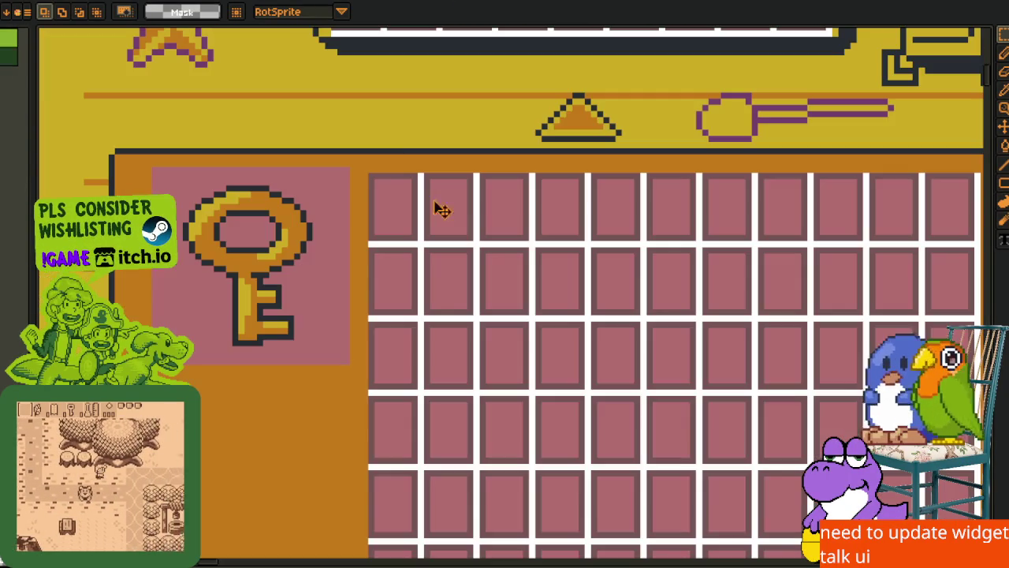
click(309, 3)
scroll(350, 300, up, 3)
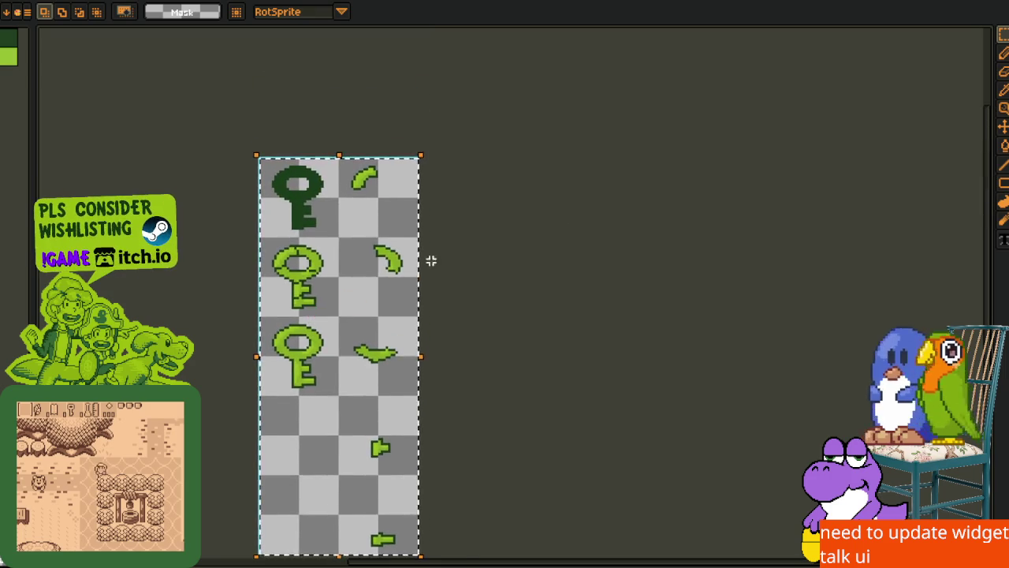
scroll(349, 298, up, 2)
mouse_move(216, 140)
mouse_down()
mouse_move(358, 554)
mouse_move(343, 525)
mouse_up()
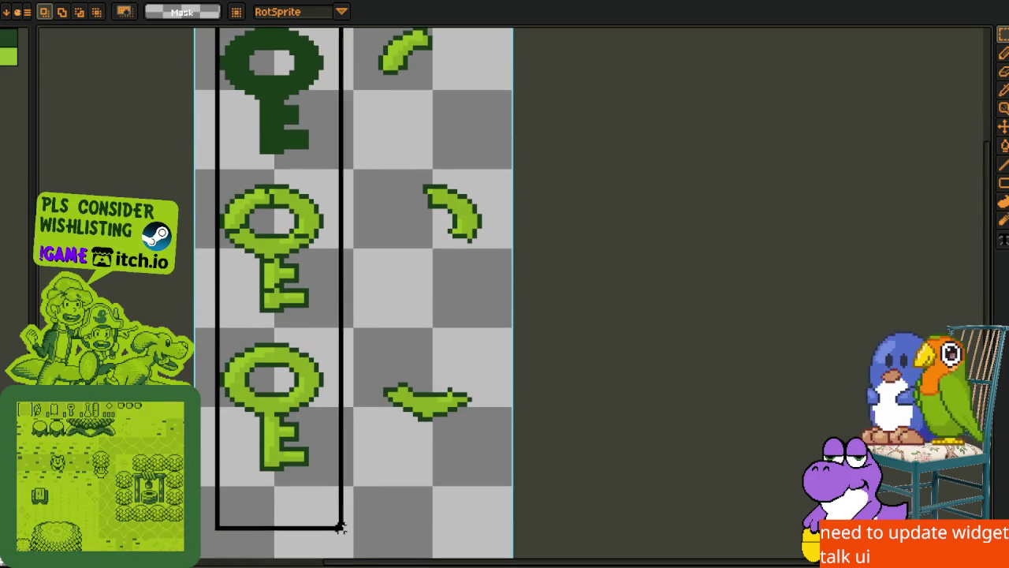
mouse_move(457, 2)
mouse_down()
mouse_move(883, 199)
mouse_move(908, 221)
mouse_move(704, 279)
mouse_move(371, 263)
mouse_up()
scroll(592, 300, down, 3)
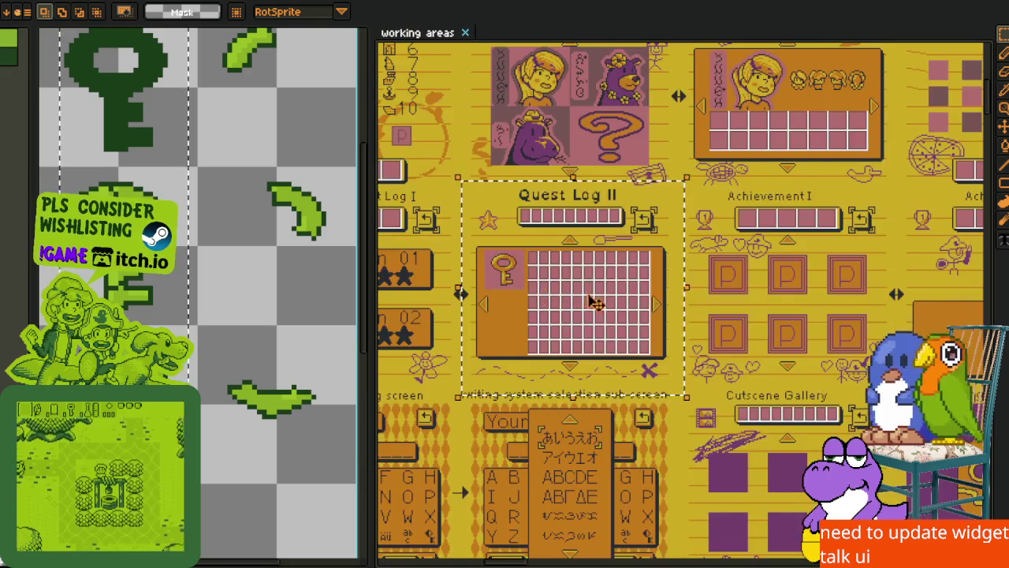
Centre the Dungeon 01 star rating in the mockup and trial-select its first star
scroll(502, 283, up, 2)
scroll(502, 284, down, 1)
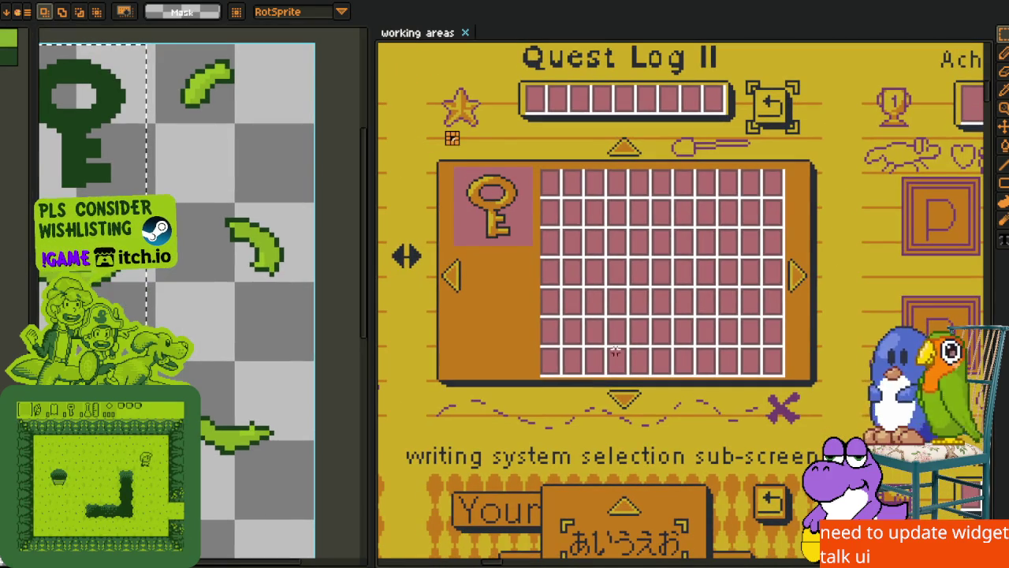
scroll(607, 316, down, 2)
drag(522, 302, 555, 282)
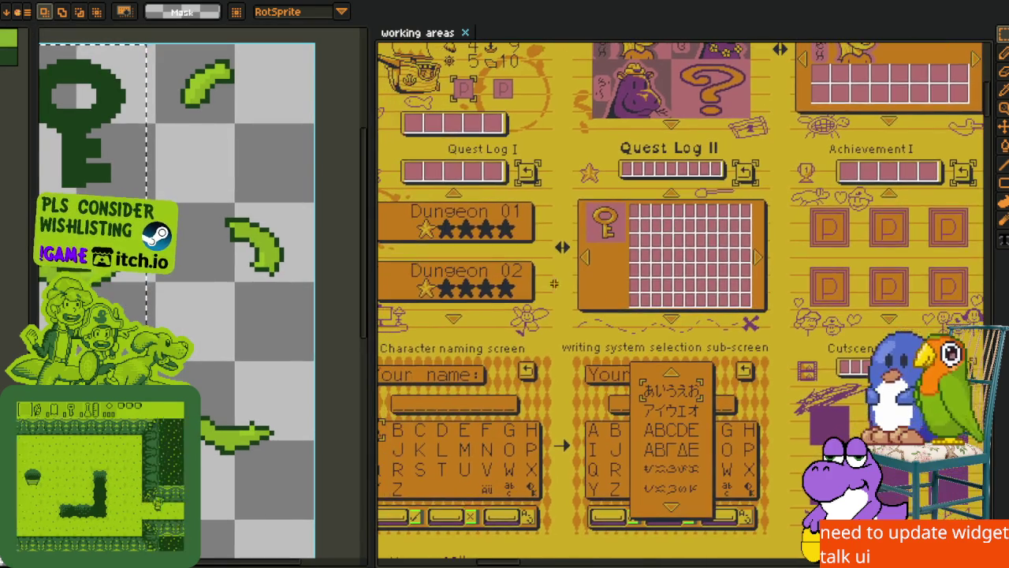
drag(476, 226, 543, 227)
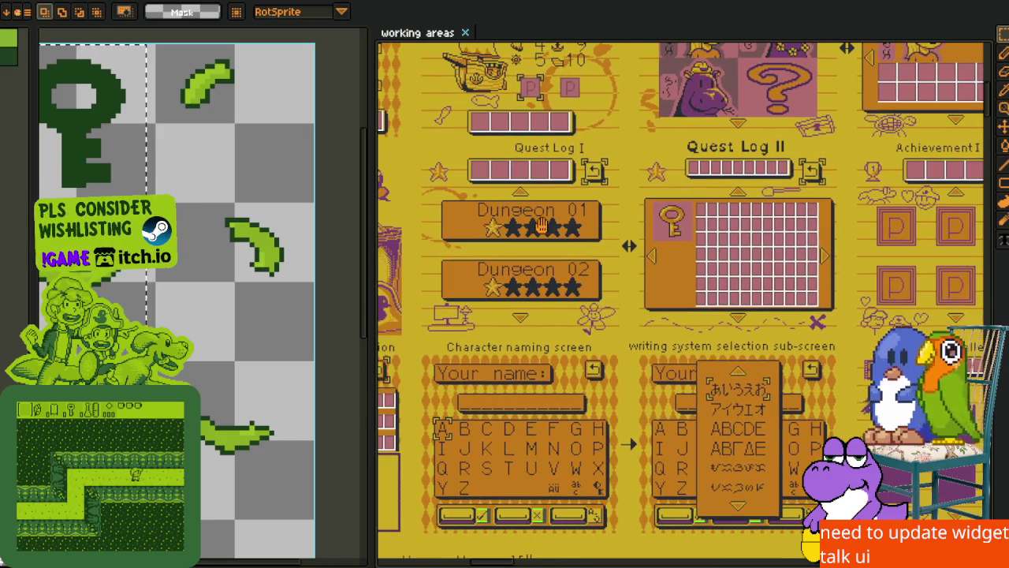
scroll(542, 226, up, 1)
scroll(526, 212, up, 1)
scroll(526, 246, up, 2)
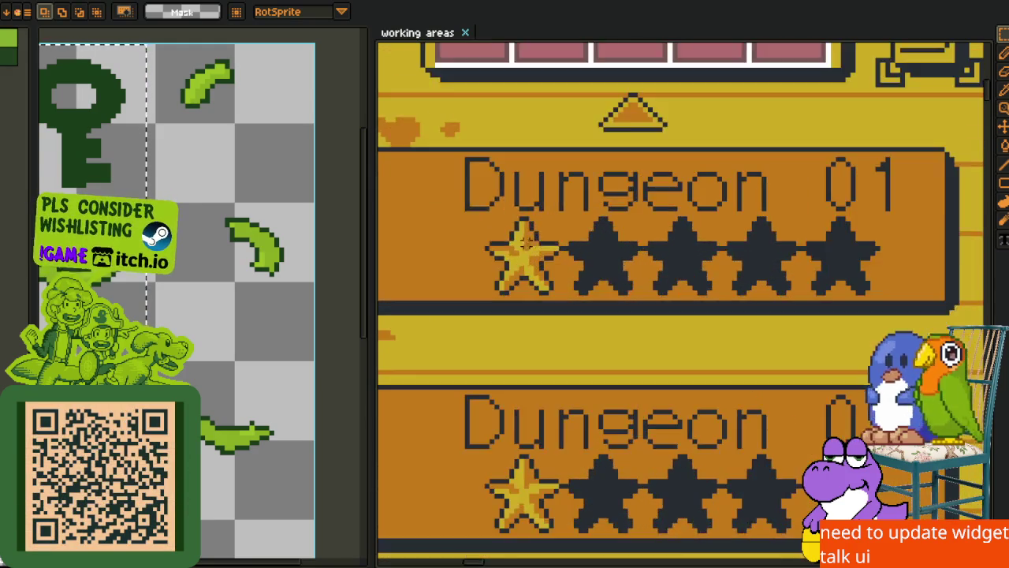
mouse_move(468, 197)
mouse_down()
mouse_move(523, 259)
mouse_move(631, 325)
mouse_move(583, 316)
mouse_move(595, 326)
mouse_up()
click(648, 266)
Marquee a tile area on the key sheet with the Dungeon 01 star row in view
scroll(647, 266, down, 1)
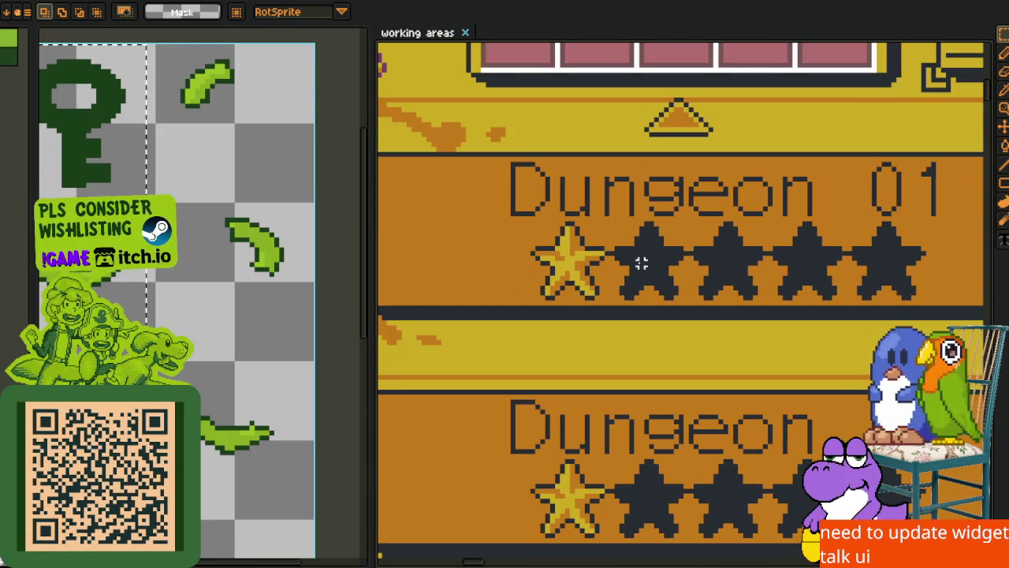
drag(640, 261, 570, 259)
drag(216, 214, 258, 263)
mouse_move(193, 93)
mouse_down()
mouse_move(282, 257)
mouse_move(257, 206)
mouse_up()
Marquee the first gold star of the Dungeon 01 rating
scroll(524, 248, up, 1)
mouse_move(414, 197)
mouse_down()
mouse_move(541, 300)
mouse_move(541, 323)
mouse_up()
scroll(631, 270, down, 1)
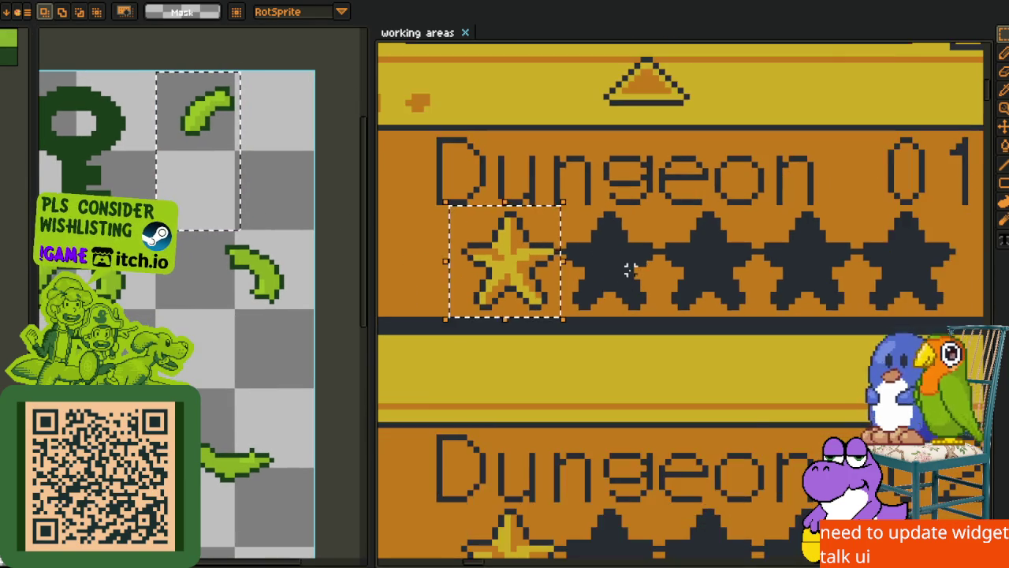
scroll(630, 269, down, 1)
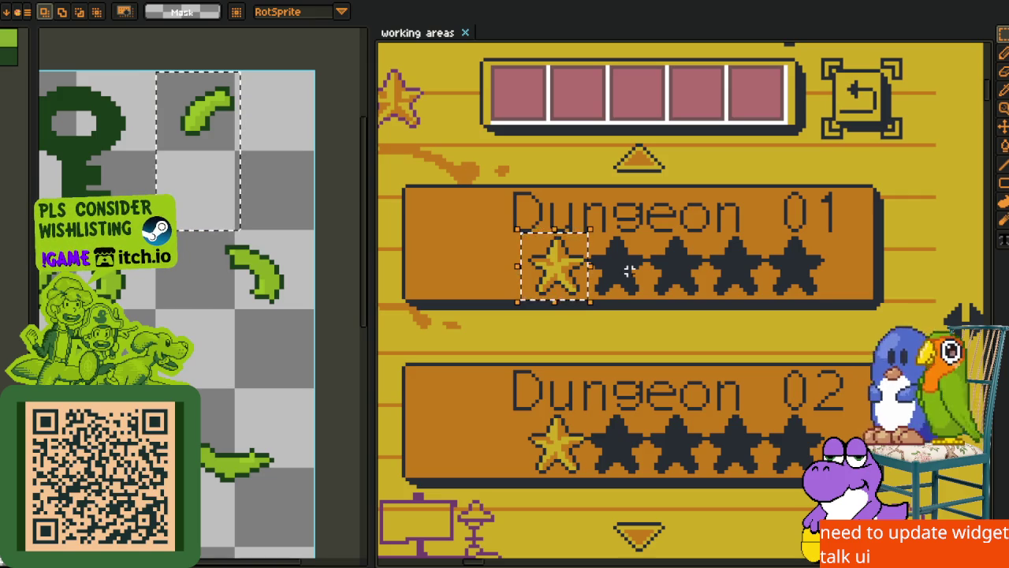
scroll(720, 260, down, 3)
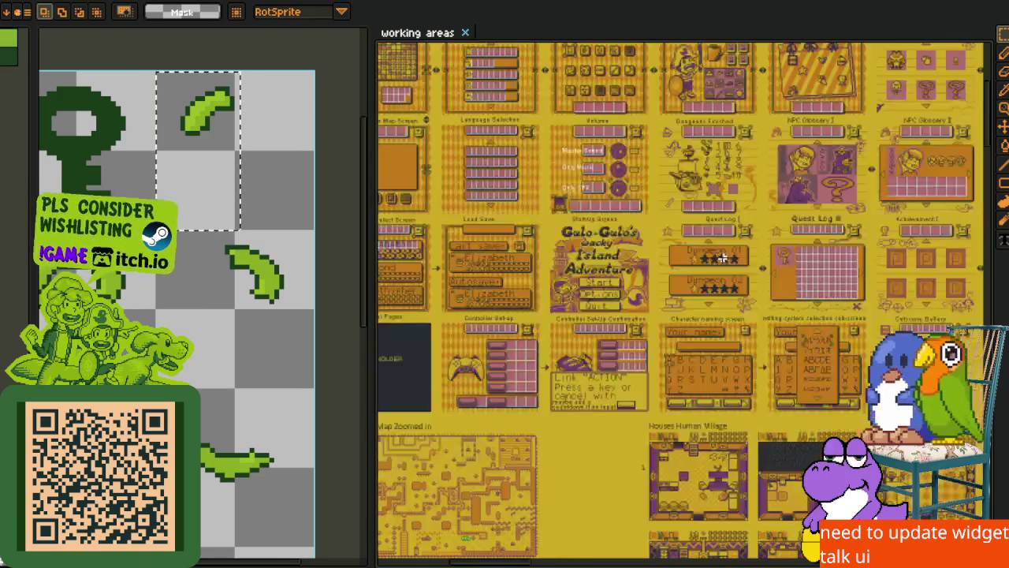
Pan the mockup to the yellow village map and drag the split divider left to widen it
scroll(721, 258, down, 1)
mouse_move(721, 258)
mouse_down()
mouse_move(622, 316)
mouse_move(537, 449)
mouse_up()
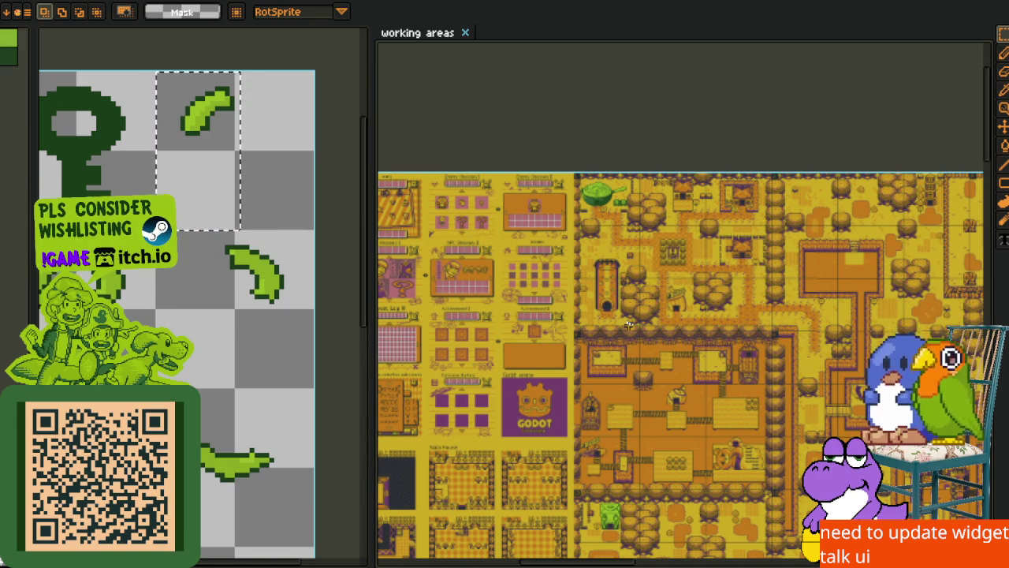
scroll(647, 226, up, 5)
scroll(653, 186, down, 5)
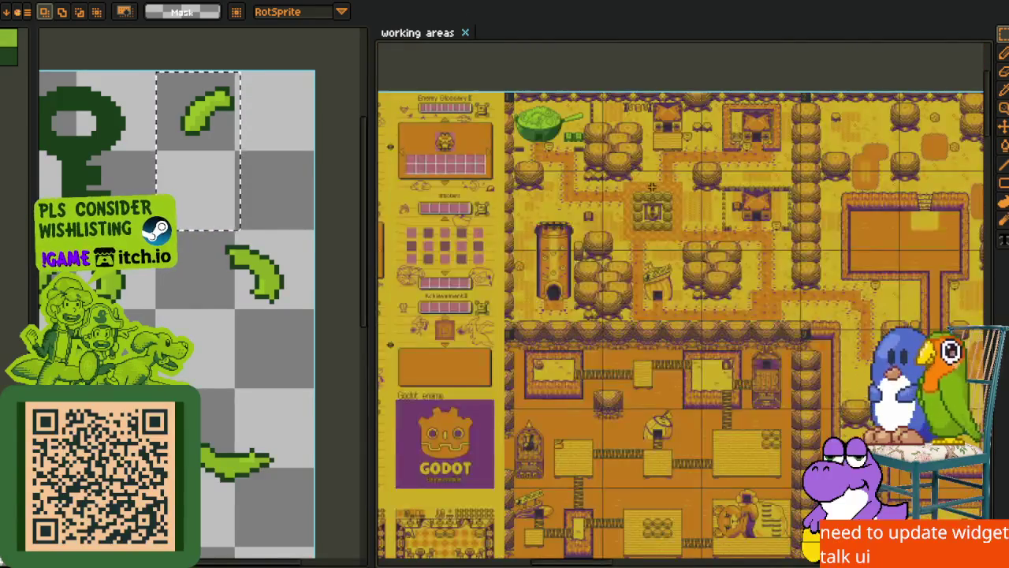
scroll(651, 188, up, 4)
scroll(652, 188, up, 2)
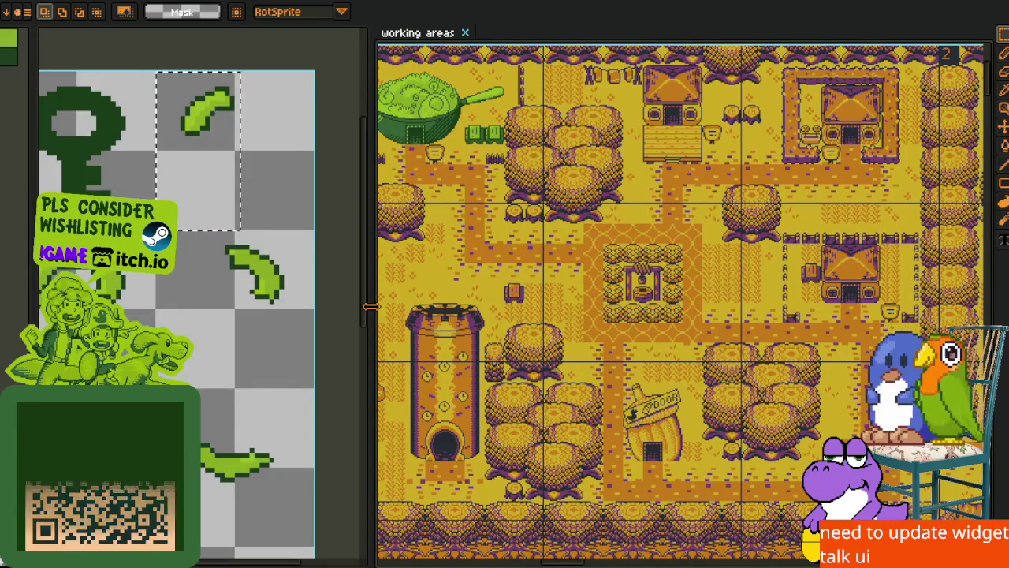
drag(369, 297, 267, 296)
drag(516, 256, 573, 275)
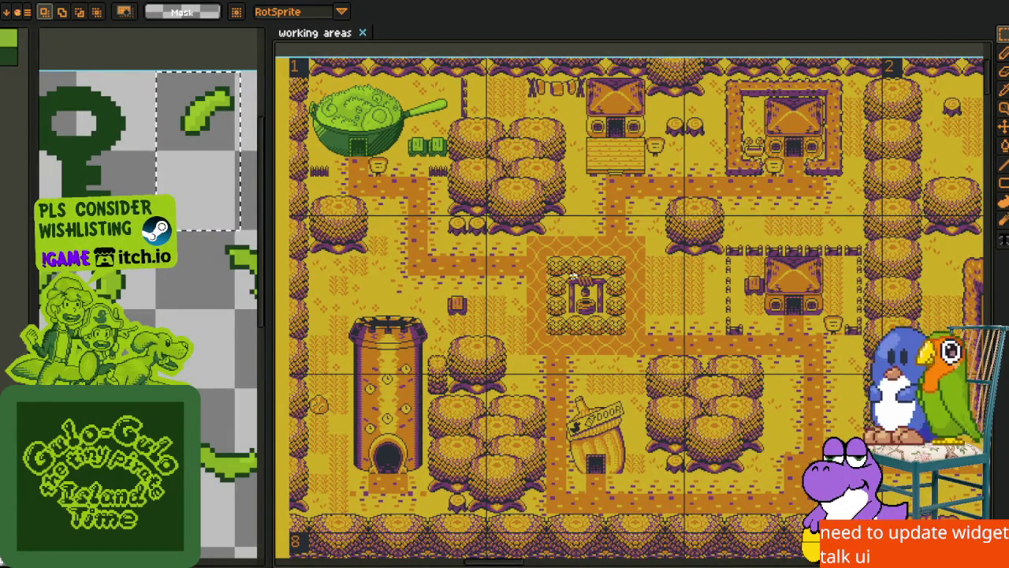
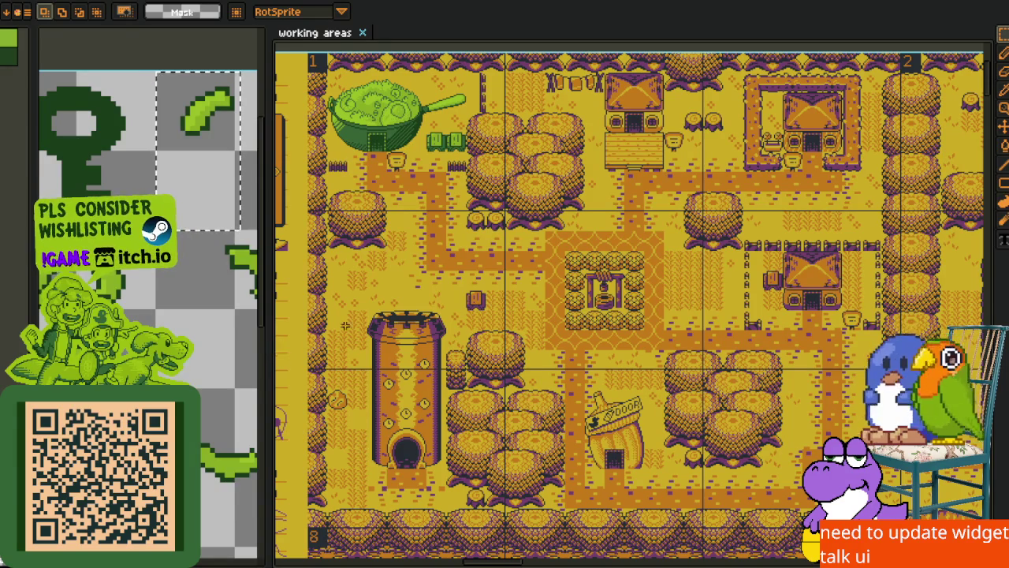
Pan from the village map to the UI mockups, widen the key sprite pane and select Quest Log II
drag(328, 386, 767, 355)
scroll(666, 325, up, 3)
scroll(667, 325, down, 3)
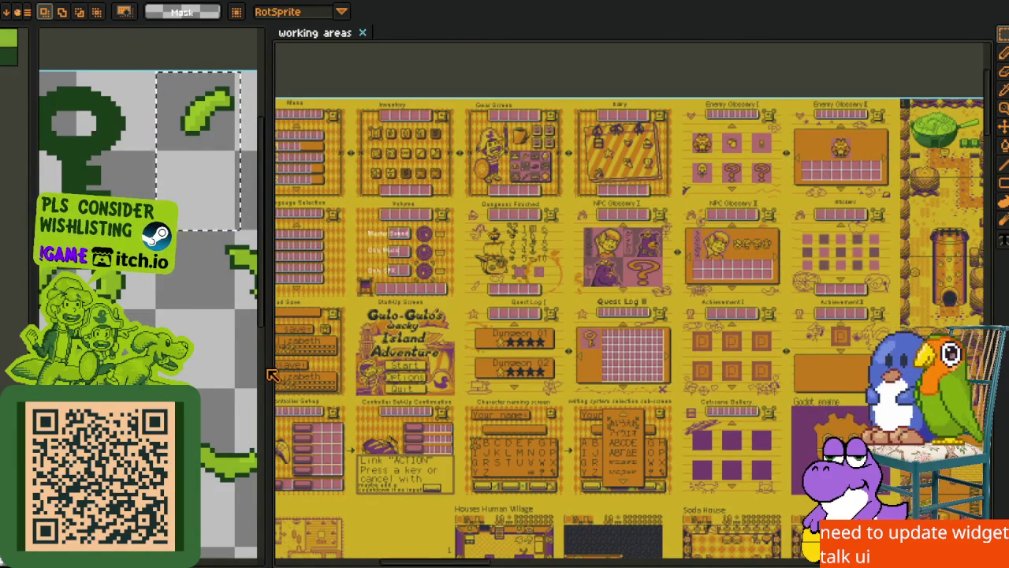
drag(268, 367, 439, 342)
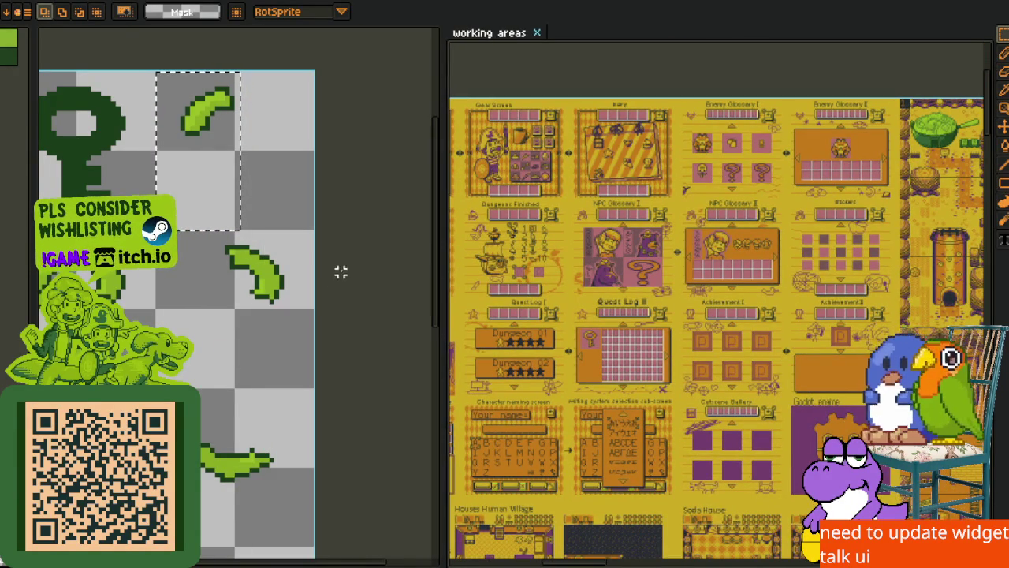
scroll(671, 326, up, 4)
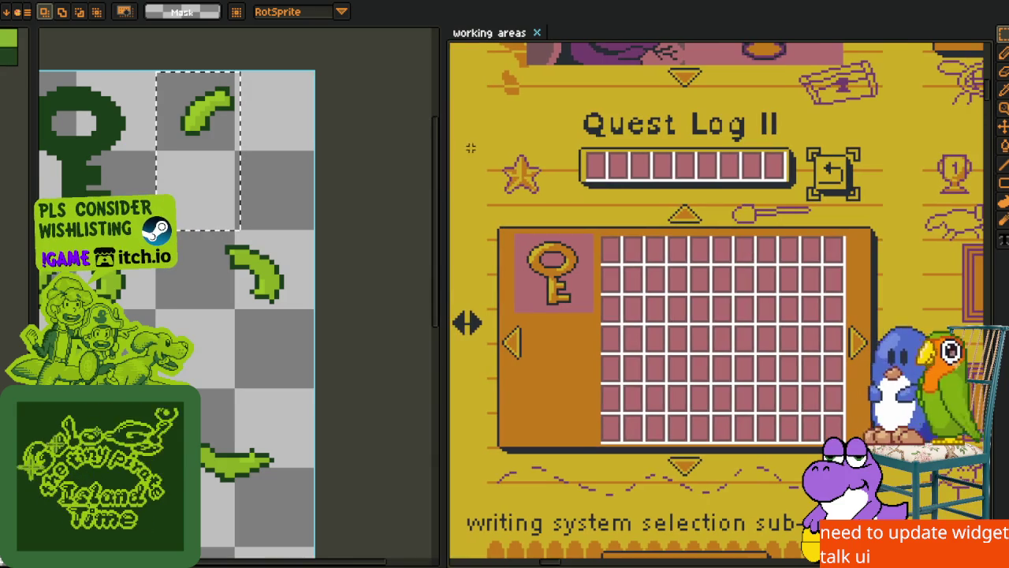
click(507, 297)
Pan across the Quest Log II panel and widen the key sprite sheet pane further
scroll(507, 298, up, 2)
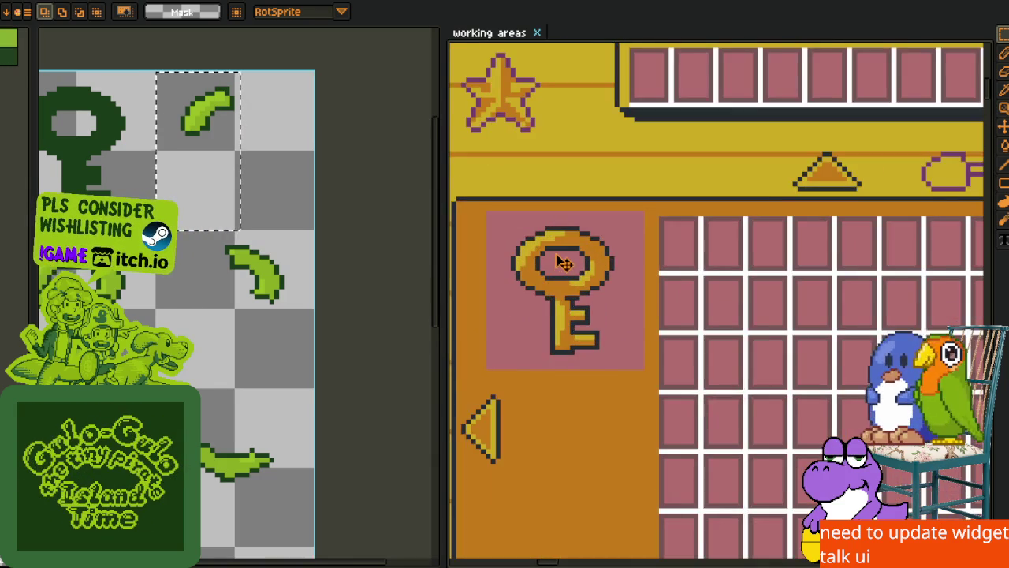
scroll(587, 298, down, 2)
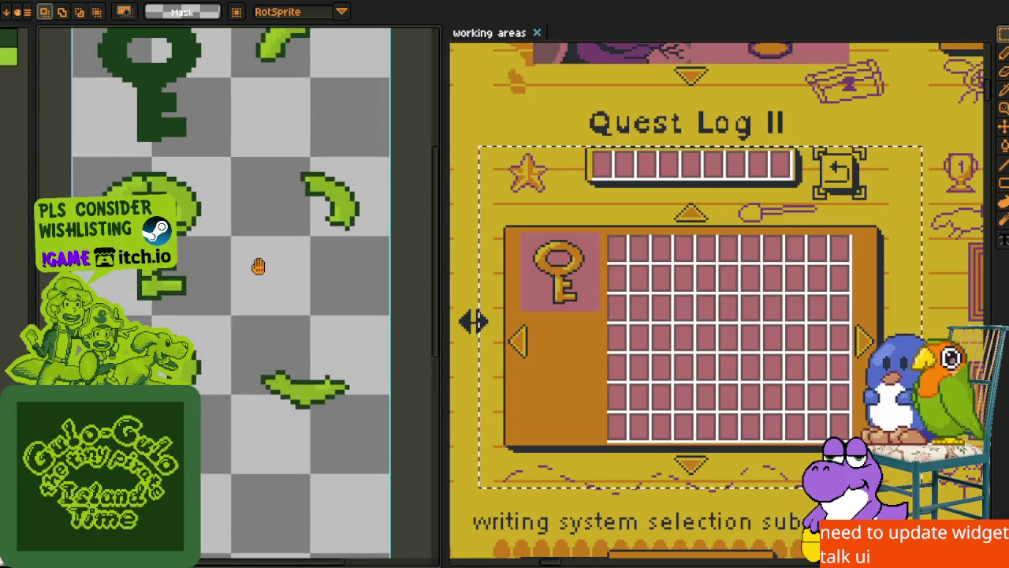
scroll(587, 164, down, 2)
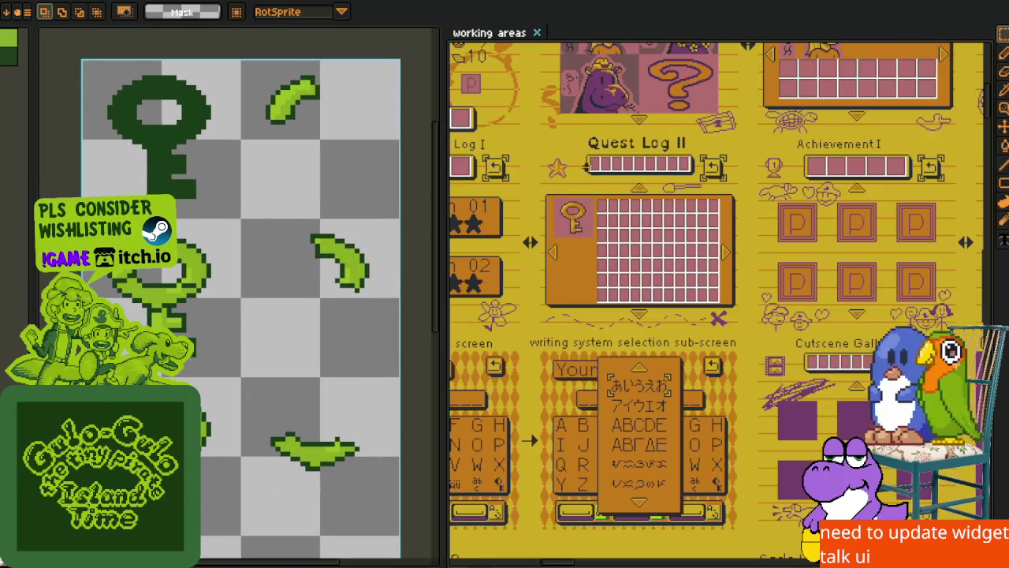
scroll(544, 243, up, 2)
drag(589, 248, 614, 250)
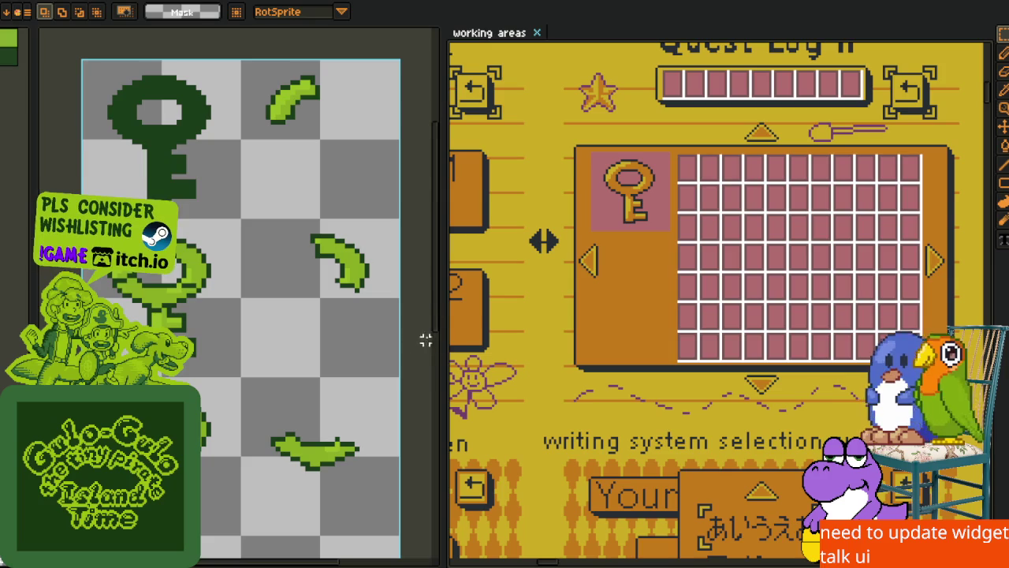
drag(446, 341, 544, 340)
scroll(374, 273, down, 2)
key(ctrl+a)
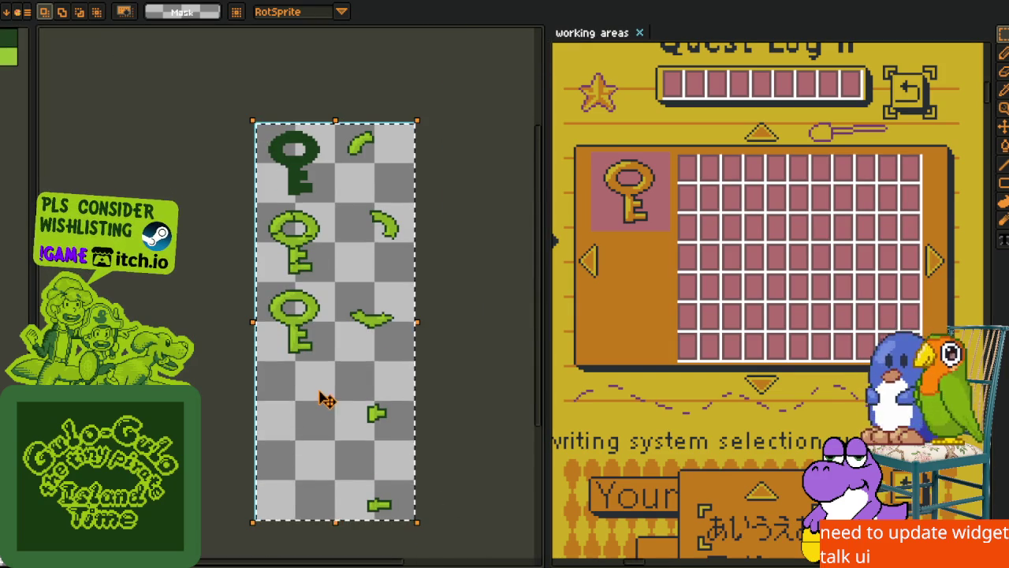
key(ctrl+d)
drag(547, 304, 505, 305)
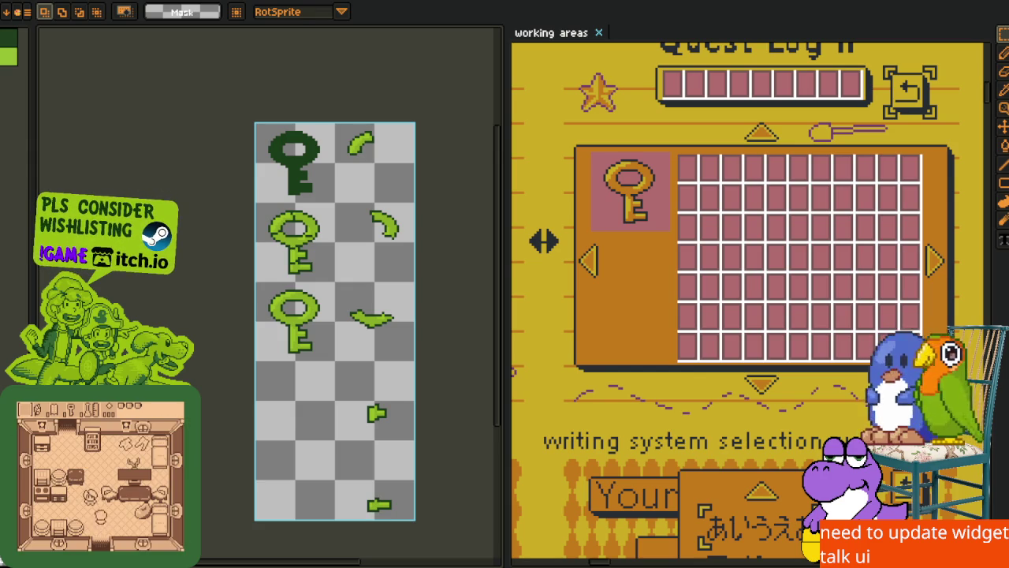
scroll(314, 347, up, 1)
mouse_move(293, 378)
mouse_down()
mouse_move(254, 439)
mouse_move(259, 349)
mouse_up()
scroll(260, 351, down, 1)
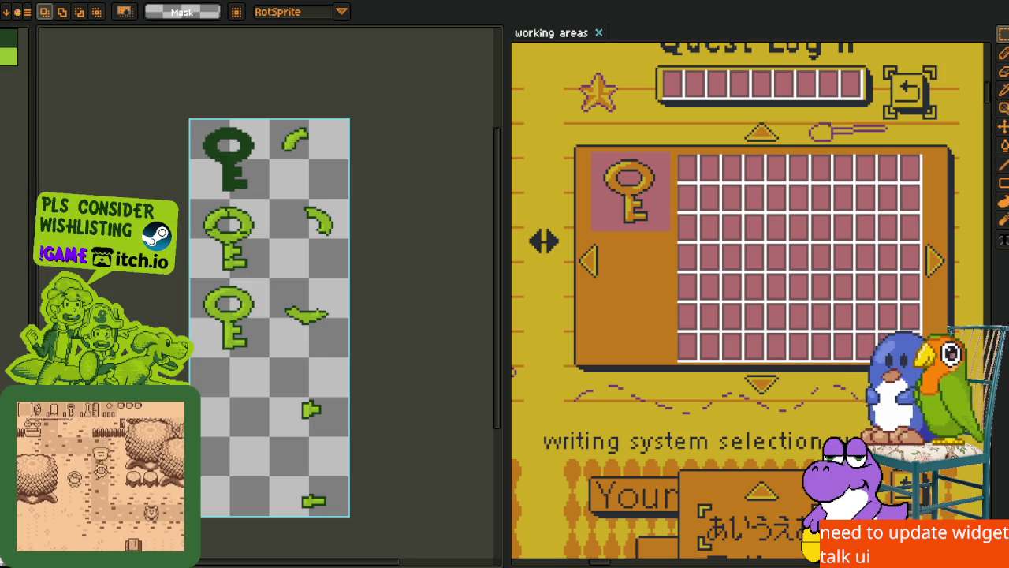
scroll(443, 229, down, 2)
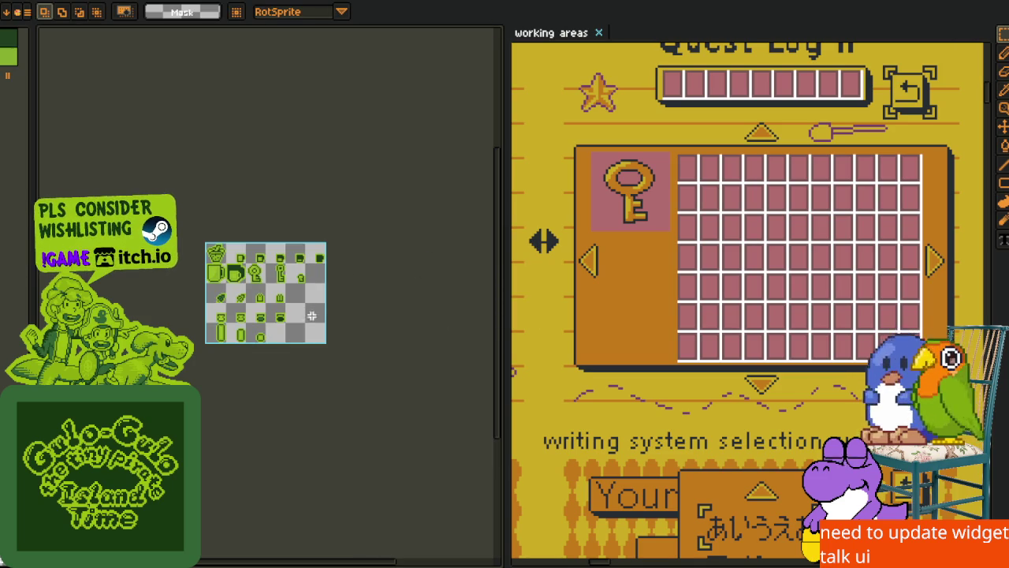
Widen the icon sheet pane and switch back to the tall key sprite sheet with Ctrl+Tab
scroll(225, 347, up, 1)
drag(498, 330, 779, 339)
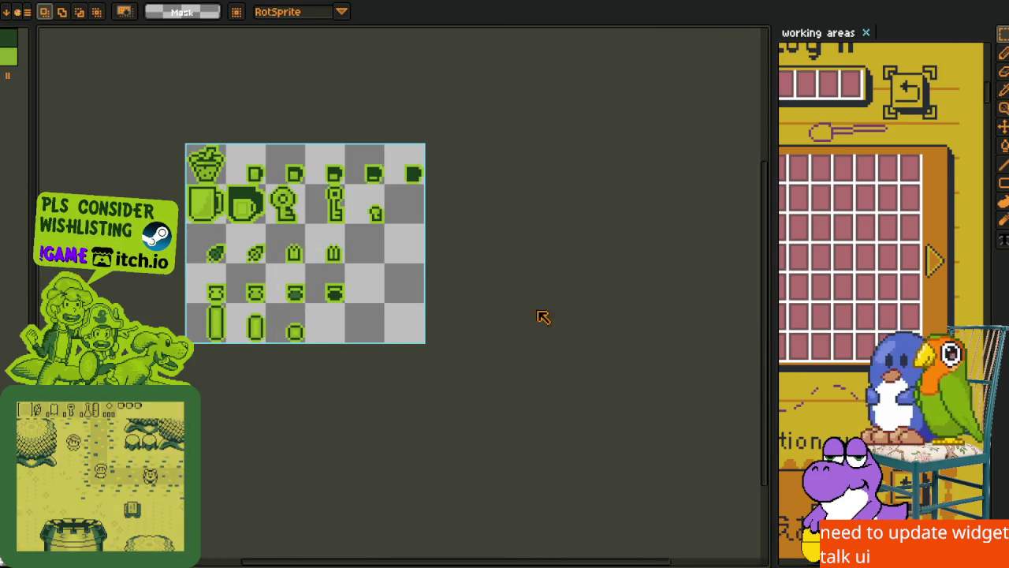
scroll(419, 302, down, 2)
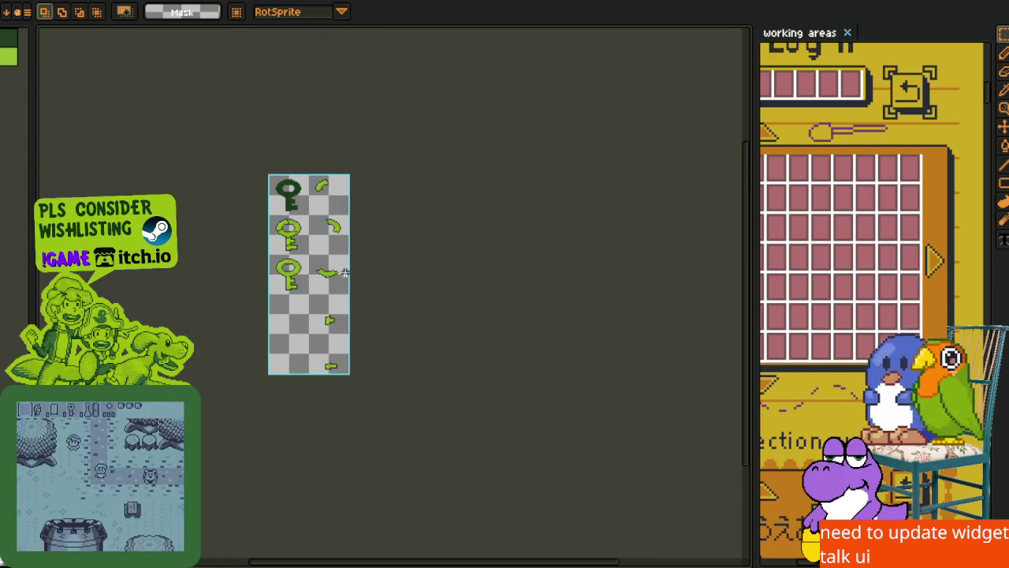
scroll(284, 187, up, 1)
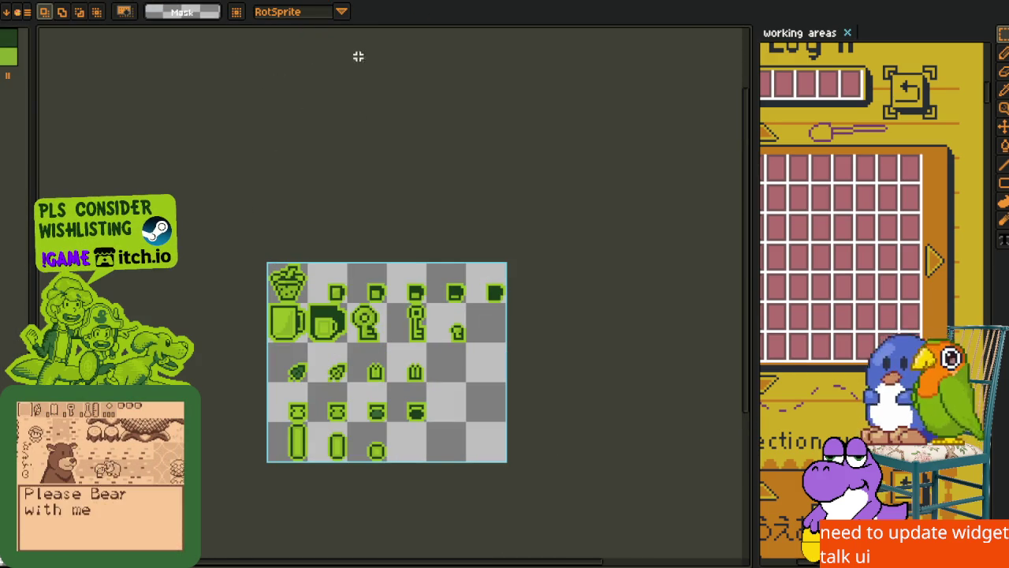
key(ctrl+Tab)
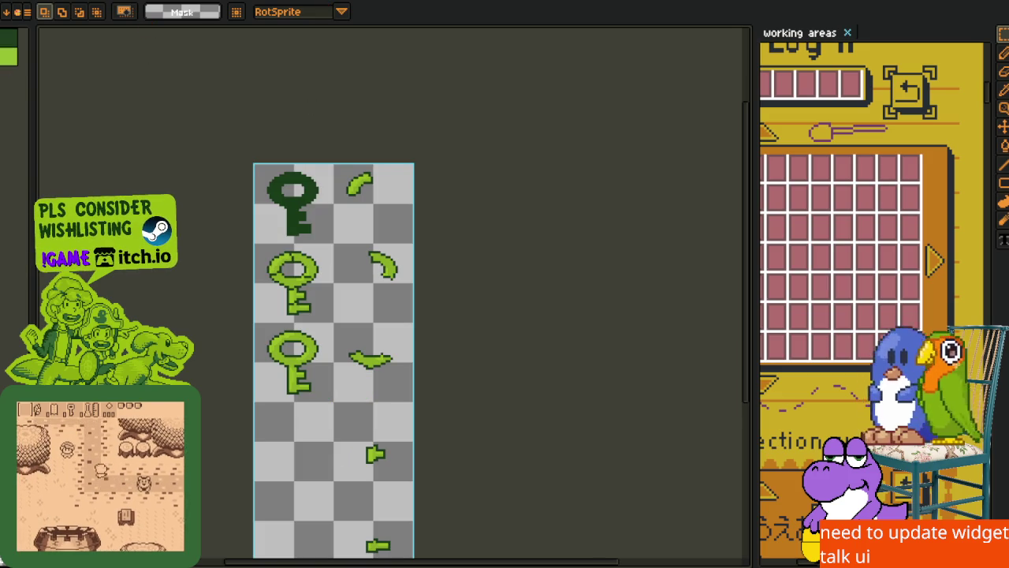
click(7, 2)
Import the key image as a sprite sheet split into 32×32 frames
mouse_move(21, 98)
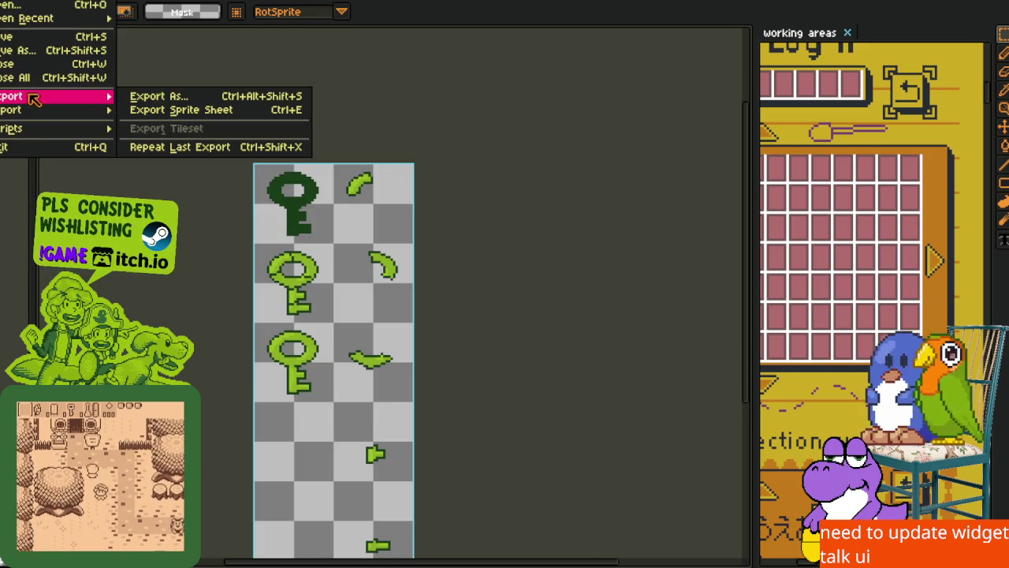
click(169, 109)
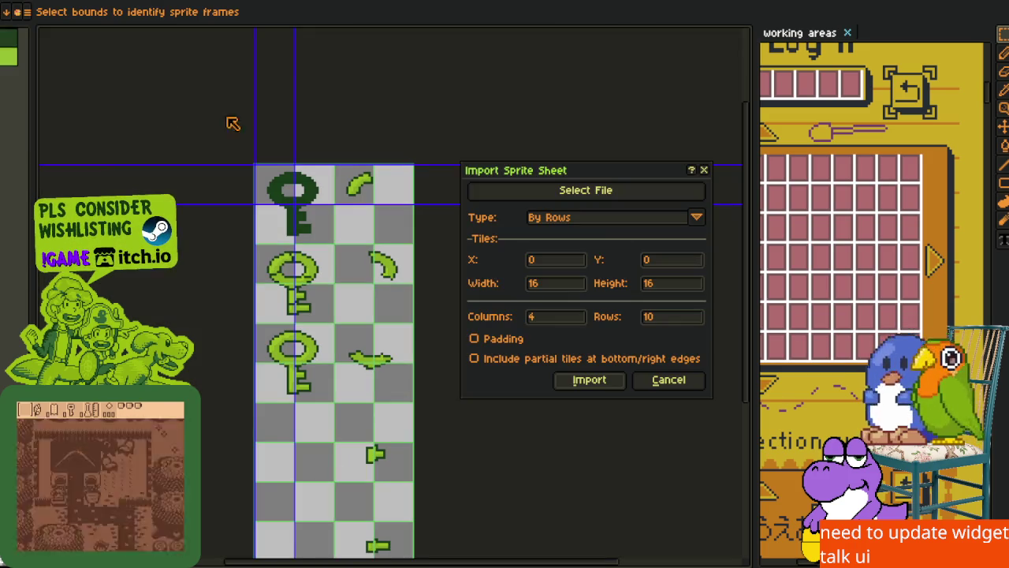
click(563, 290)
double_click(535, 283)
text(32)
key(Tab)
text(32)
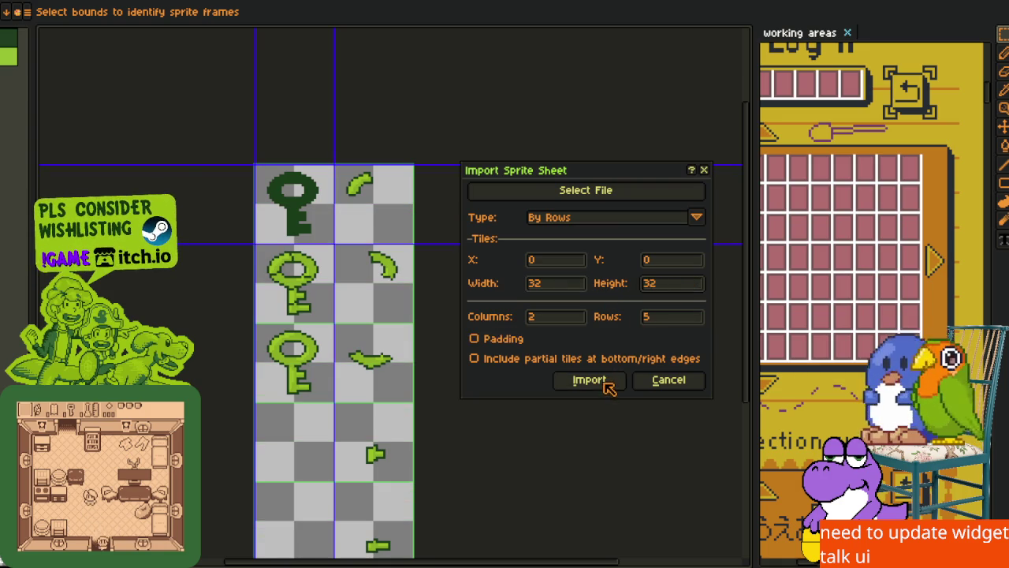
click(589, 380)
Open the Export Sprite Sheet dialog from the File menu
key(alt+f)
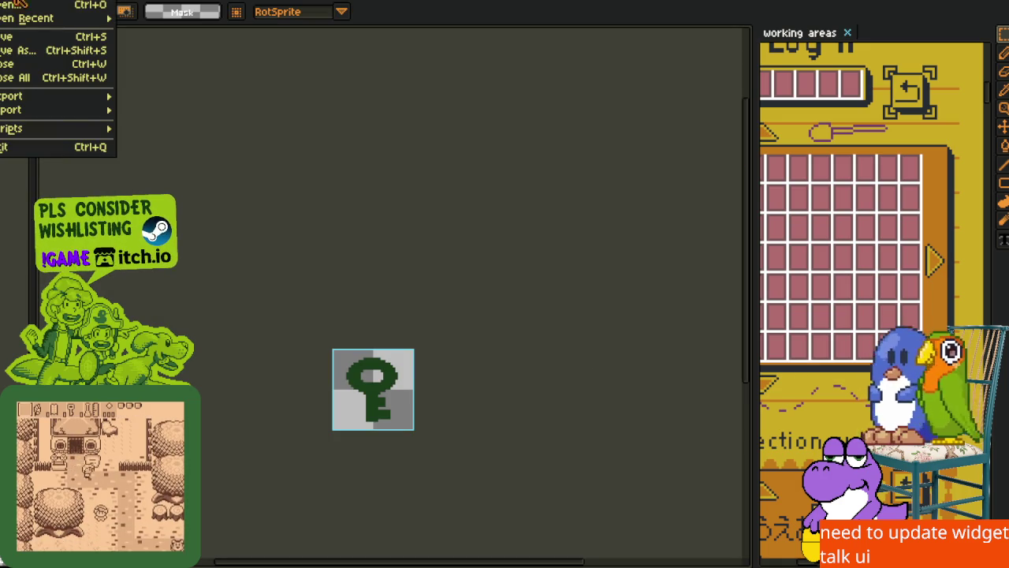
mouse_move(112, 98)
click(183, 110)
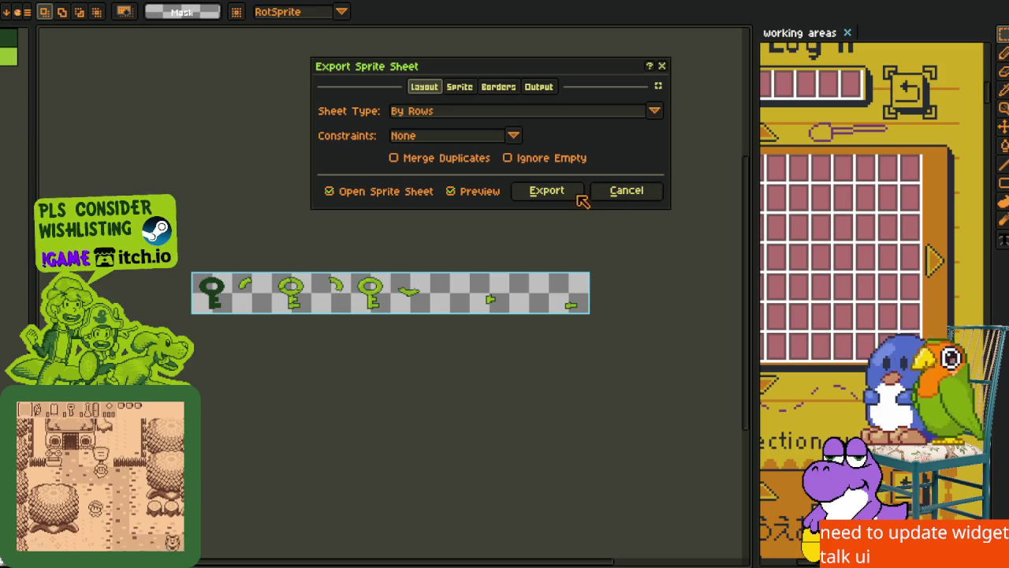
Export the key frames By Rows as a one-row strip and open the resulting sheet
click(552, 192)
scroll(340, 308, up, 1)
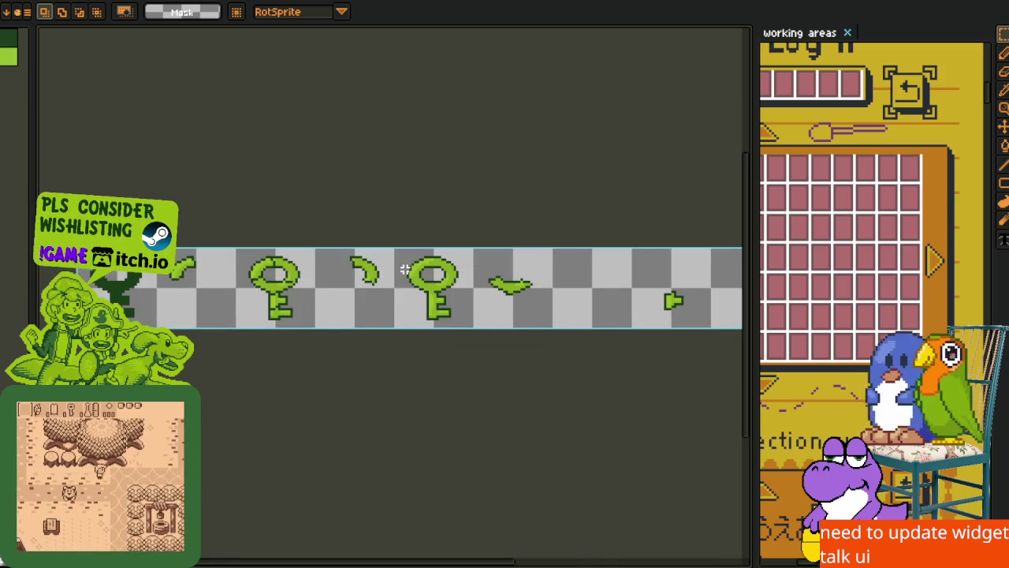
scroll(406, 268, down, 1)
scroll(501, 282, up, 1)
scroll(501, 282, down, 1)
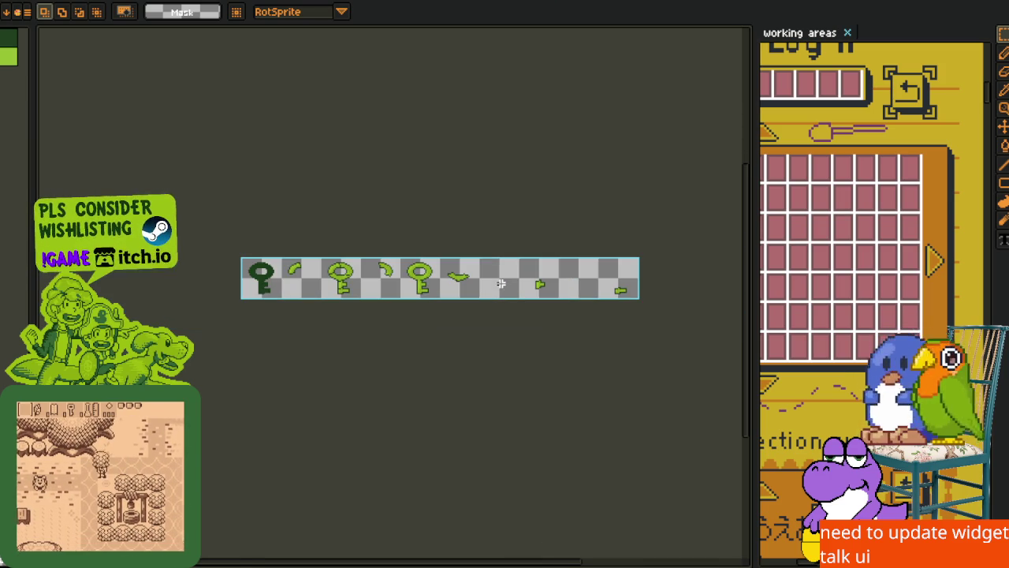
scroll(498, 288, up, 1)
scroll(406, 197, down, 1)
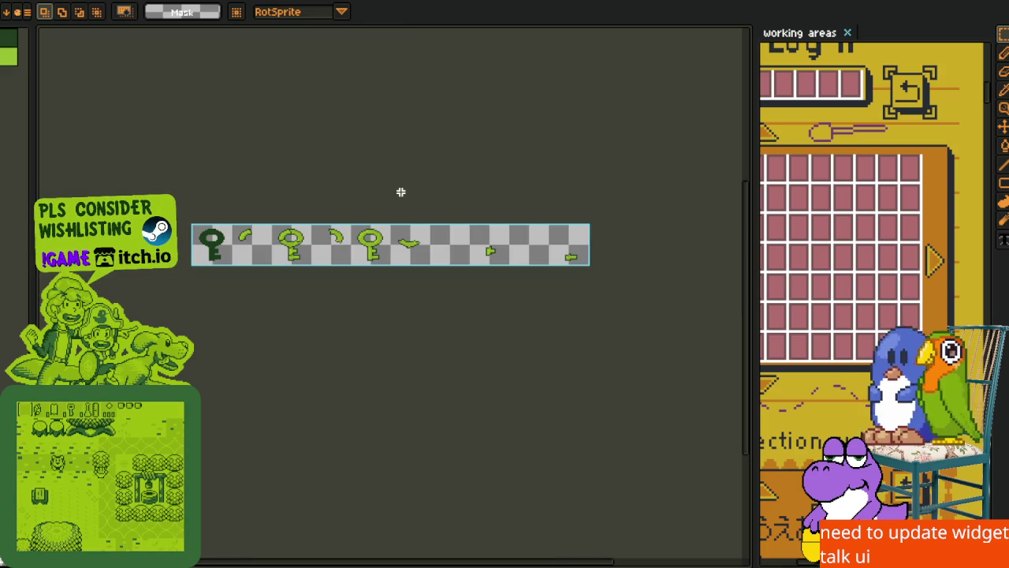
scroll(404, 218, up, 1)
scroll(405, 221, down, 1)
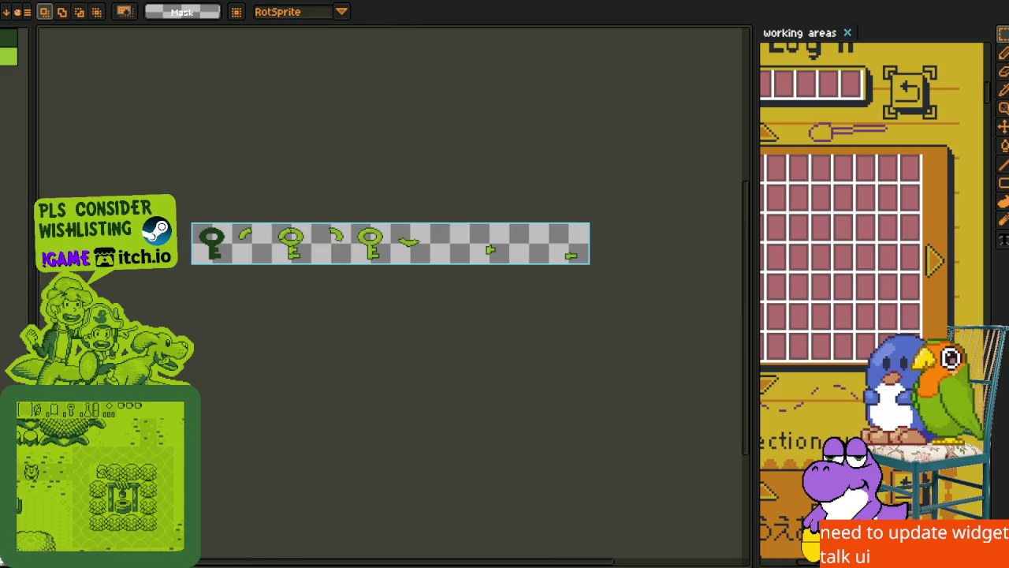
key(ctrl+Tab)
Deselect, then dock the exported key strip in a lower pane beneath the tall key sheet
key(ctrl+Tab)
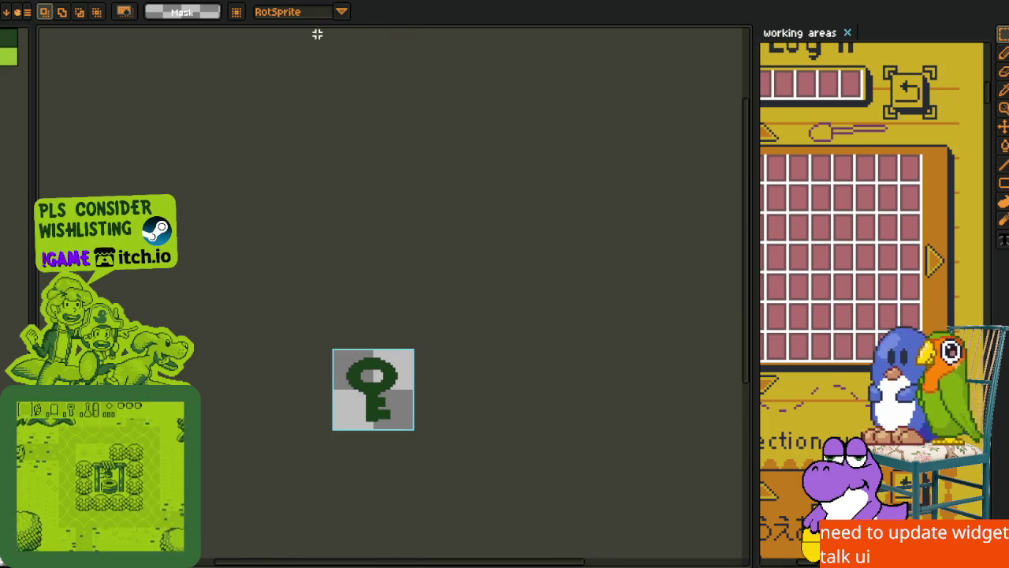
key(ctrl+Tab)
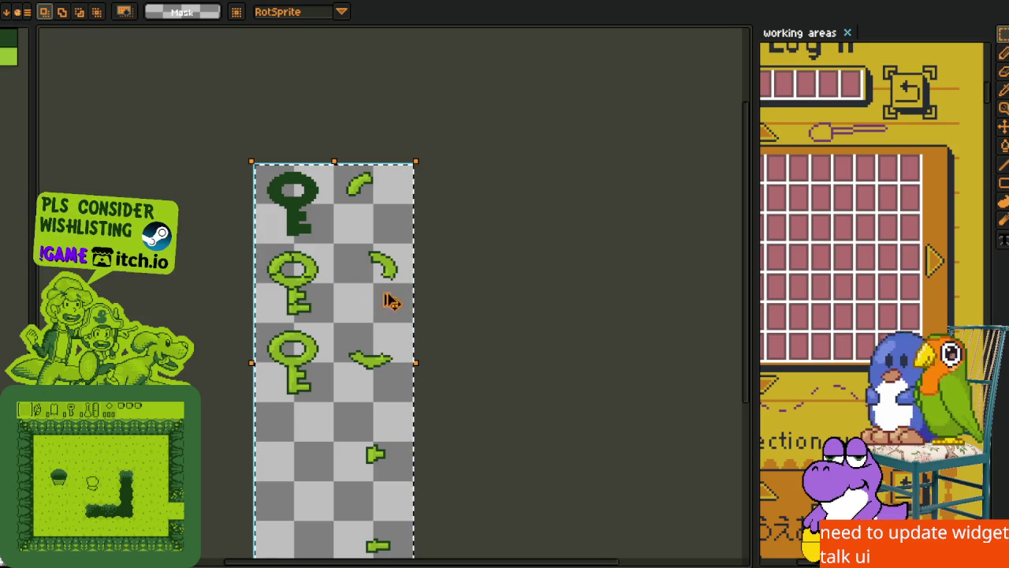
key(ctrl+d)
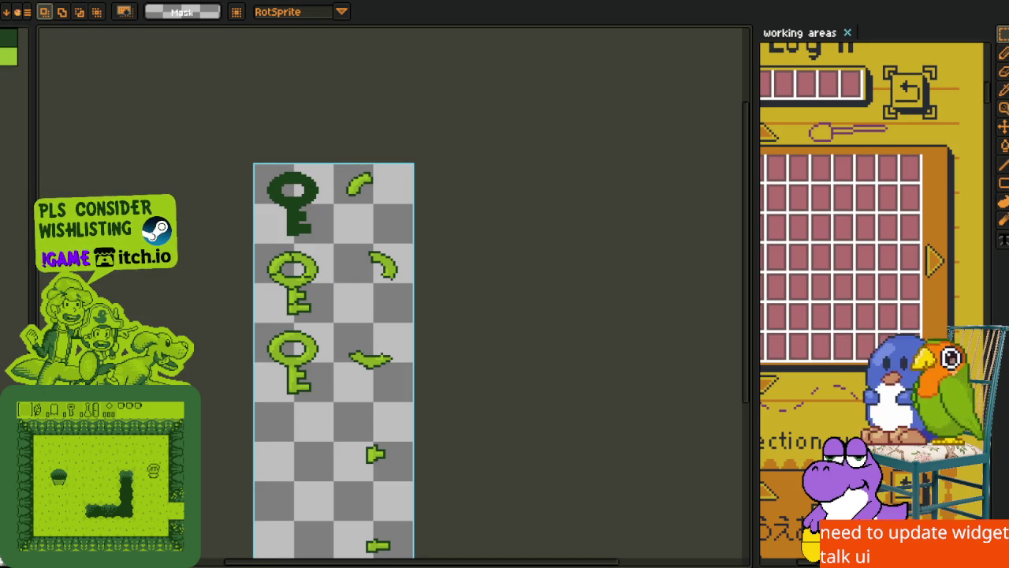
drag(378, 259, 429, 133)
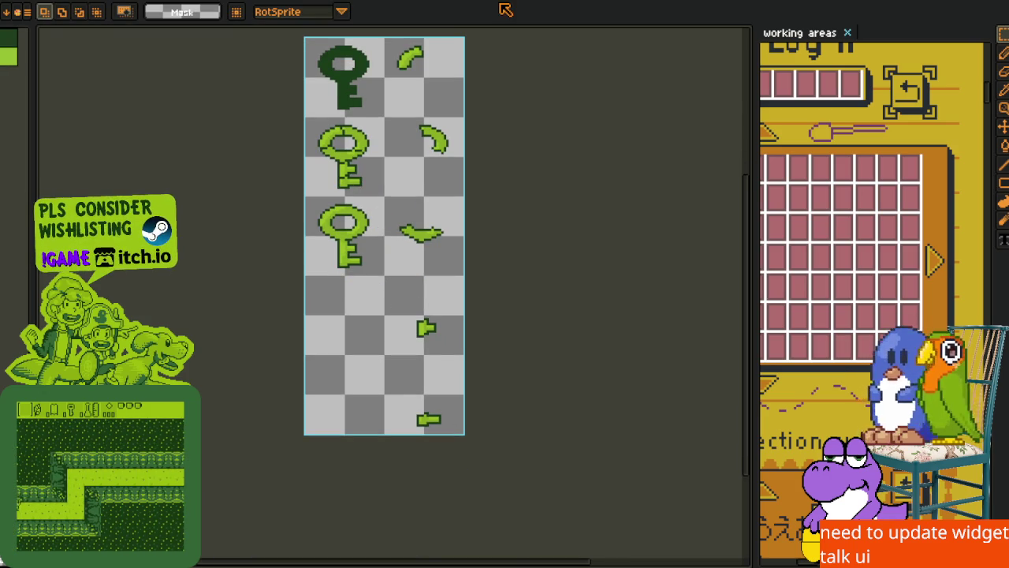
mouse_move(442, 442)
mouse_down()
mouse_move(417, 416)
mouse_move(331, 549)
mouse_up()
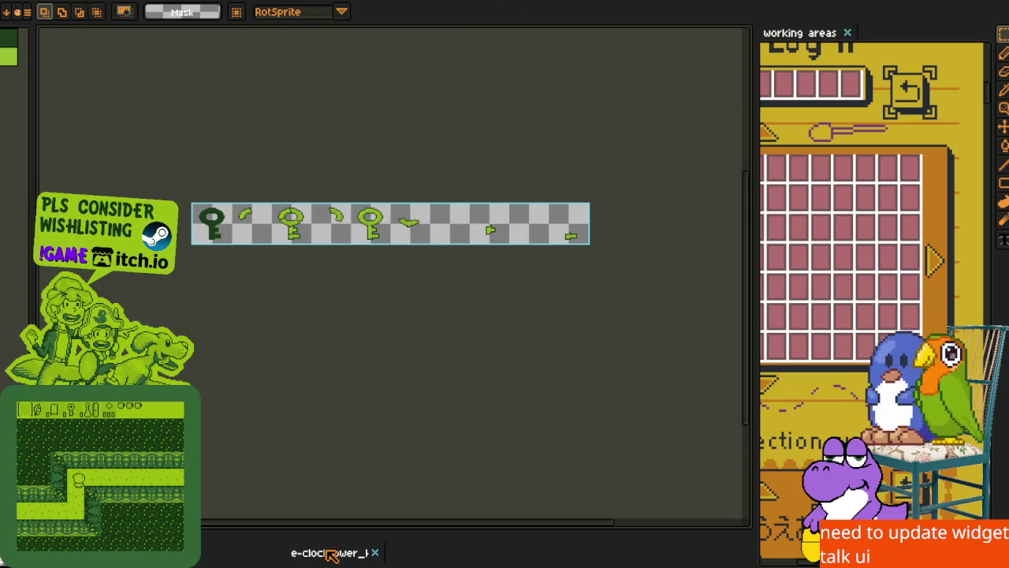
drag(319, 292, 369, 252)
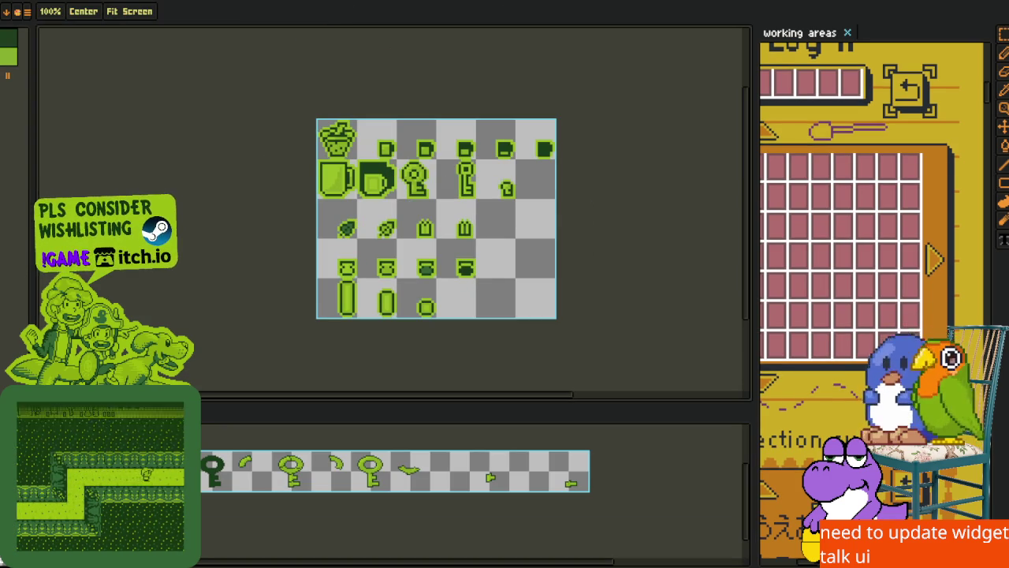
click(315, 4)
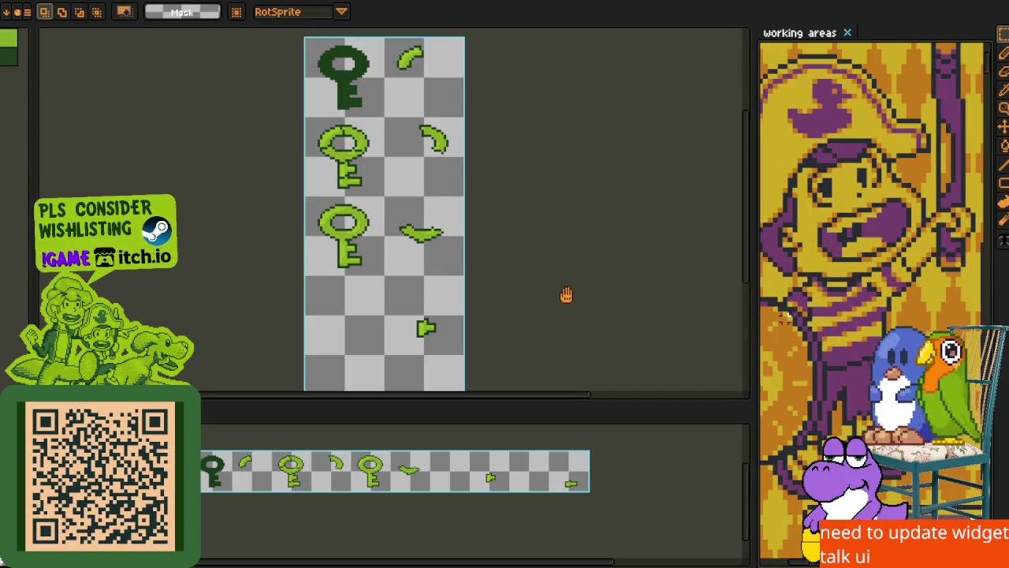
Add a new layer to the key strip from the timeline's layer menu
key(m)
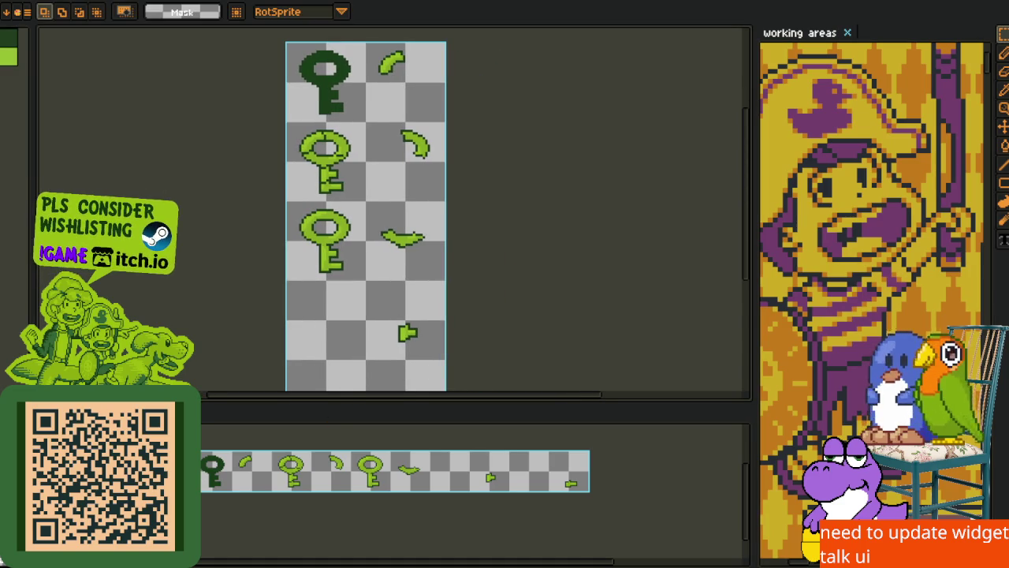
key(Tab)
right_click(206, 457)
mouse_move(233, 483)
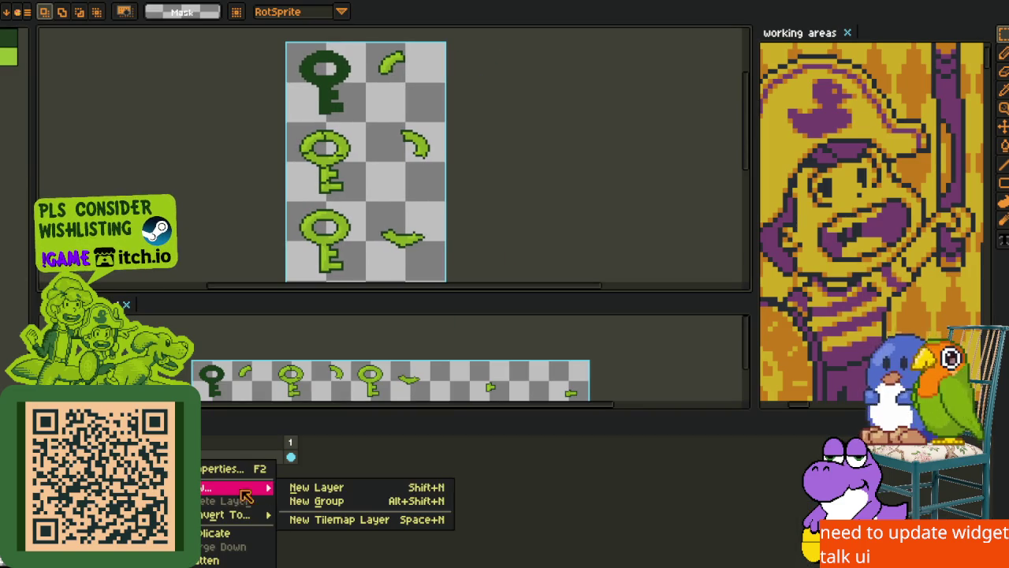
click(304, 483)
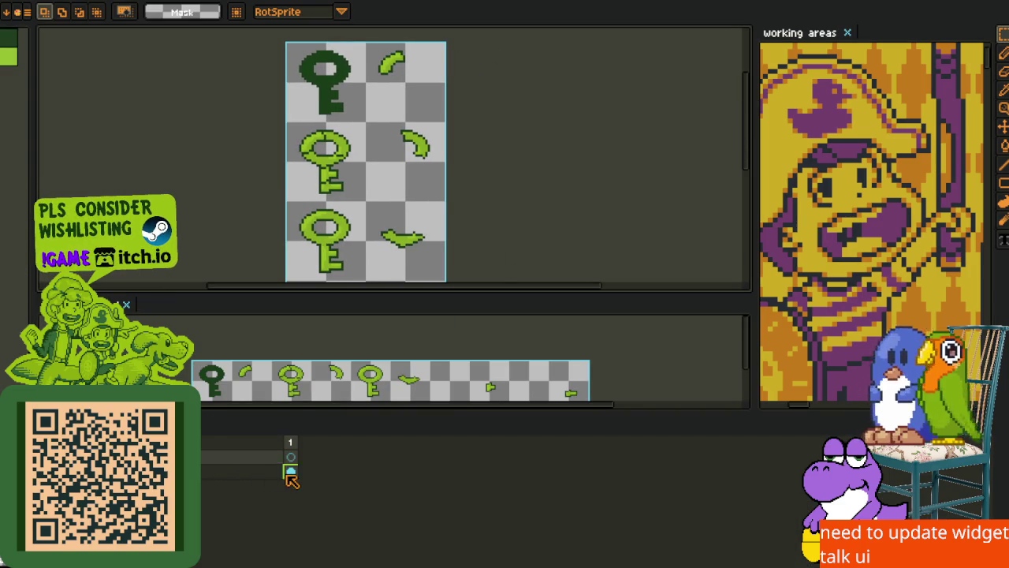
key(Tab)
Resize the two canvas panes and zoom in on the key strip
scroll(289, 387, up, 1)
scroll(291, 436, up, 1)
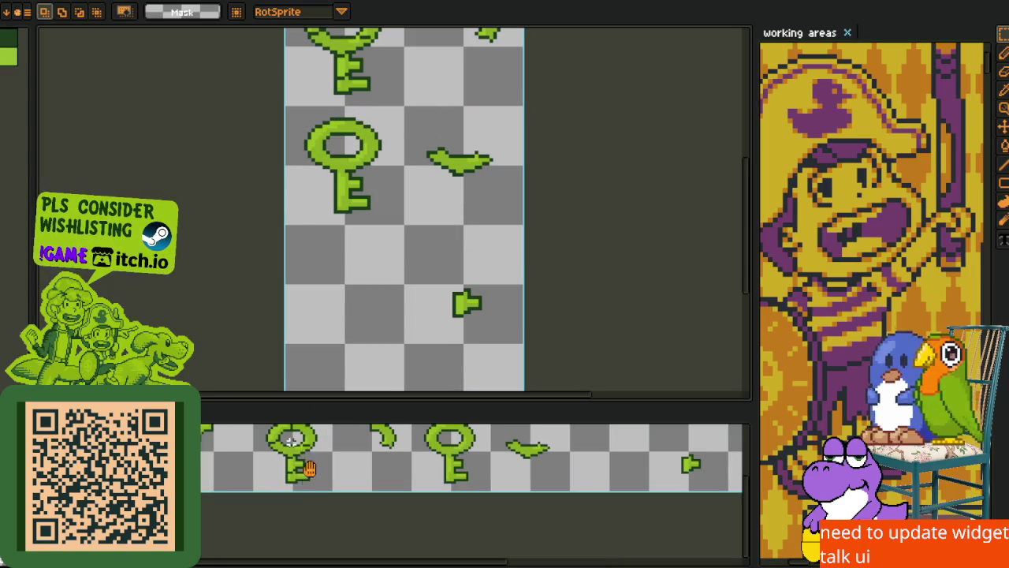
scroll(308, 484, up, 1)
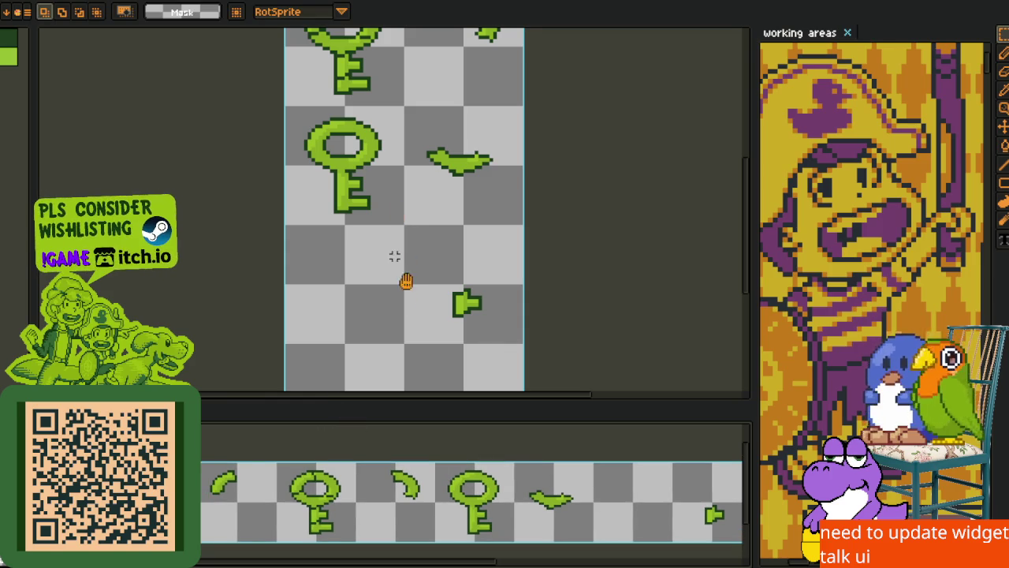
scroll(404, 307, up, 3)
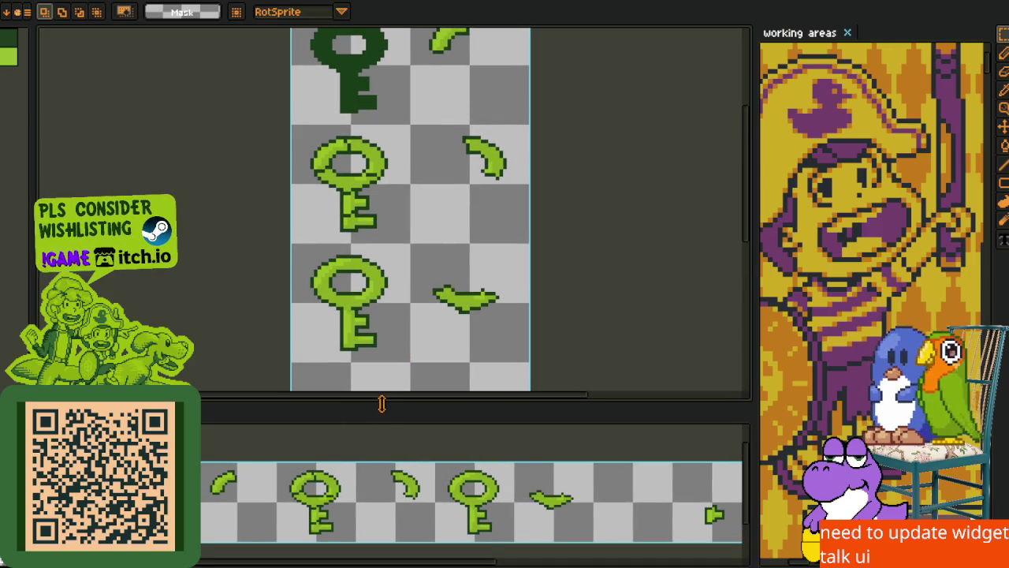
drag(382, 389, 386, 370)
scroll(378, 331, down, 1)
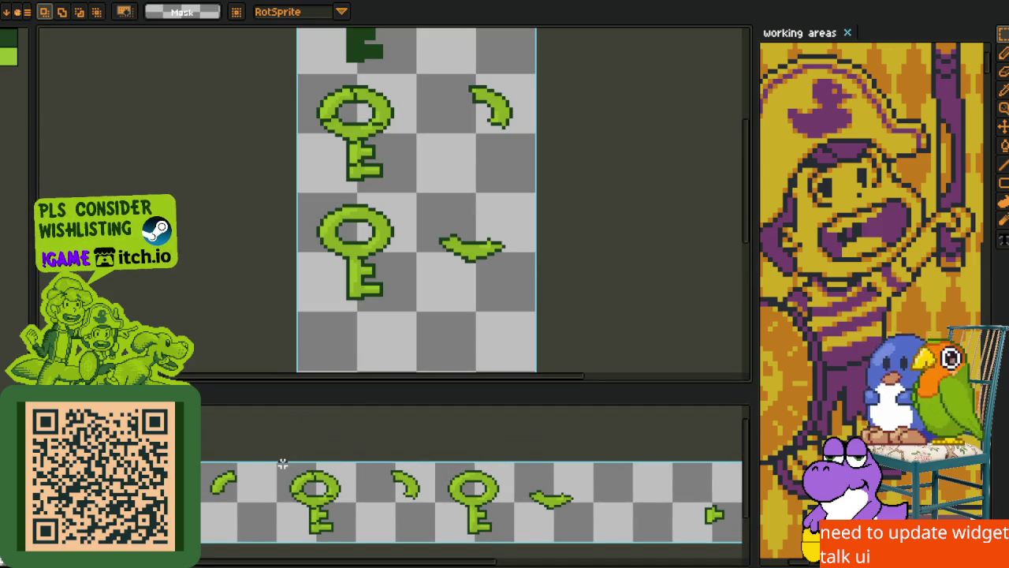
scroll(283, 464, down, 1)
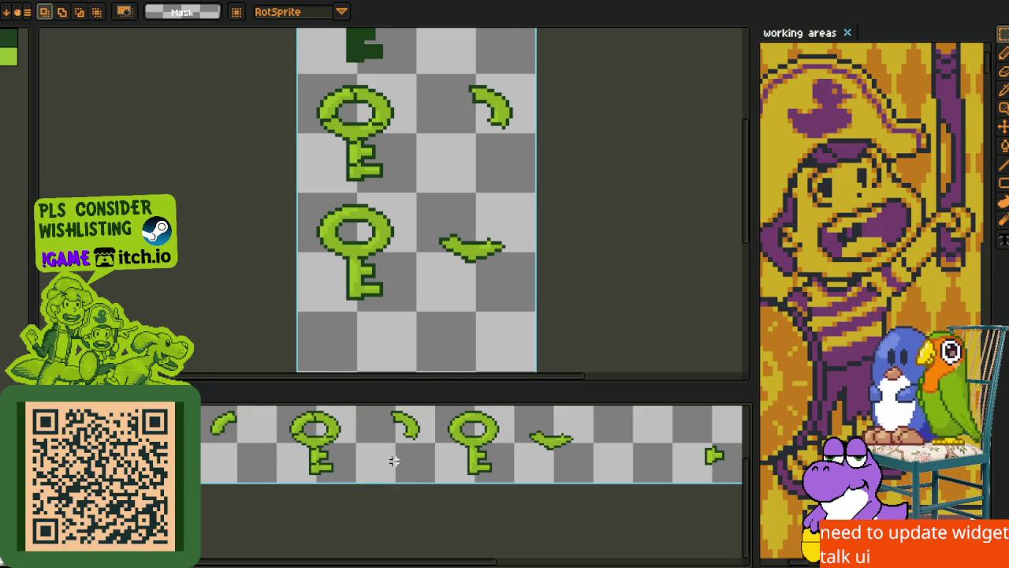
drag(318, 426, 338, 467)
Delete the first light key, add another layer, and paste a key into an earlier cell
key(r)
drag(298, 437, 377, 524)
key(Delete)
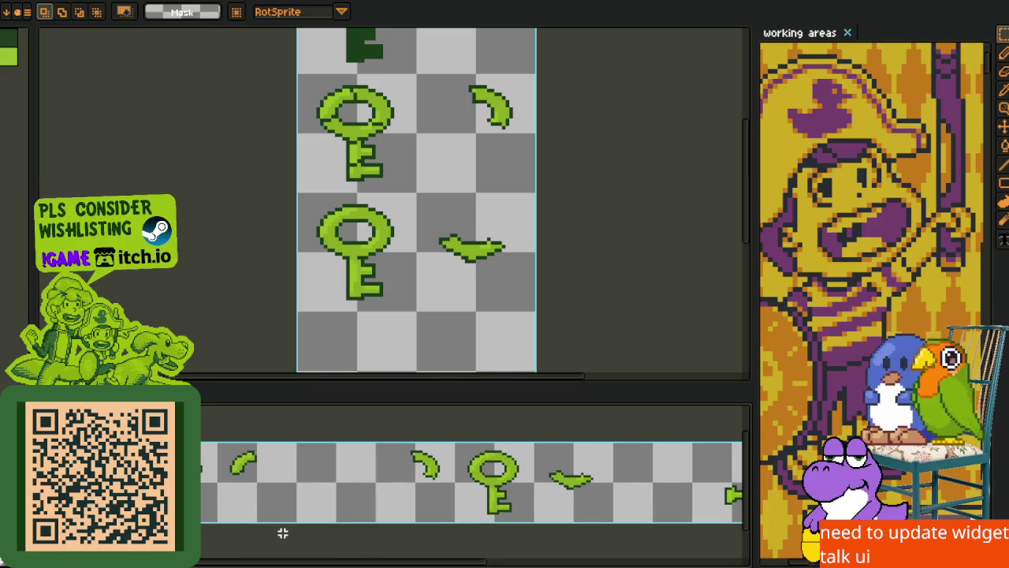
key(ctrl+F1)
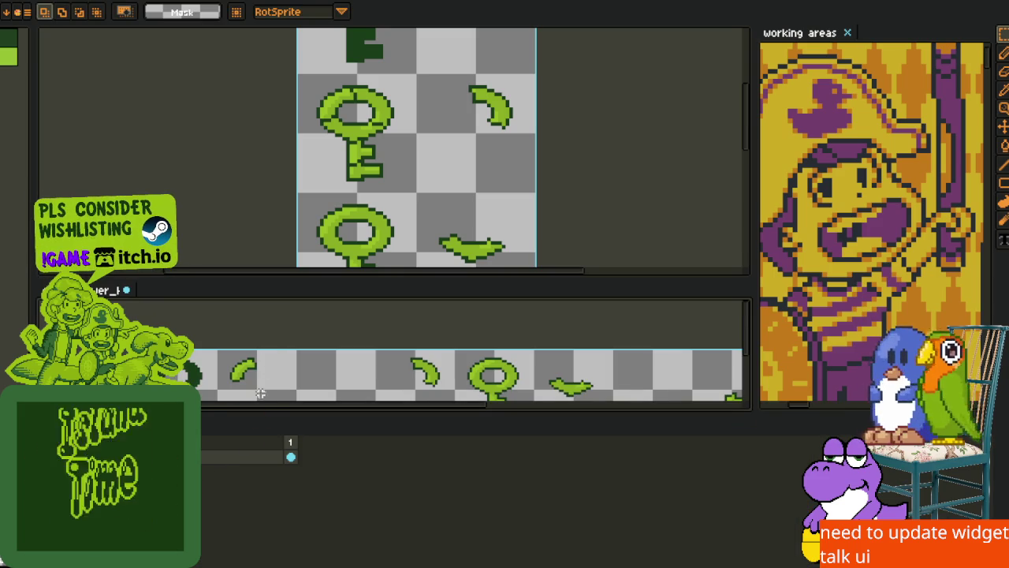
right_click(227, 456)
mouse_move(276, 479)
click(351, 481)
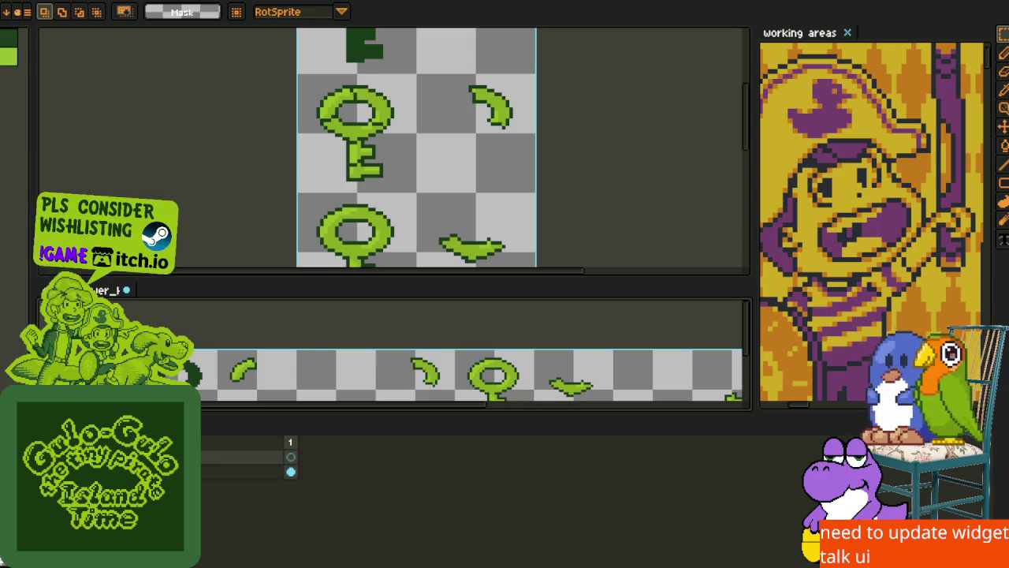
key(Tab)
key(ctrl+v)
drag(339, 462, 272, 455)
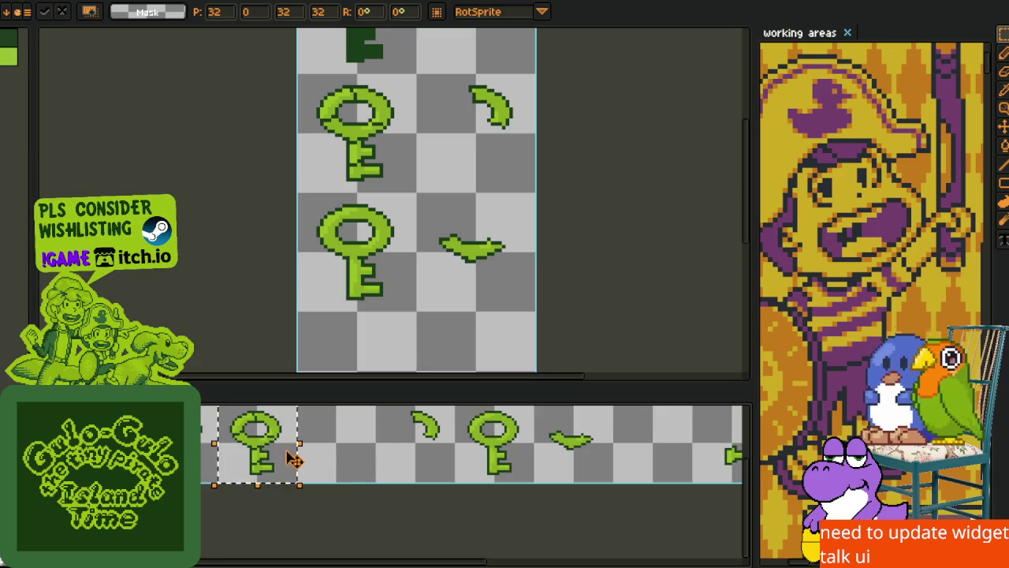
click(321, 456)
Delete the second light key, paste a key into the next cell, then undo the pastes
key(Tab)
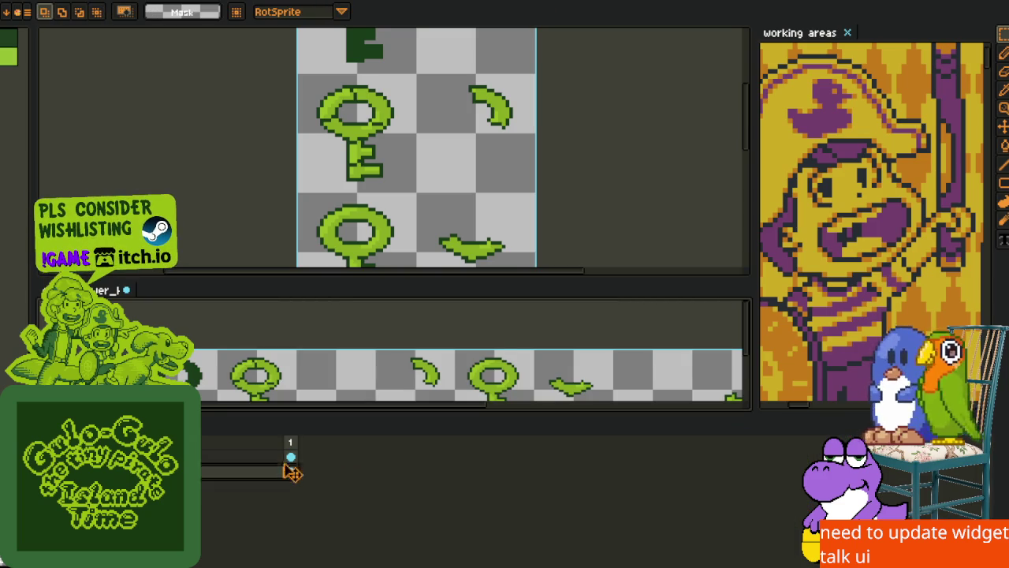
key(Tab)
drag(464, 410, 541, 491)
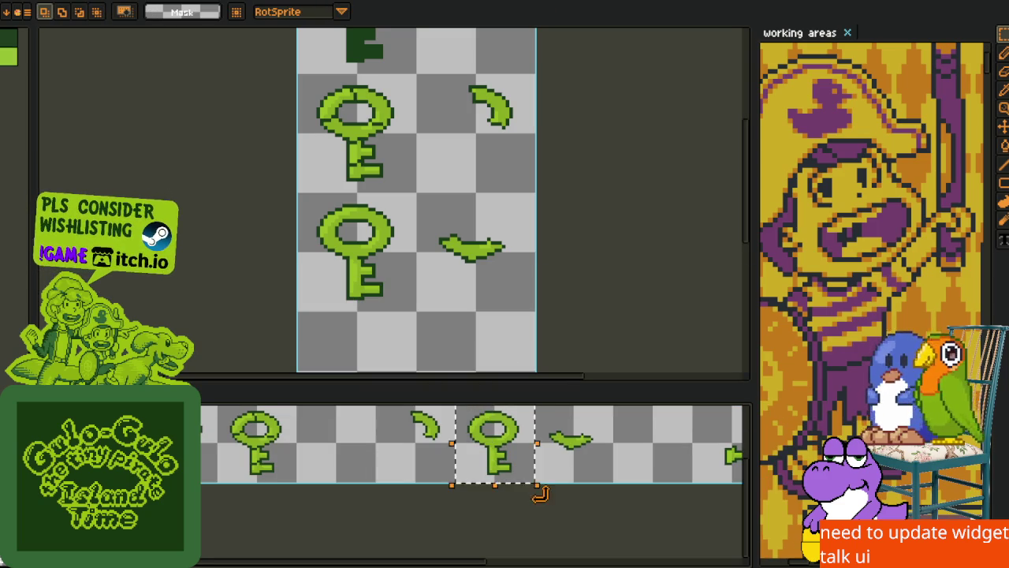
key(Delete)
key(Tab)
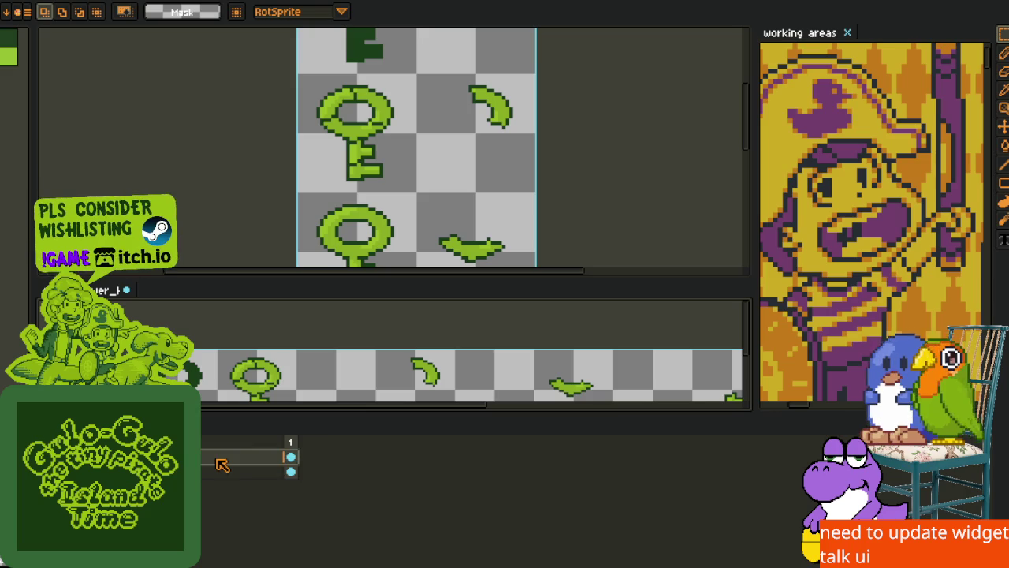
key(Tab)
key(ctrl+v)
drag(480, 459, 360, 450)
click(461, 446)
key(Tab)
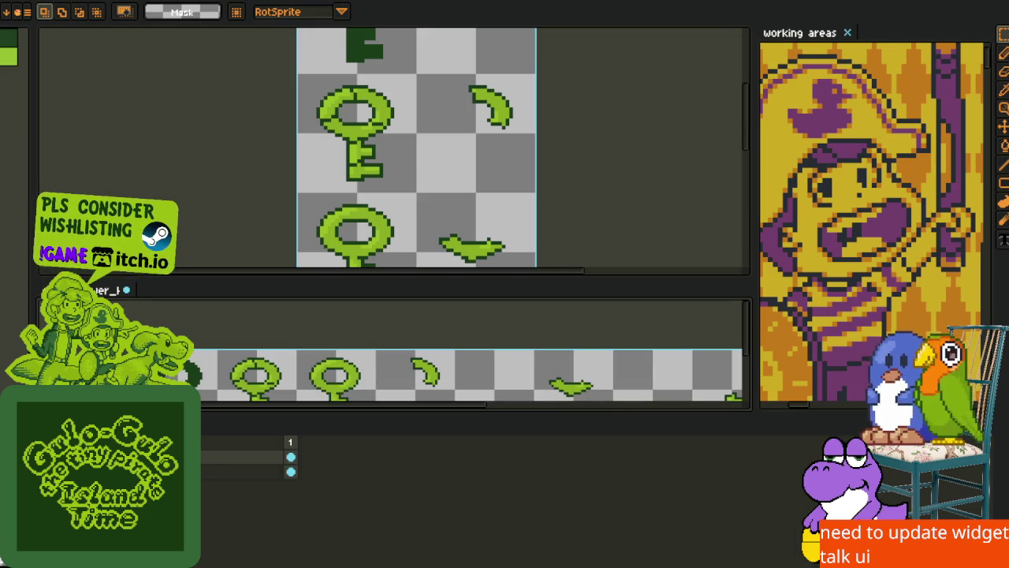
key(ctrl+z)
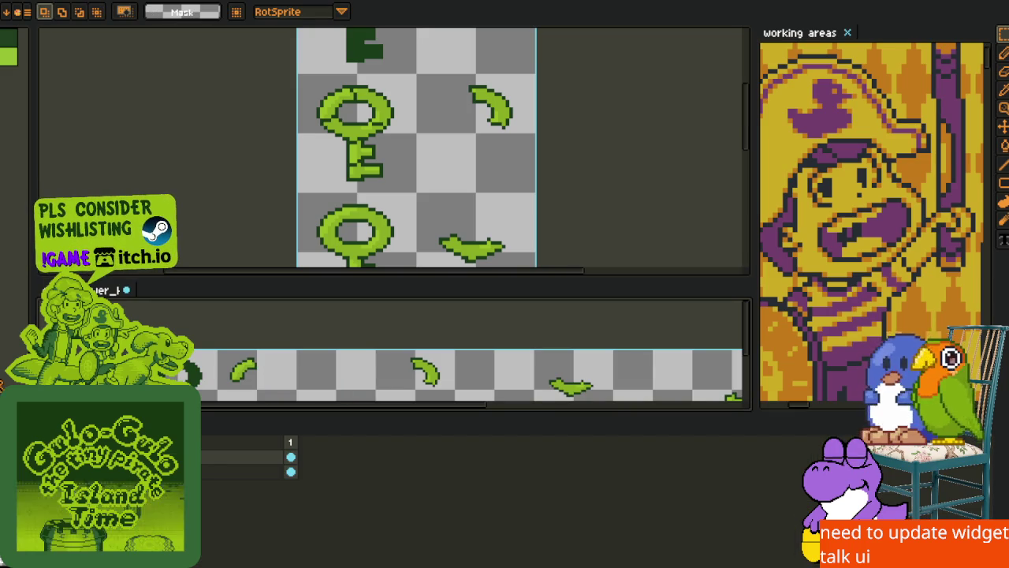
Move the first leaf pieces into the freed cells of the strip
mouse_move(333, 372)
mouse_down()
mouse_move(305, 352)
mouse_move(279, 355)
mouse_up()
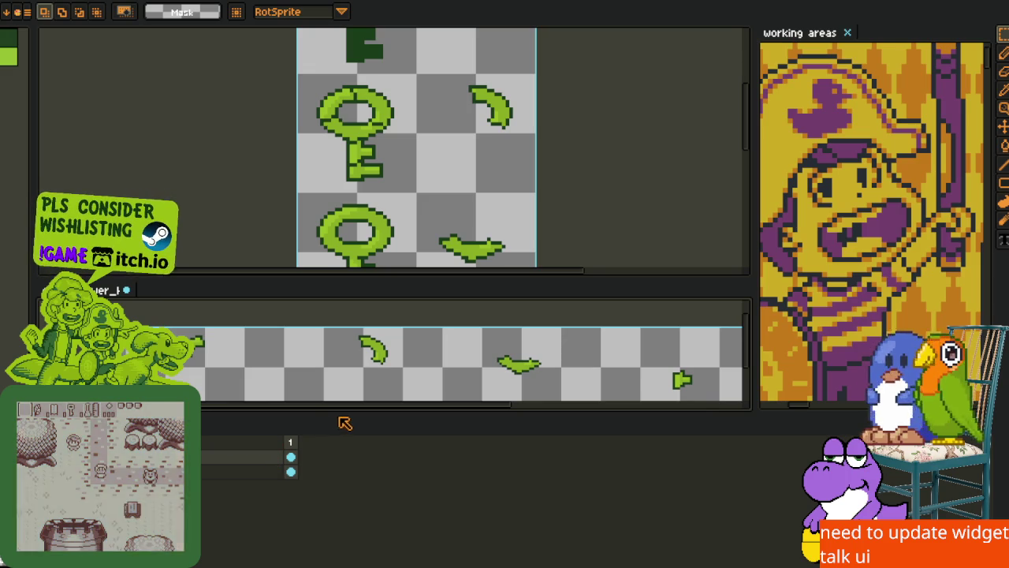
drag(339, 458, 203, 472)
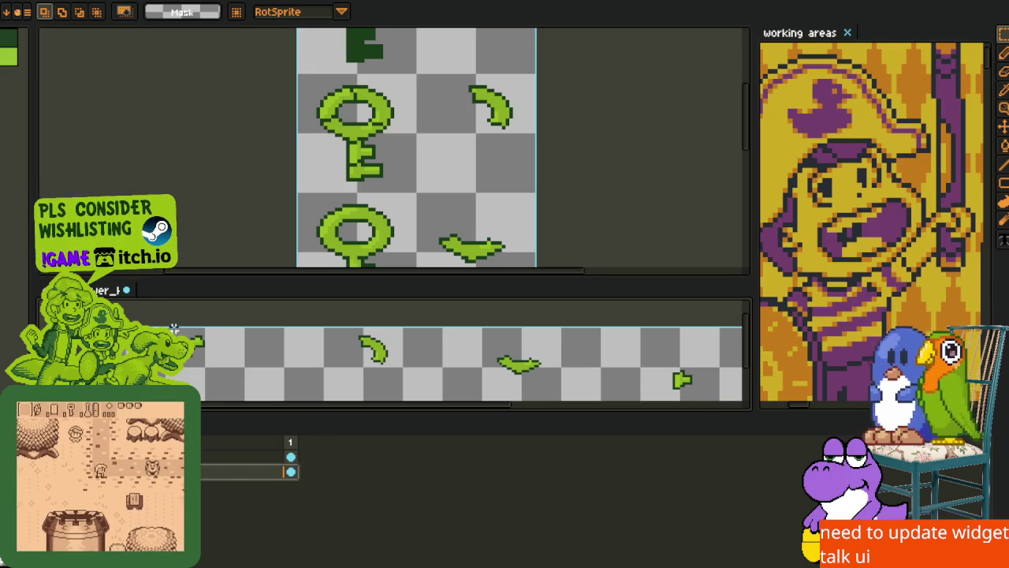
click(243, 364)
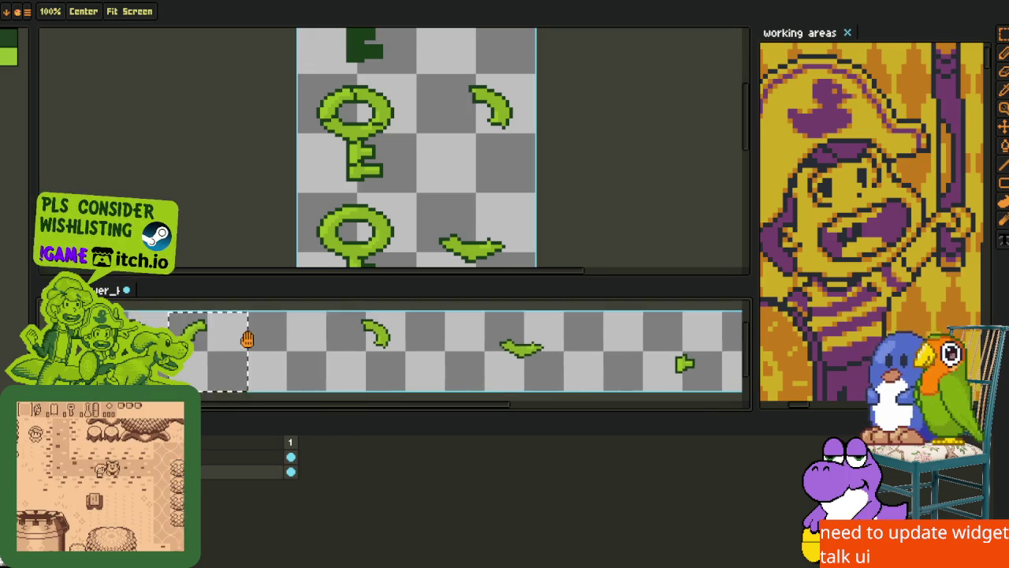
mouse_move(243, 365)
mouse_down()
mouse_move(210, 362)
mouse_move(282, 371)
mouse_up()
mouse_move(400, 326)
mouse_down()
mouse_move(289, 388)
mouse_move(260, 387)
mouse_move(368, 372)
mouse_up()
key(Return)
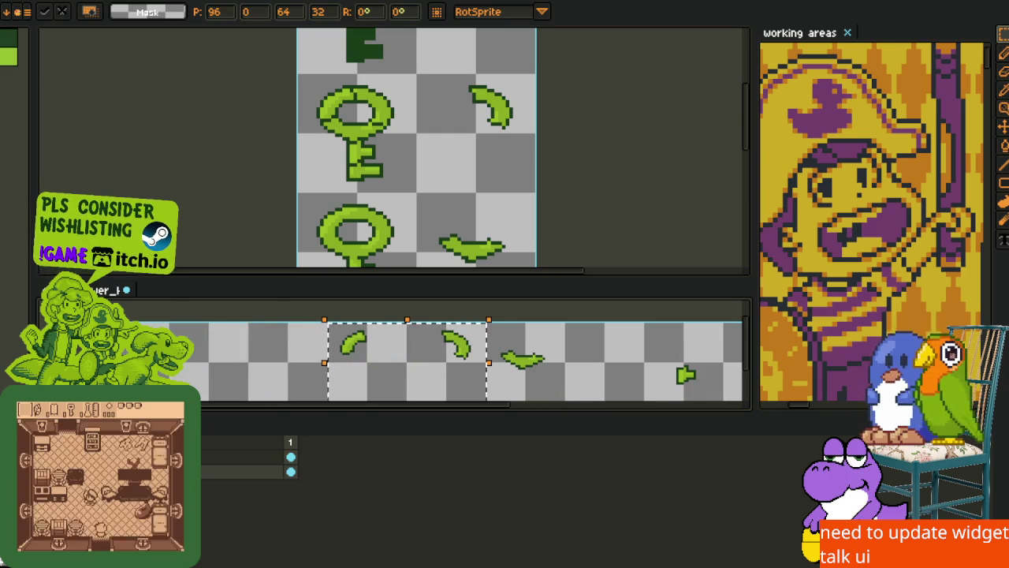
key(ctrl+v)
key(ctrl+z)
Shift the remaining leaf and arrow pieces one cell left beside the others
drag(491, 354, 323, 344)
key(ctrl+d)
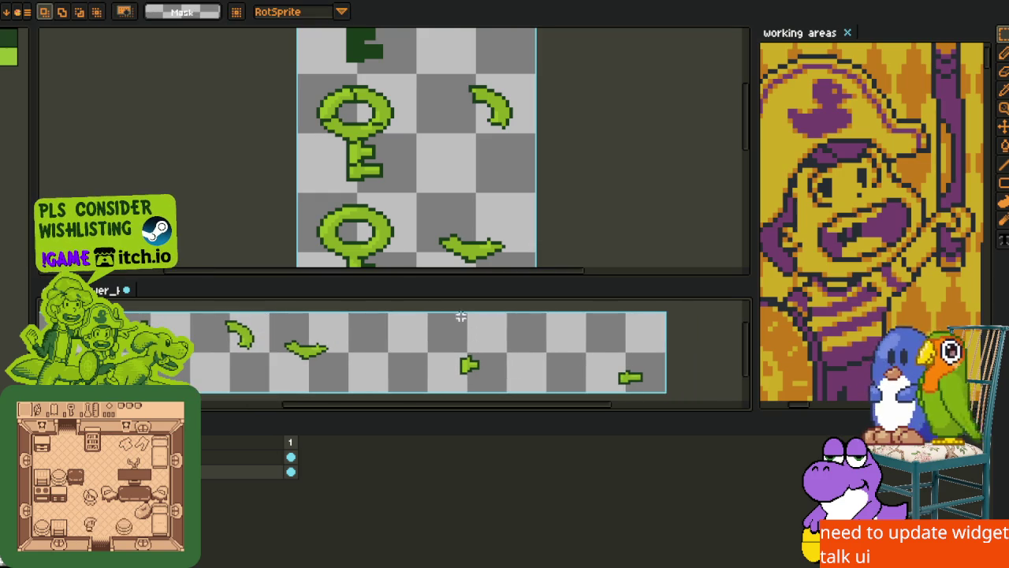
mouse_move(429, 307)
mouse_down()
mouse_move(507, 372)
mouse_move(405, 357)
mouse_move(399, 365)
mouse_up()
mouse_move(588, 305)
mouse_down()
mouse_move(664, 381)
mouse_move(574, 371)
mouse_move(468, 383)
mouse_up()
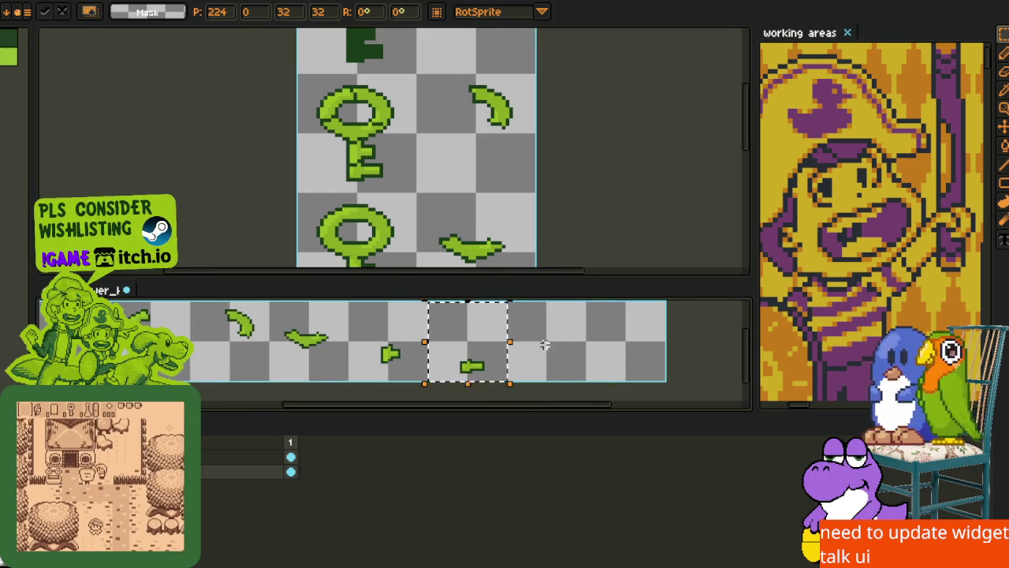
key(ctrl+d)
scroll(442, 352, down, 3)
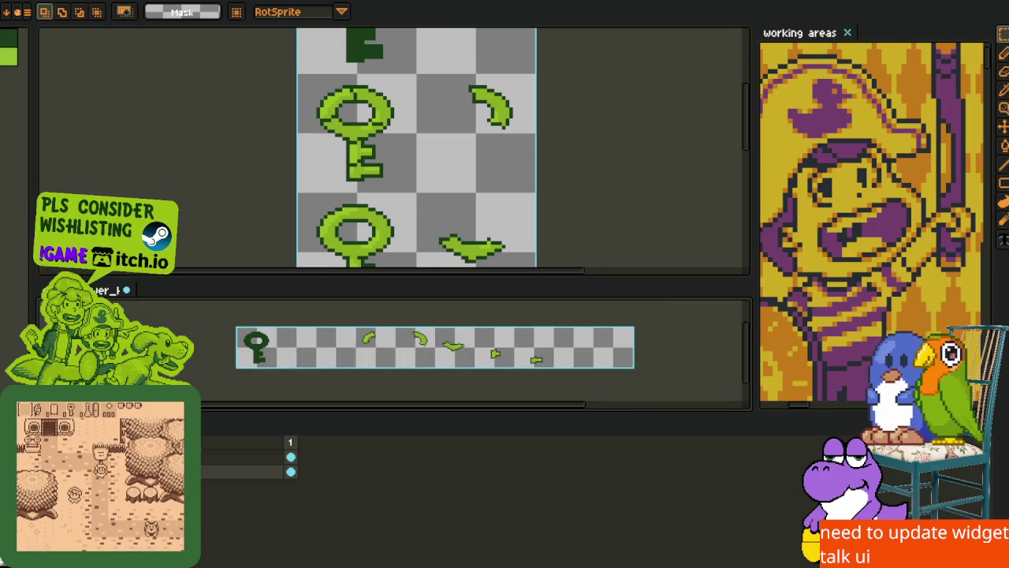
Delete the extra layer and make the key strip panel taller by collapsing the timeline
right_click(110, 458)
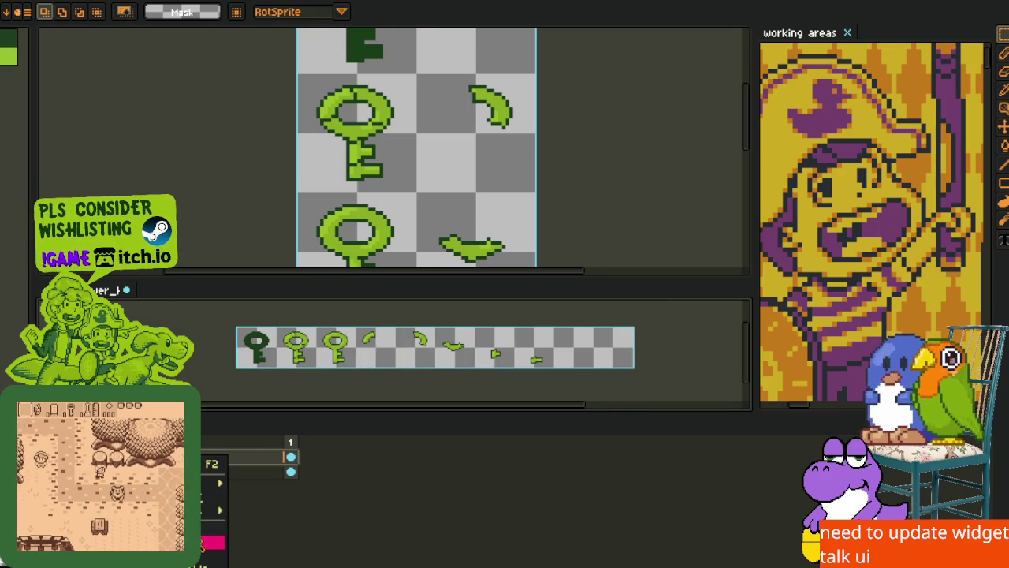
click(213, 542)
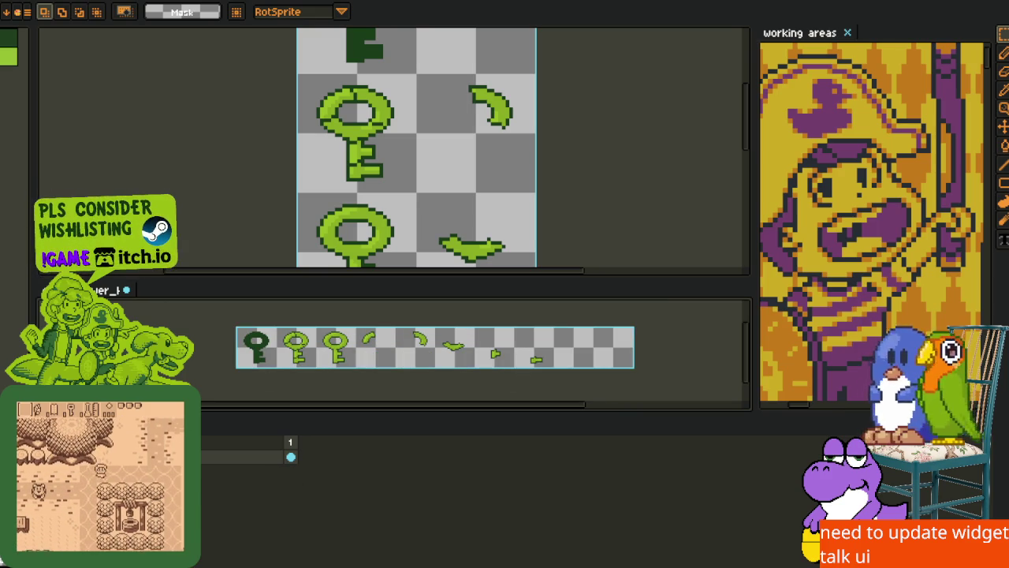
key(b)
scroll(515, 360, up, 5)
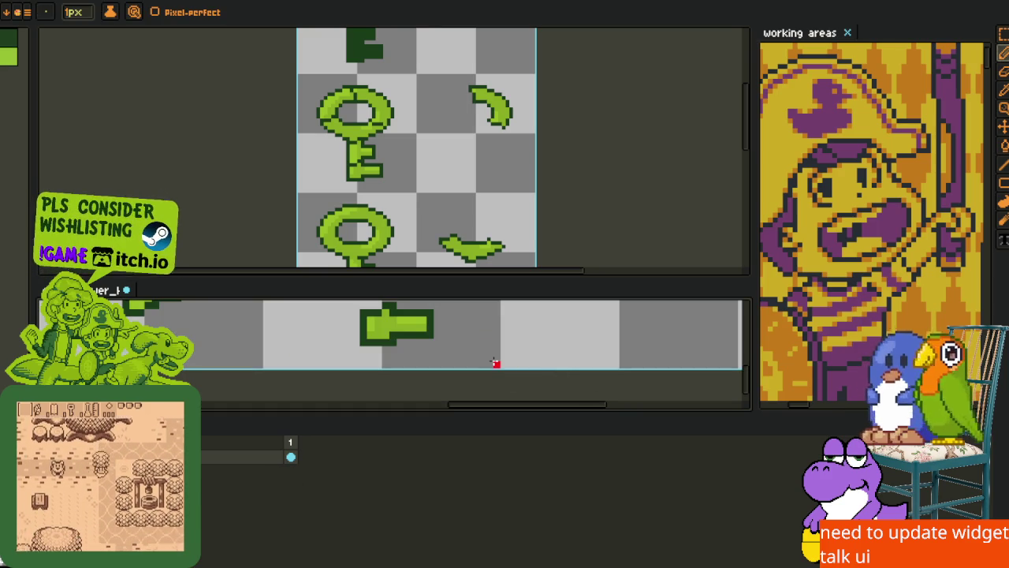
scroll(496, 360, down, 2)
key(z)
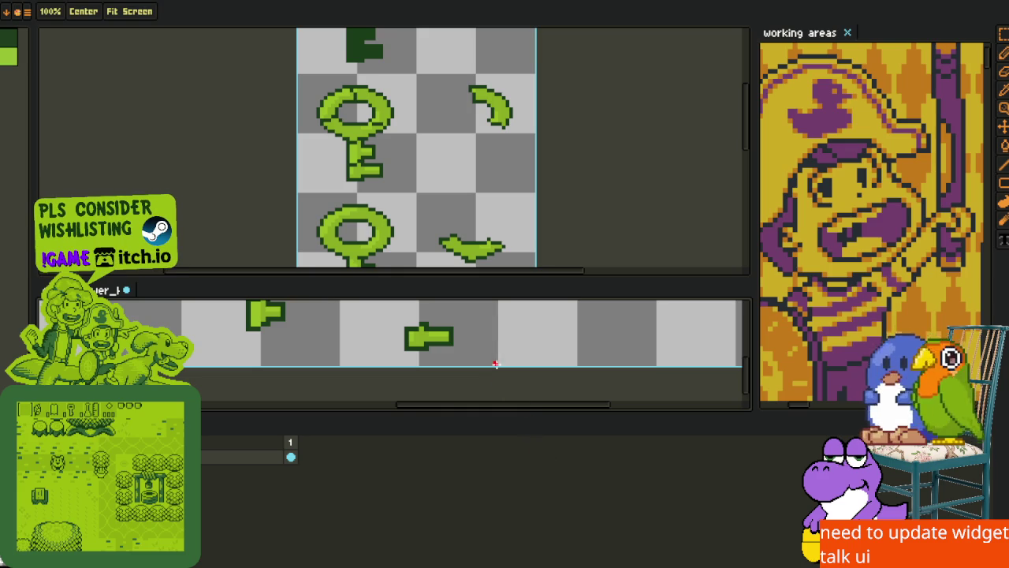
drag(525, 343, 590, 385)
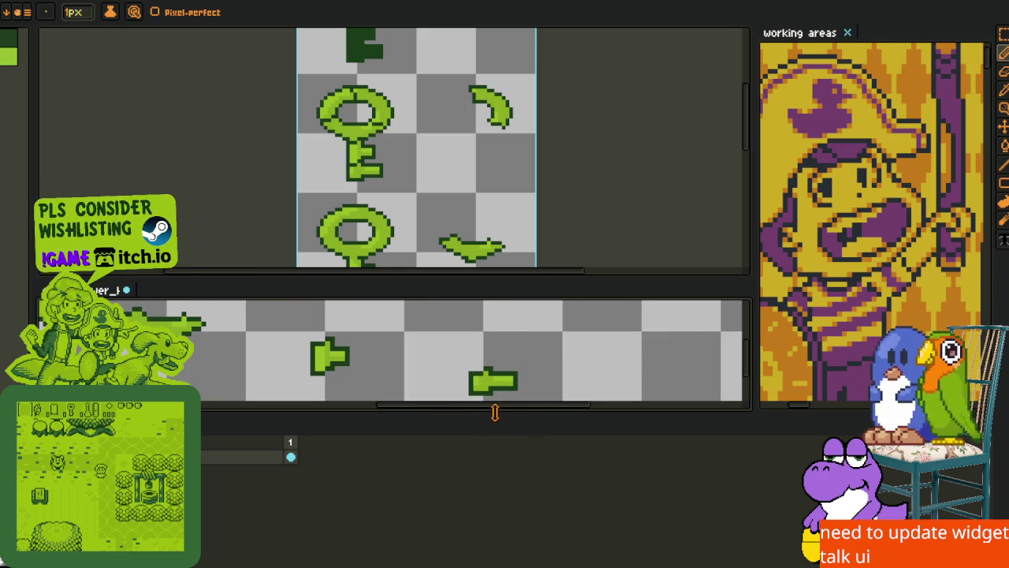
drag(495, 410, 433, 479)
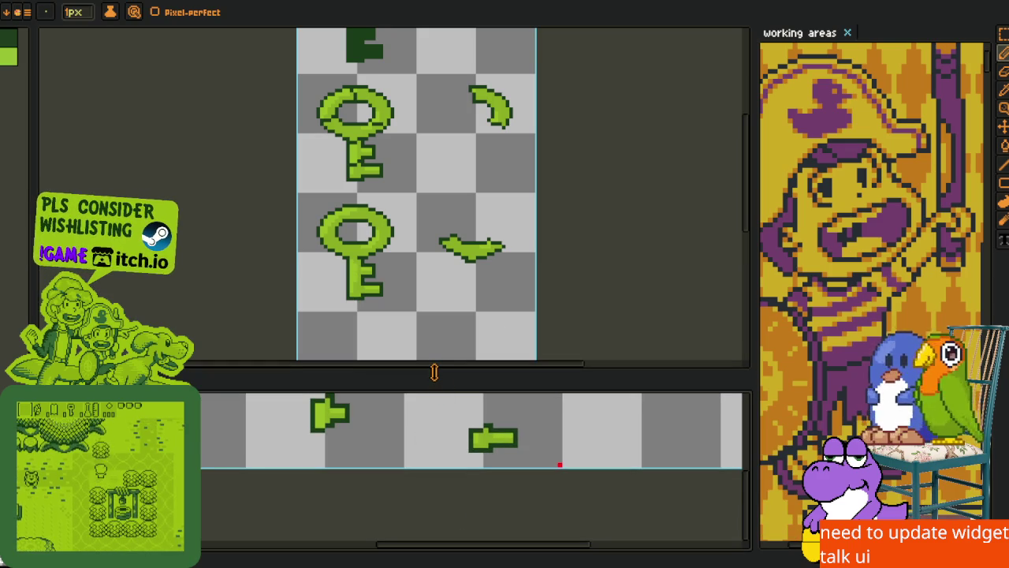
drag(434, 372, 432, 292)
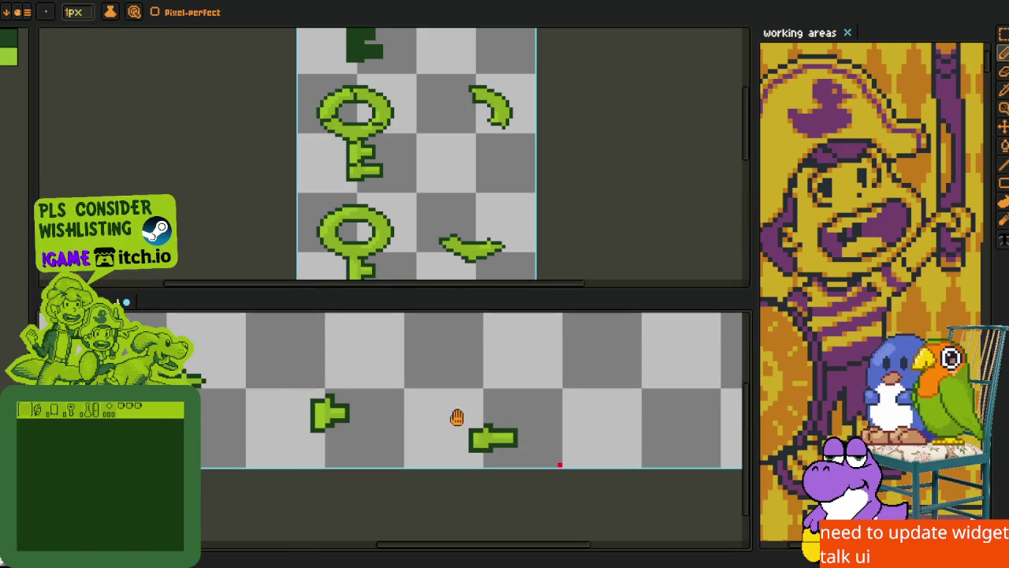
drag(433, 416, 678, 435)
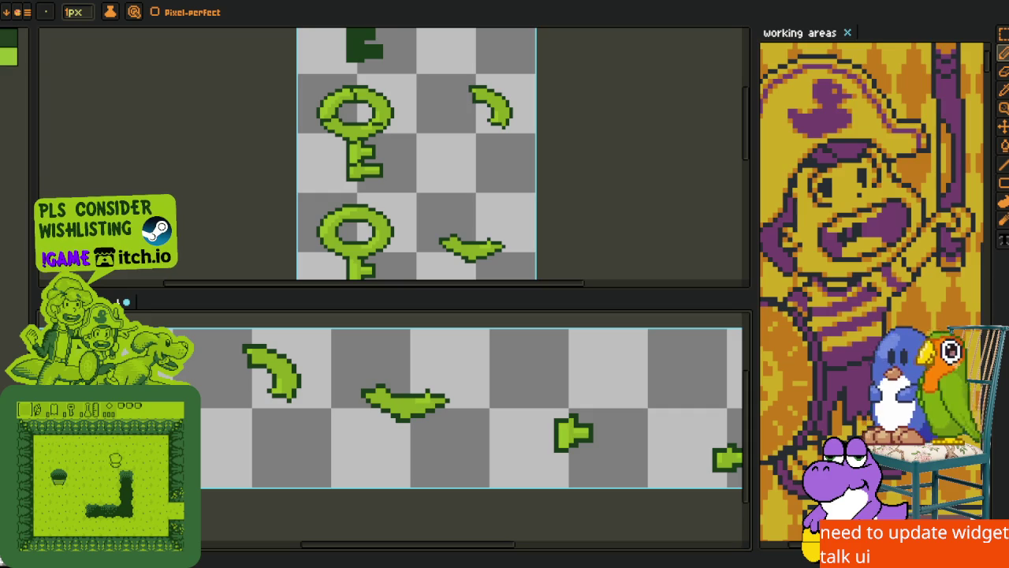
Zoom and scroll around the key strip to inspect its pieces
scroll(502, 406, up, 2)
scroll(513, 399, up, 1)
scroll(371, 387, up, 1)
scroll(311, 363, up, 1)
scroll(311, 363, up, 1)
scroll(306, 398, down, 1)
scroll(299, 420, up, 1)
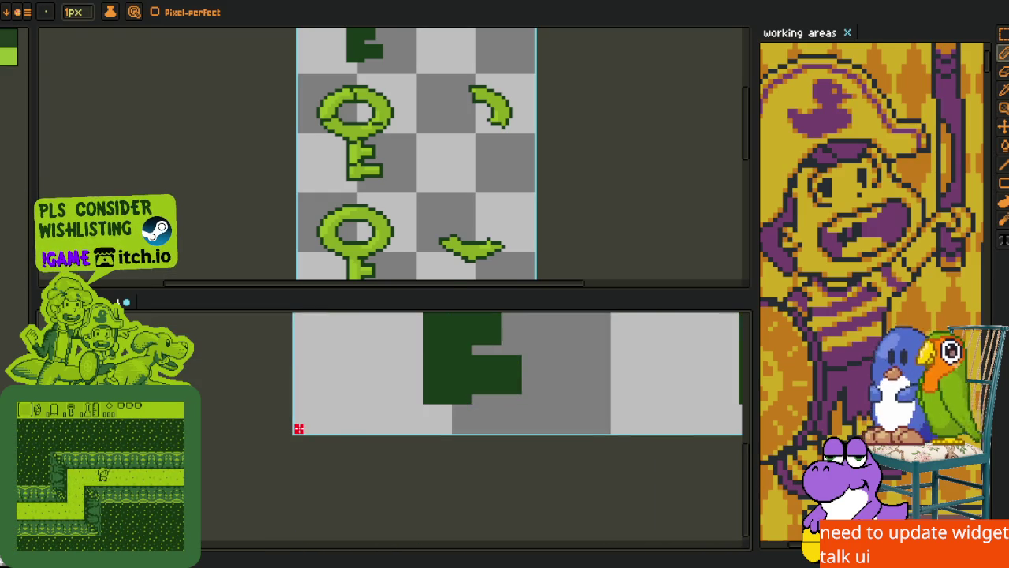
scroll(559, 428, down, 4)
scroll(496, 382, right, 5)
scroll(495, 382, up, 3)
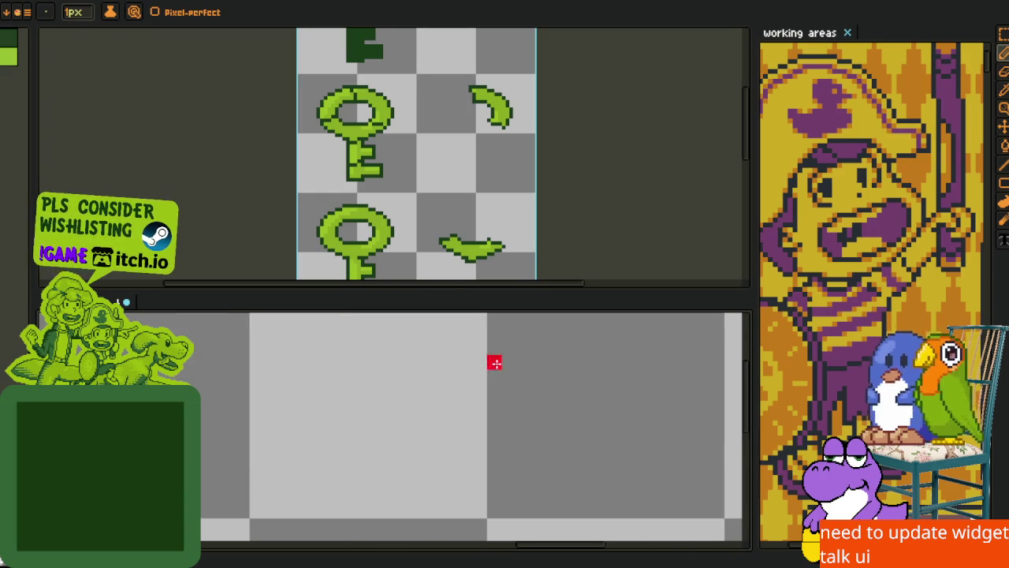
key(b)
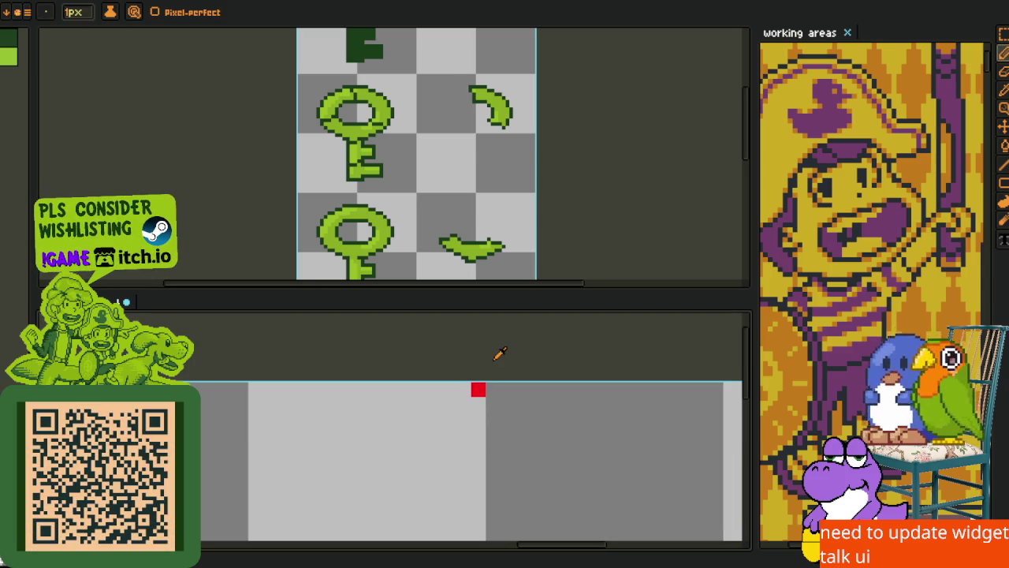
key(o)
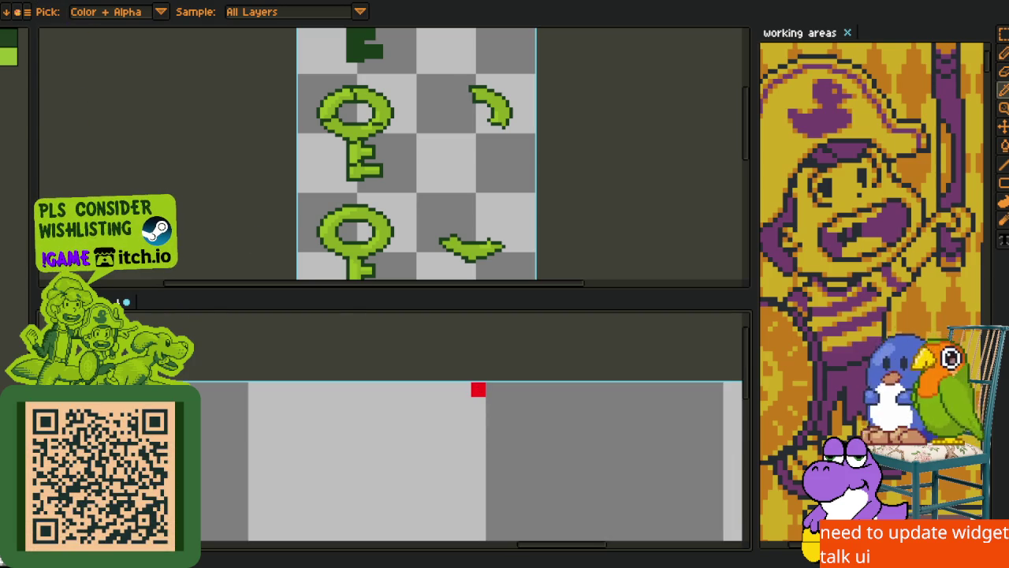
Trim the key strip to its artwork with Sprite > Trim and close e-clocktower_key.png
click(49, 2)
click(114, 113)
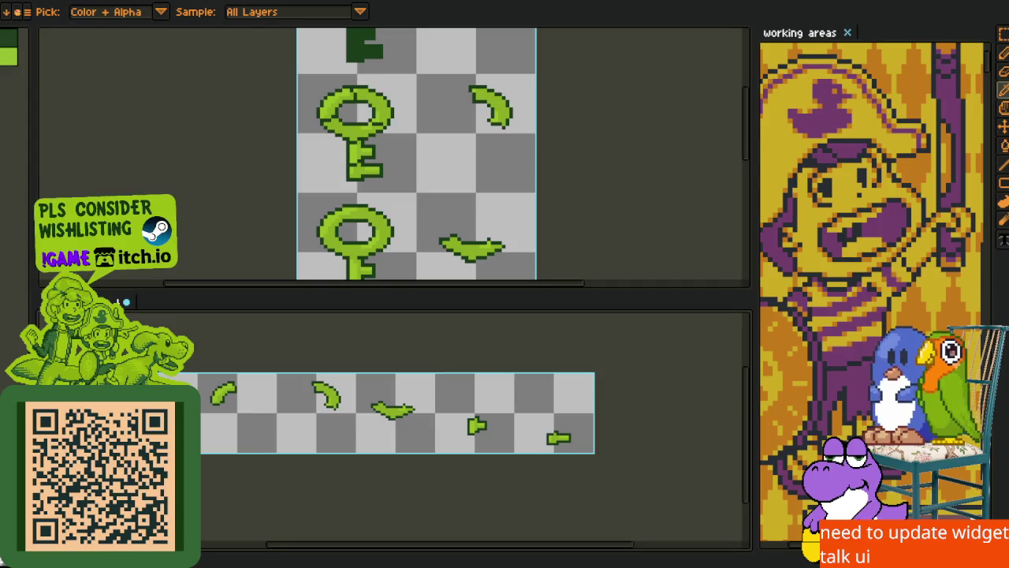
key(m)
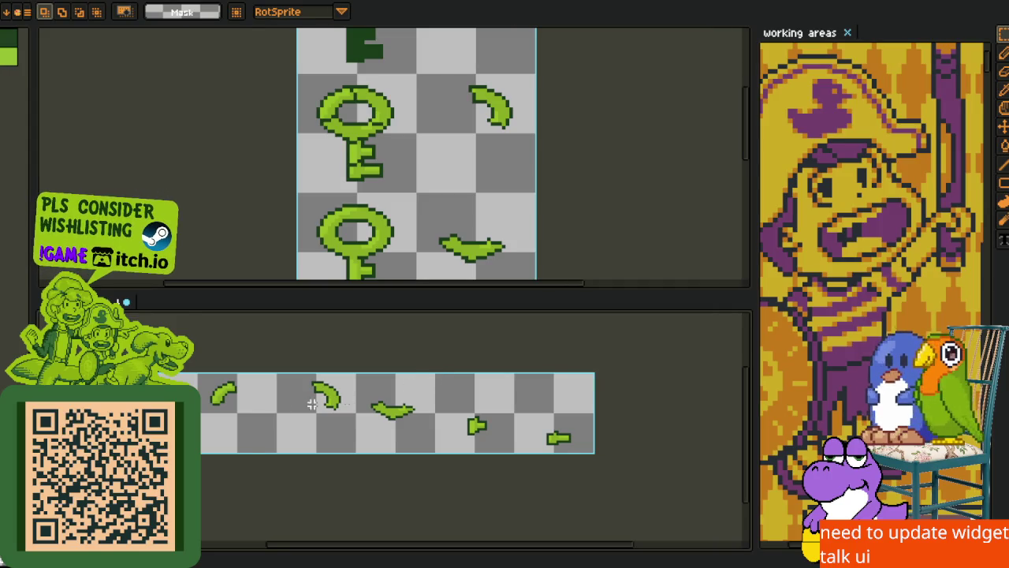
drag(266, 399, 335, 399)
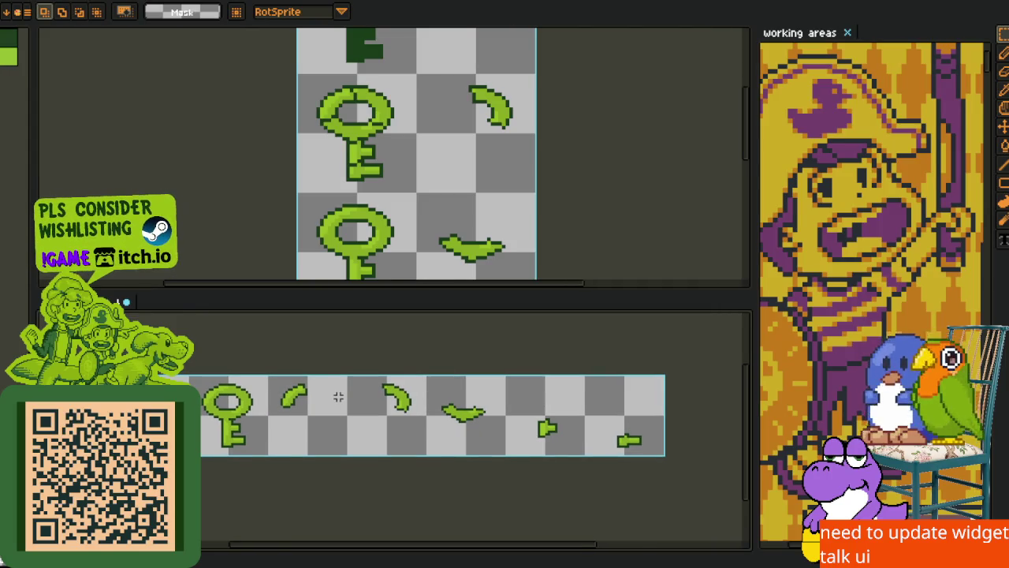
scroll(337, 394, down, 2)
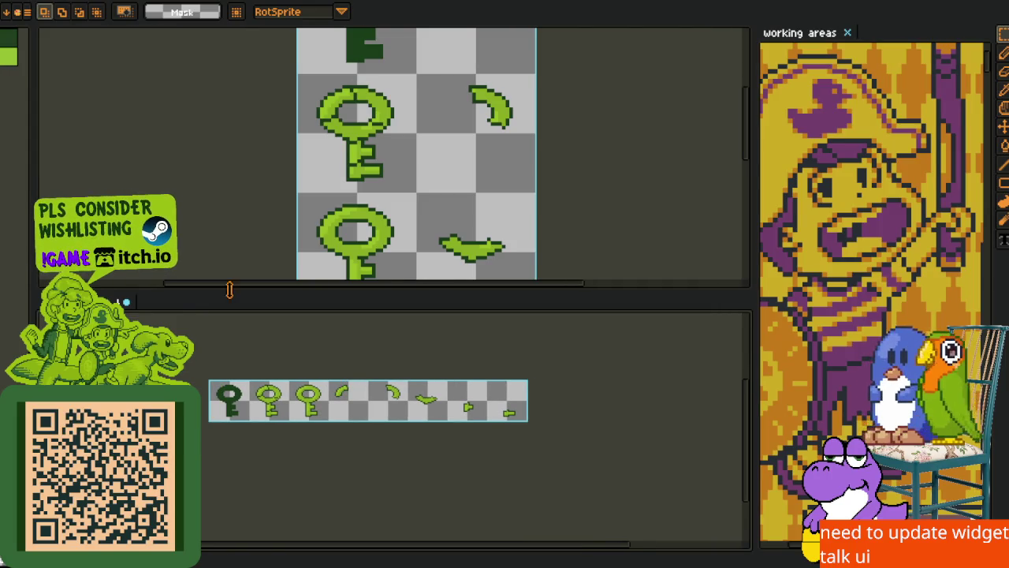
key(ctrl+w)
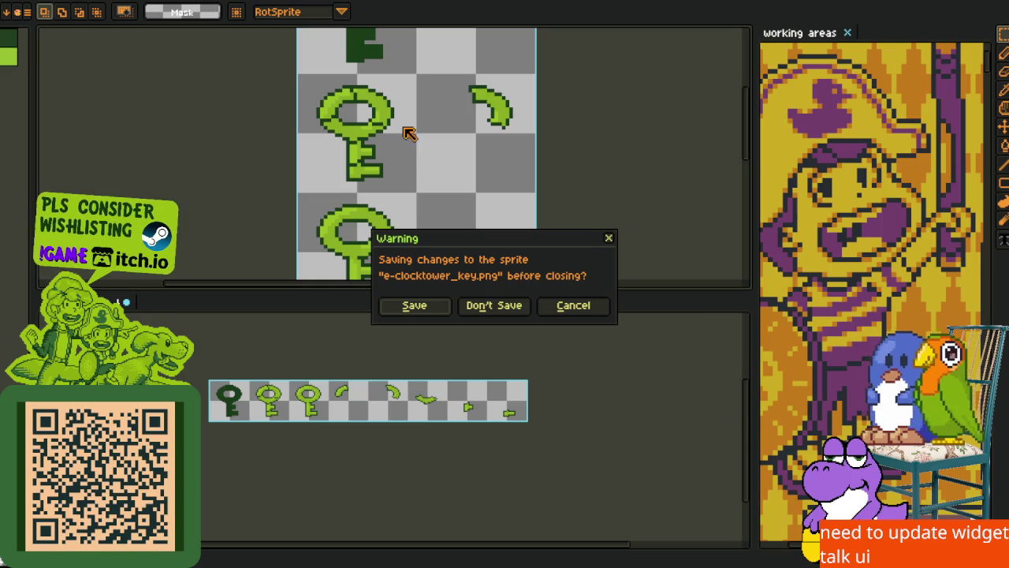
Discard changes to the key sprite, close the working areas reference, and pan the icon sheet
key(n)
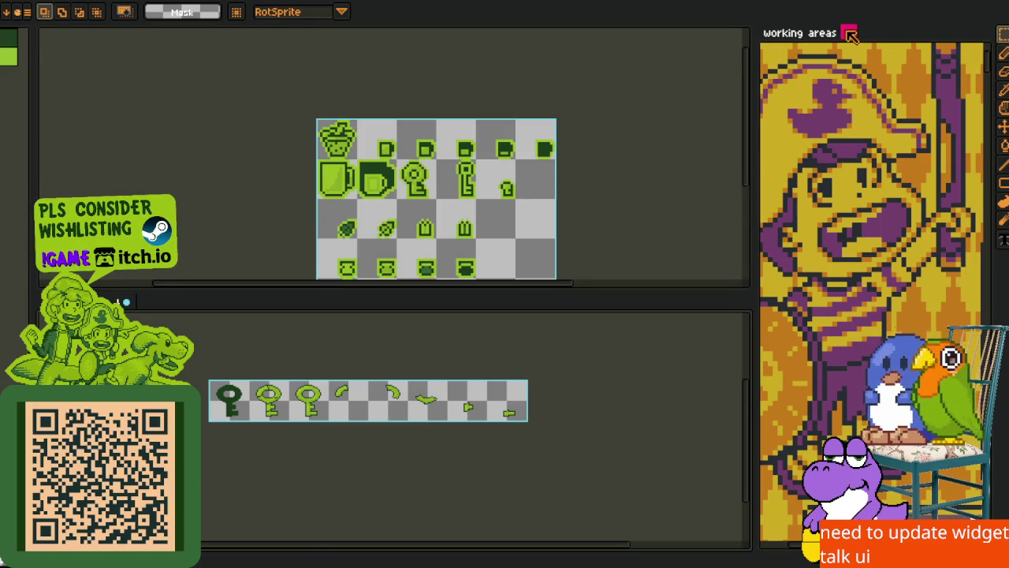
click(847, 33)
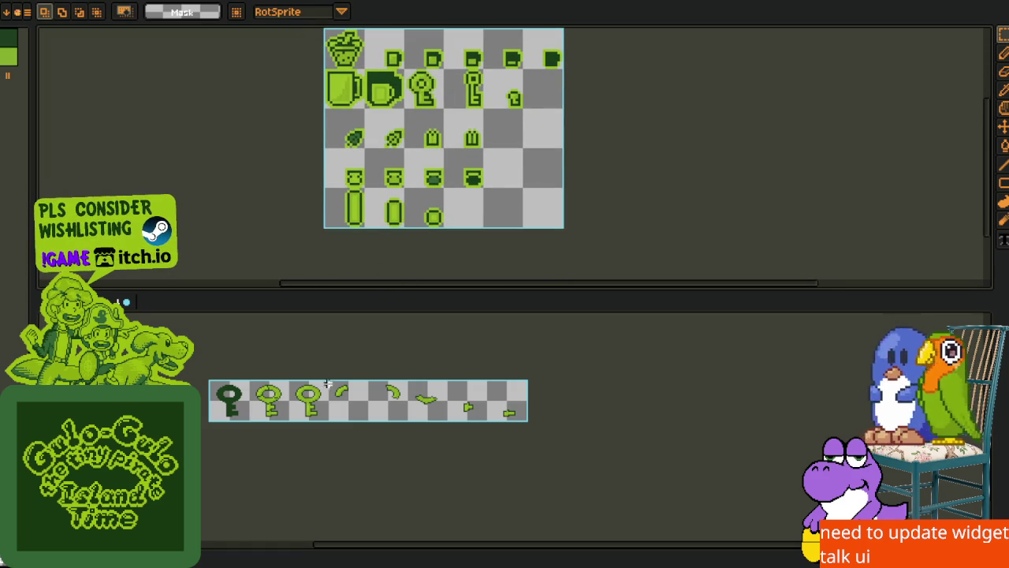
scroll(297, 359, up, 2)
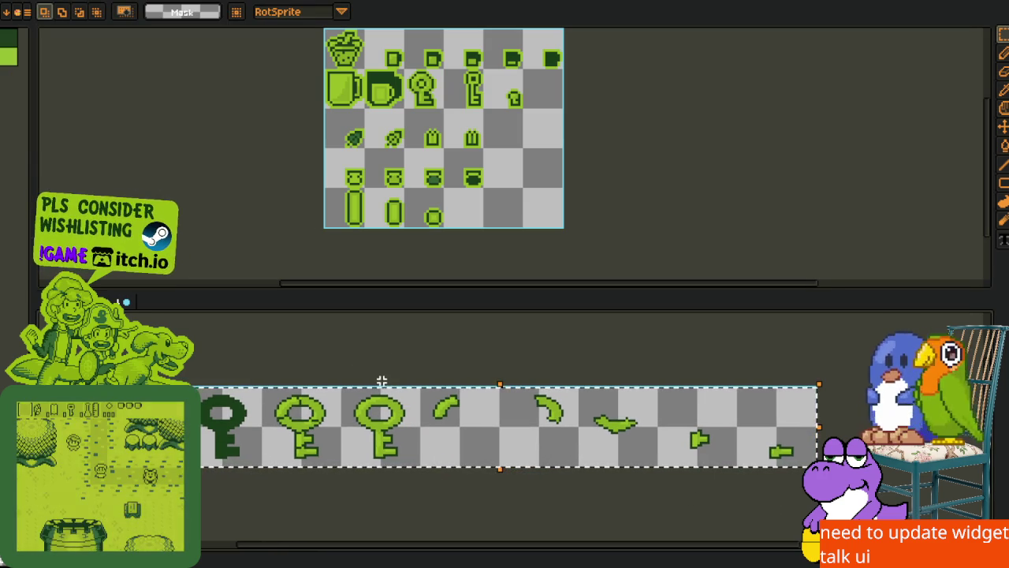
drag(428, 210, 337, 217)
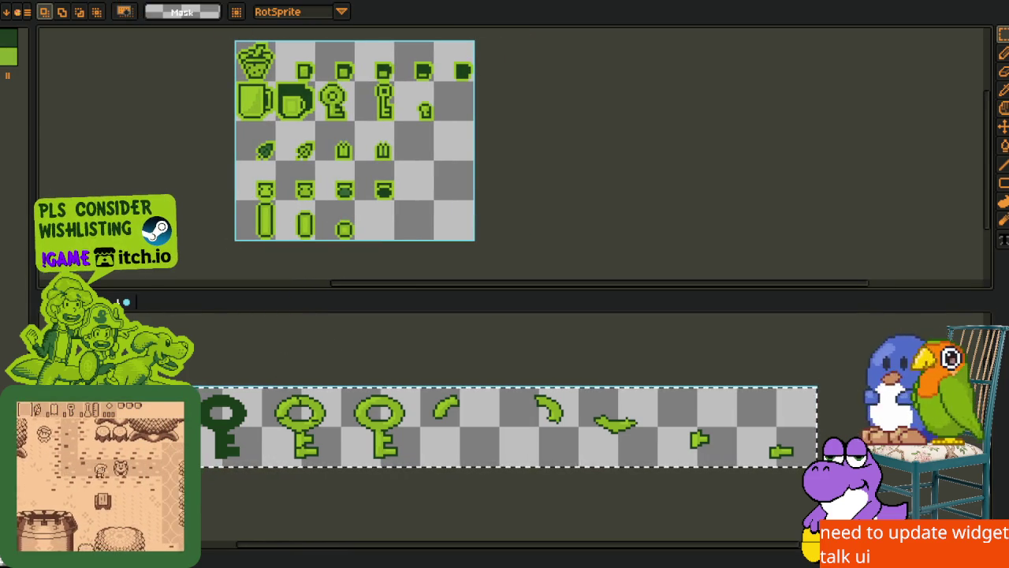
key(alt+s)
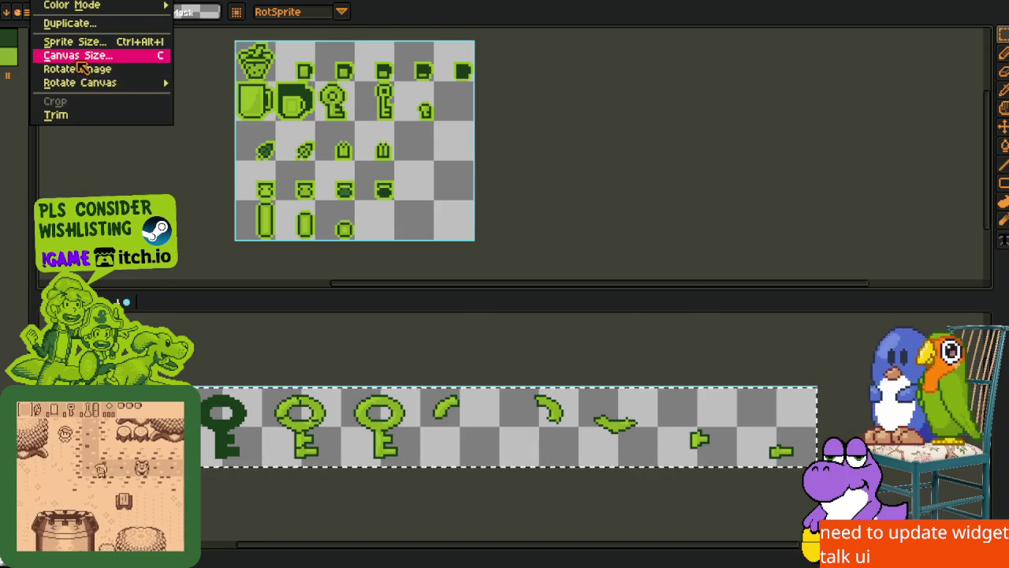
Resize the icon sheet canvas to 256×112 px, anchored top-left
click(77, 55)
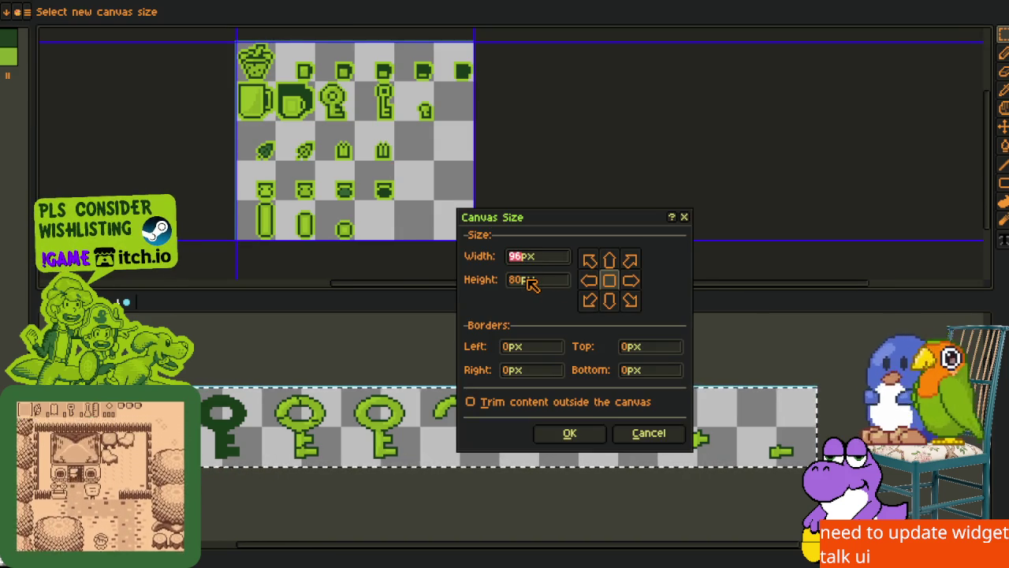
text(256)
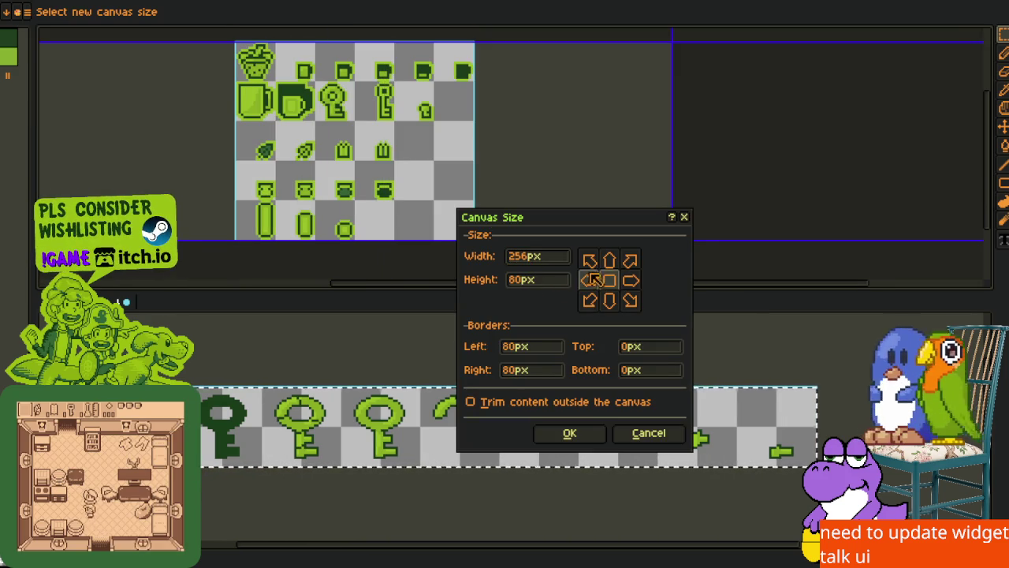
click(590, 281)
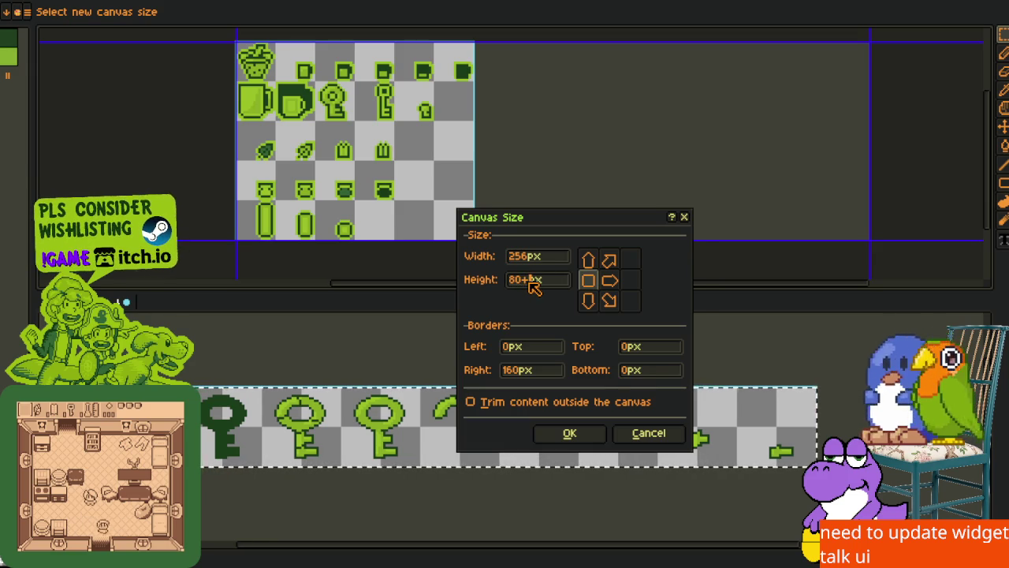
click(588, 259)
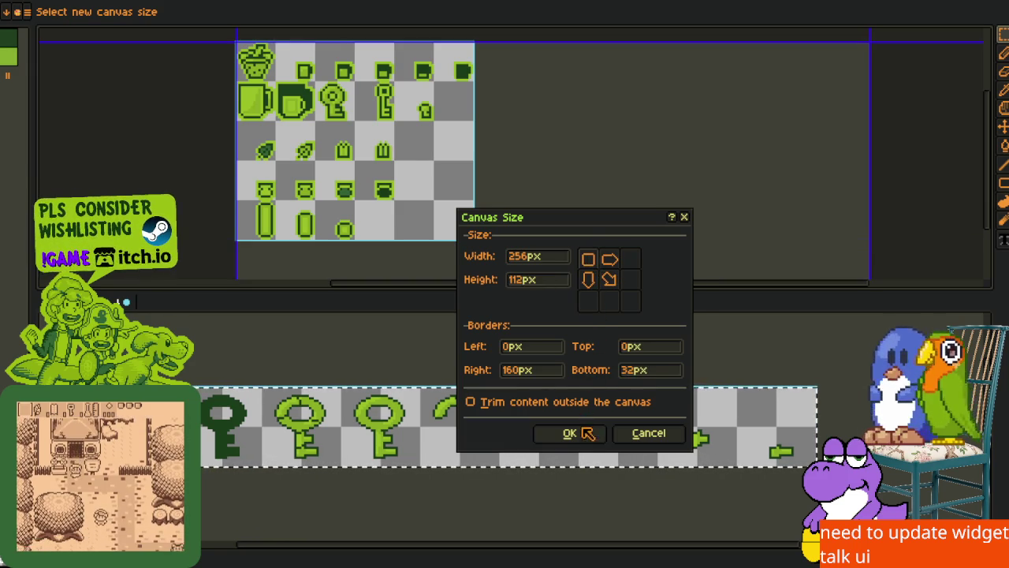
click(569, 432)
scroll(261, 270, down, 3)
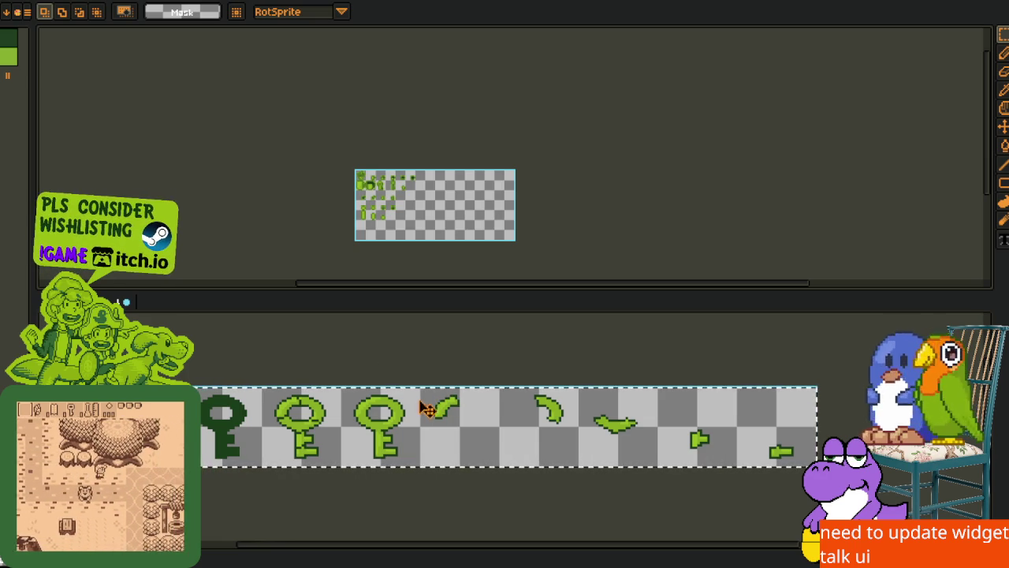
Cut the large key strip to the clipboard and switch to the icon sprite sheet
click(354, 339)
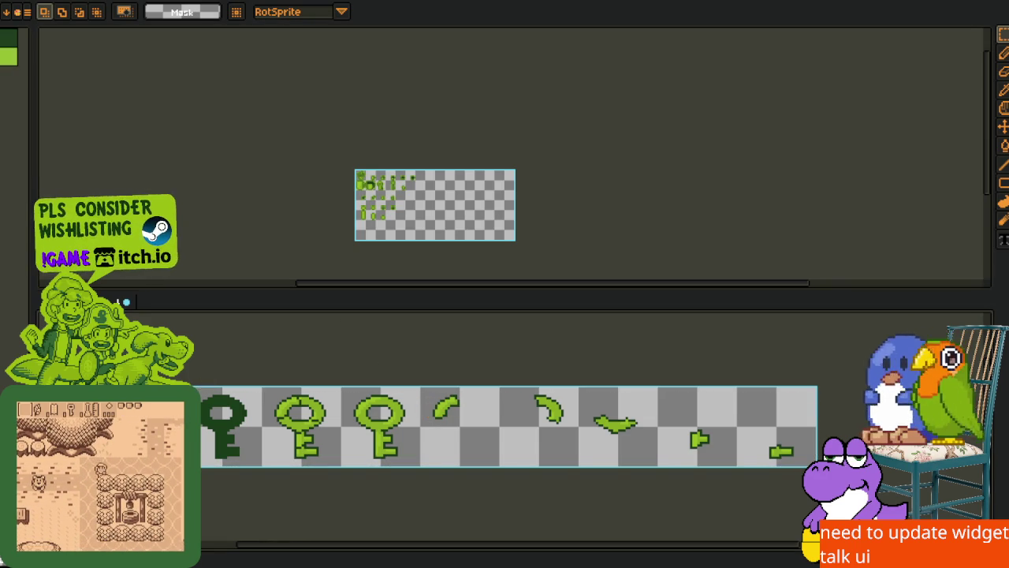
key(ctrl+x)
key(ctrl+v)
scroll(468, 245, up, 1)
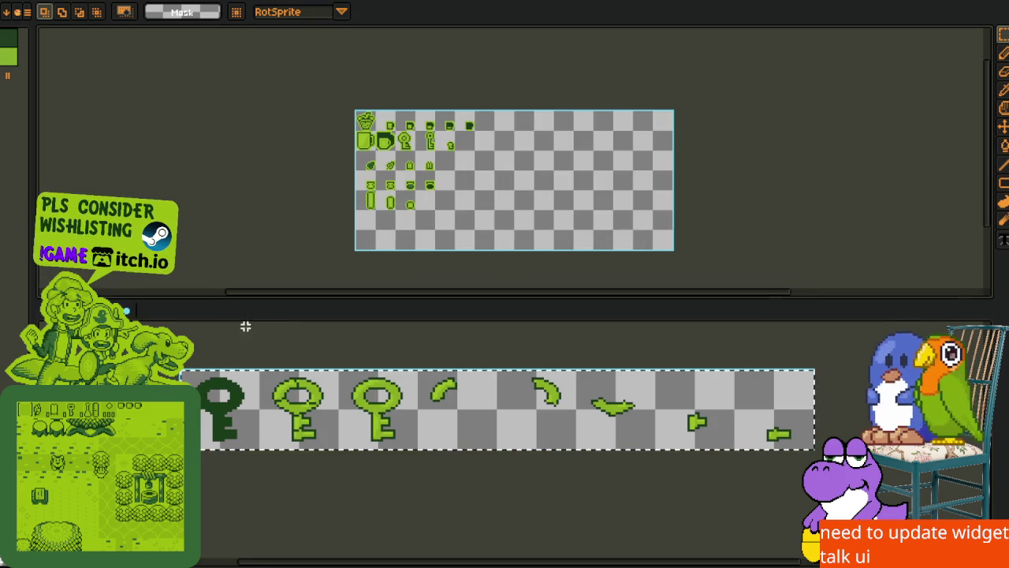
mouse_move(298, 62)
mouse_down()
mouse_move(418, 11)
mouse_move(405, 29)
mouse_up()
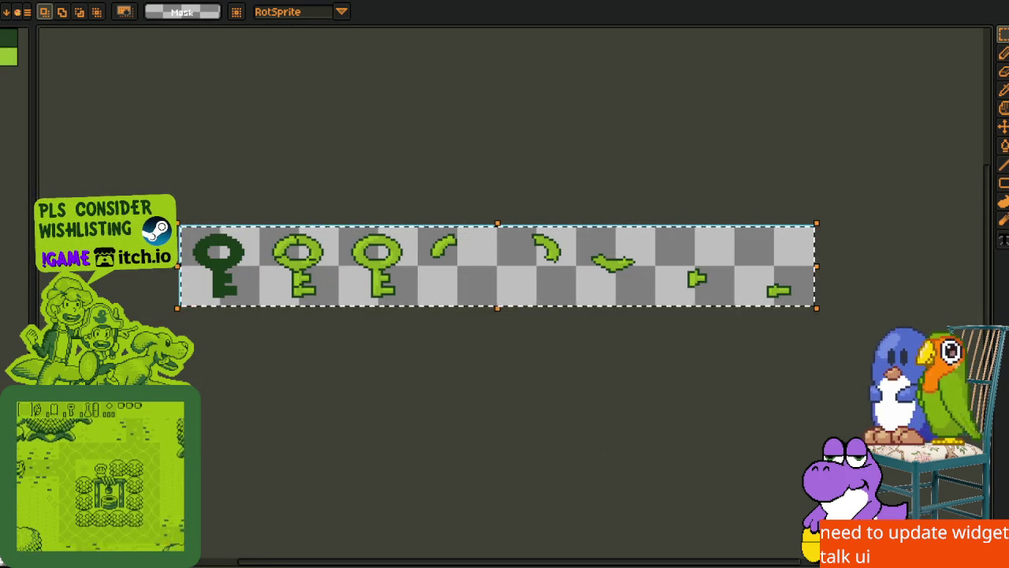
key(Tab)
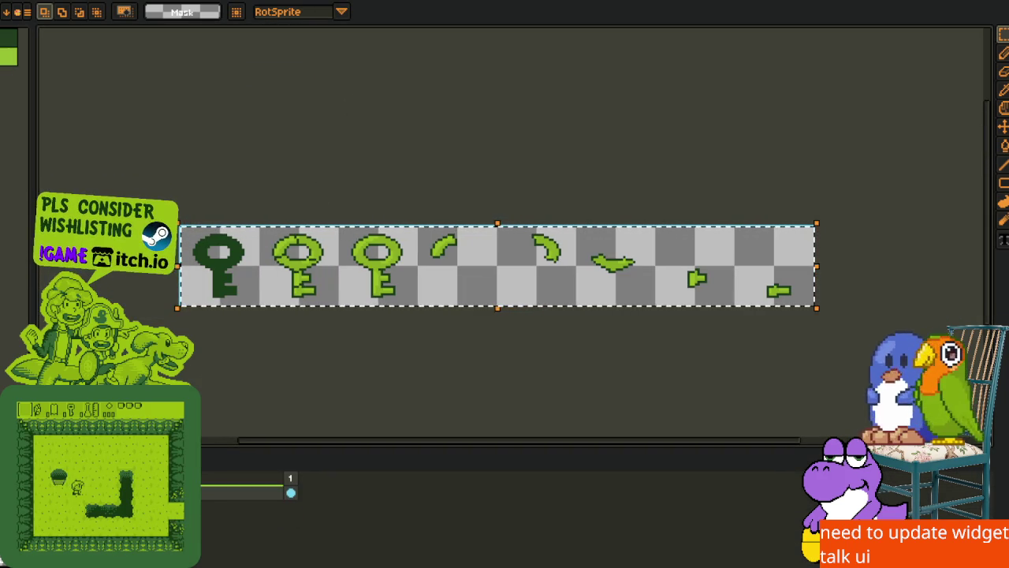
key(ctrl+Tab)
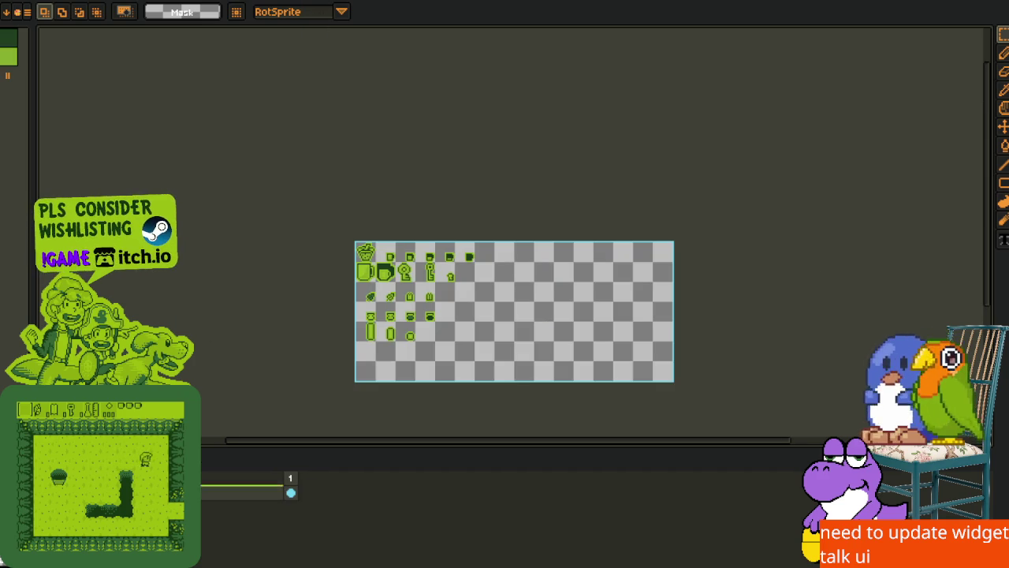
Paste the key strip into the icon sheet's empty bottom row, save it, and switch to the changelog
drag(442, 365, 404, 320)
scroll(404, 319, up, 3)
key(ctrl+v)
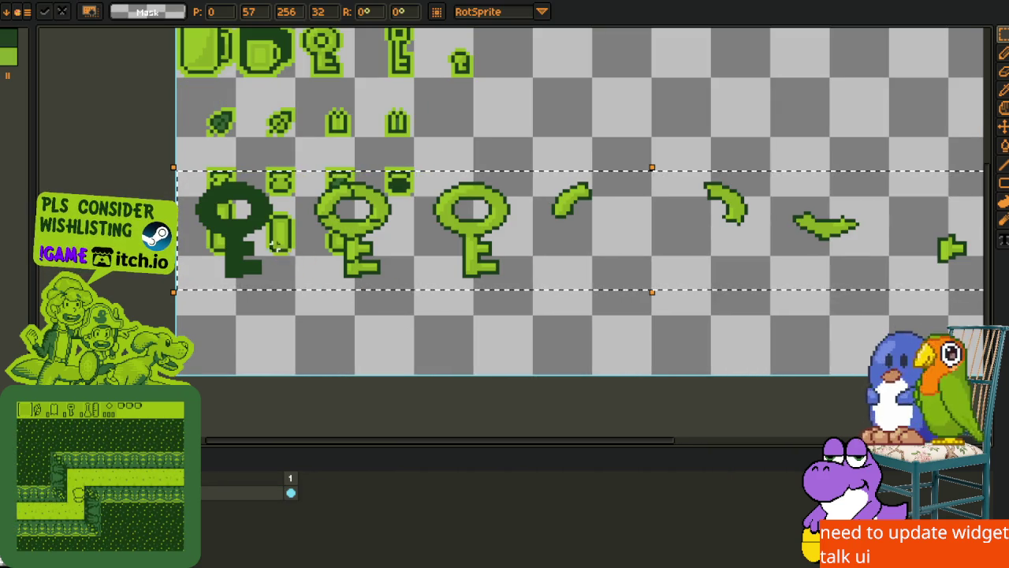
drag(275, 246, 277, 342)
key(ctrl+z)
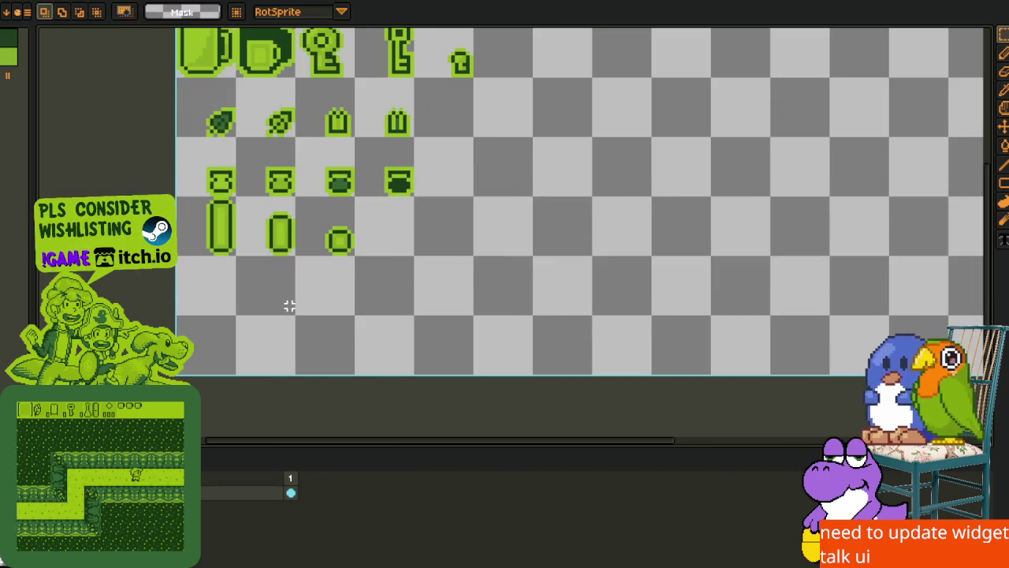
key(ctrl+v)
drag(287, 275, 279, 349)
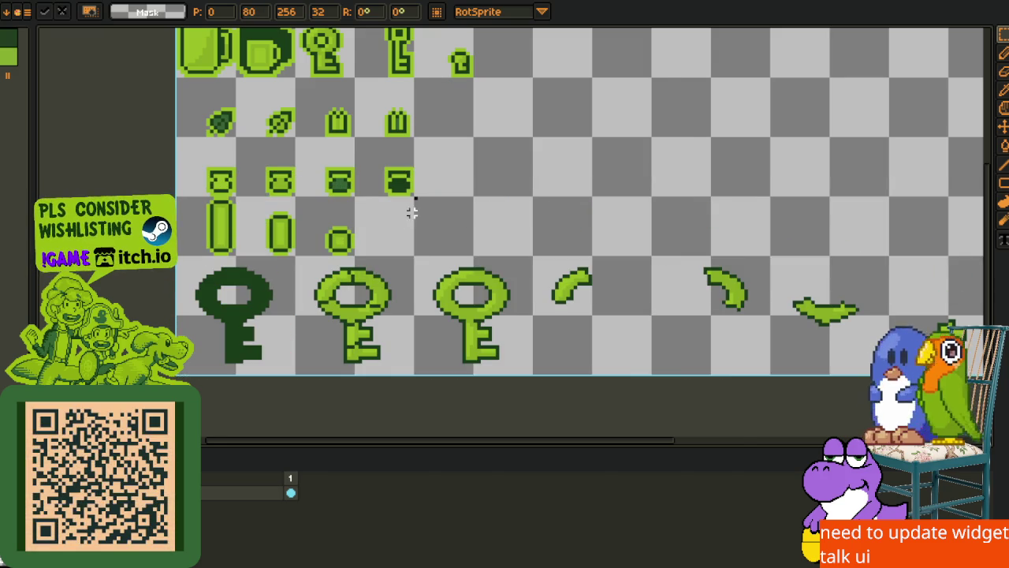
key(Return)
scroll(411, 211, down, 2)
key(ctrl+s)
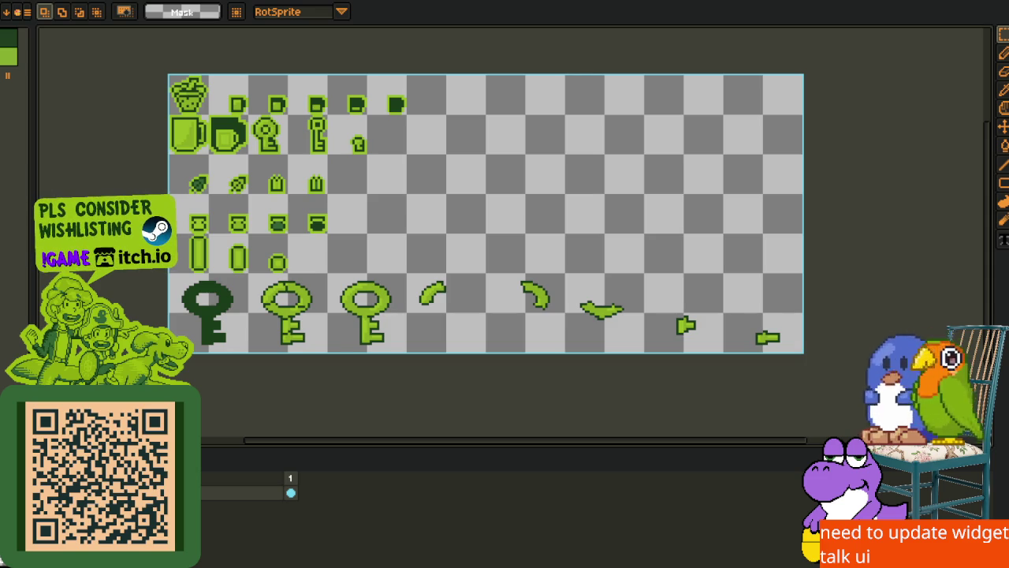
key(alt+Tab)
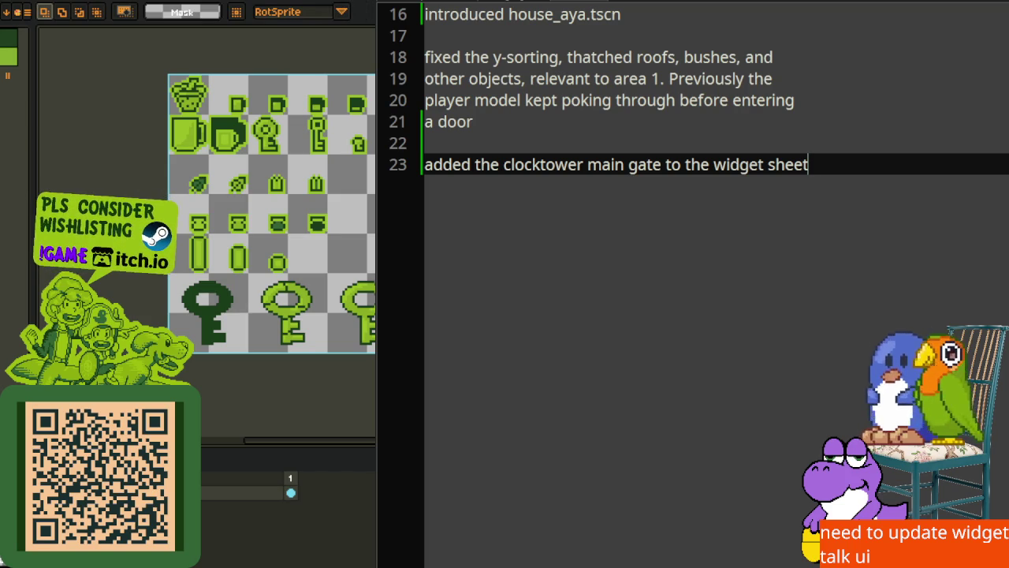
Add a new note line: 'key pieces required to open the clocktower main gait'
scroll(831, 172, up, 1)
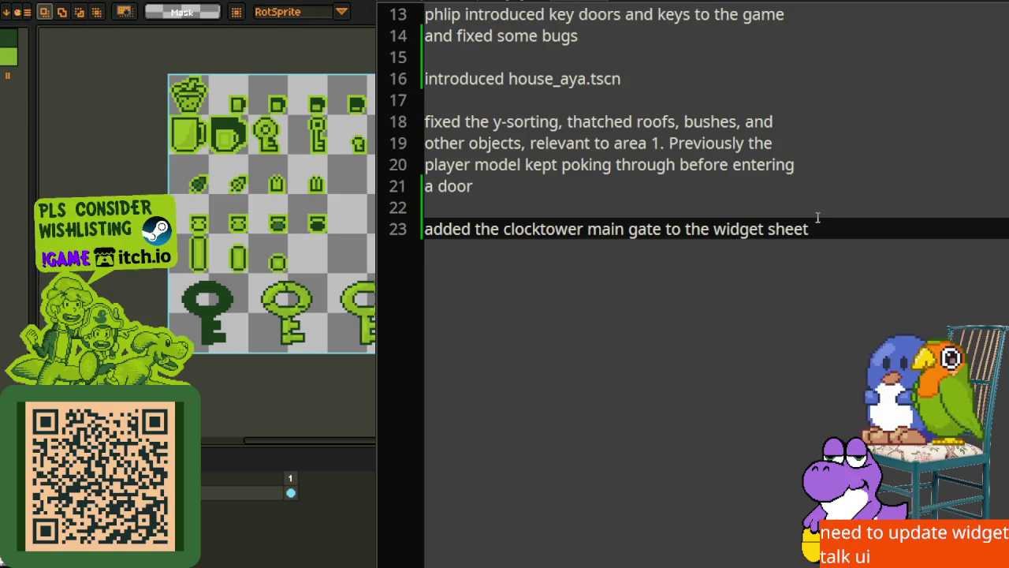
scroll(824, 229, up, 1)
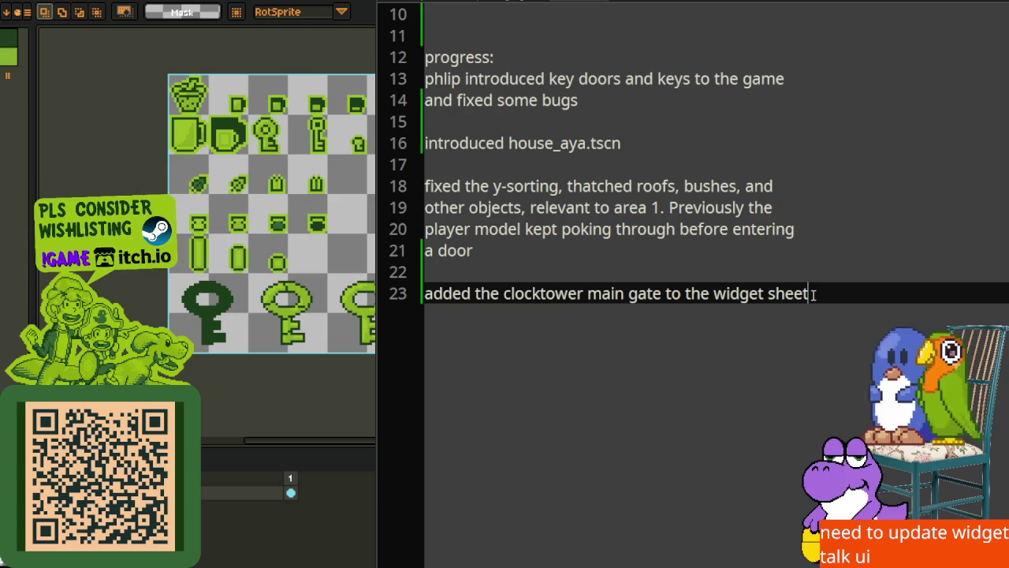
key(Return)
key(Return)
text(ded teh)
key(BackSpace)
text(he bi)
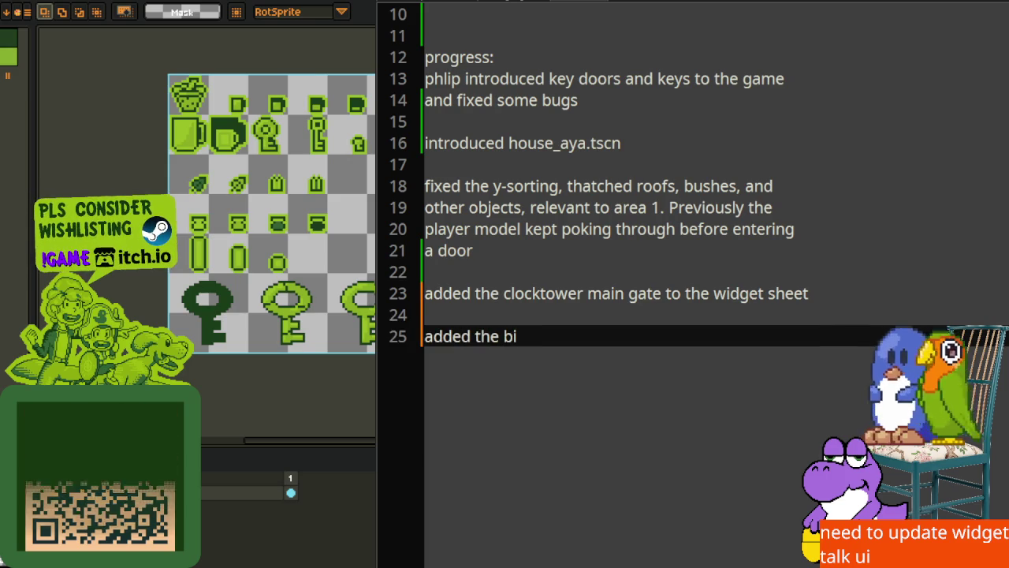
key(BackSpace)
key(BackSpace)
text(key pieces )
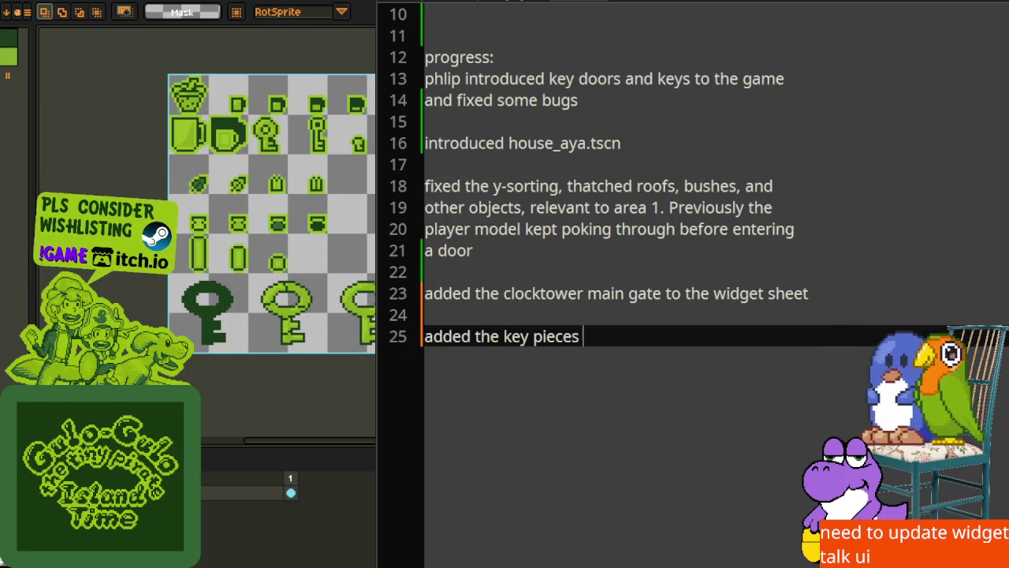
text(re)
text(red ot)
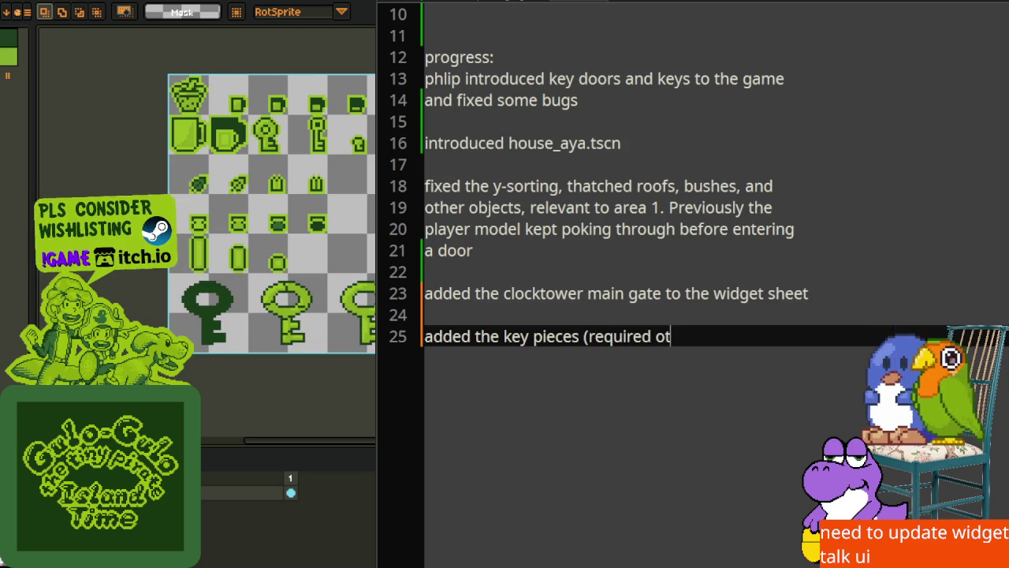
text( eno)
key(BackSpace)
key(BackSpace)
key(BackSpace)
text(to enter t)
text(he)
key(BackSpace)
key(BackSpace)
key(BackSpace)
key(BackSpace)
key(BackSpace)
key(BackSpace)
text(open the c)
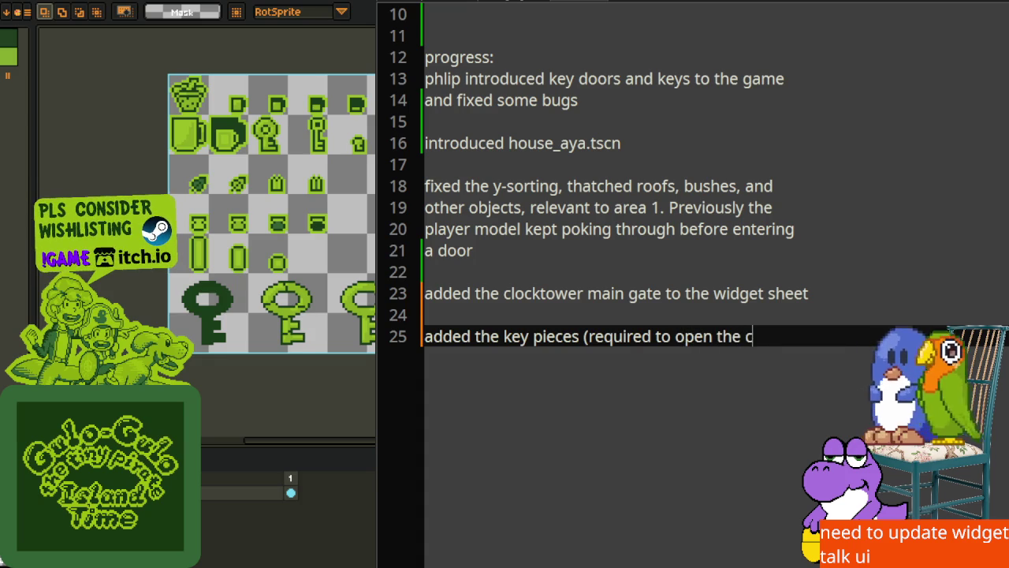
text(locktower)
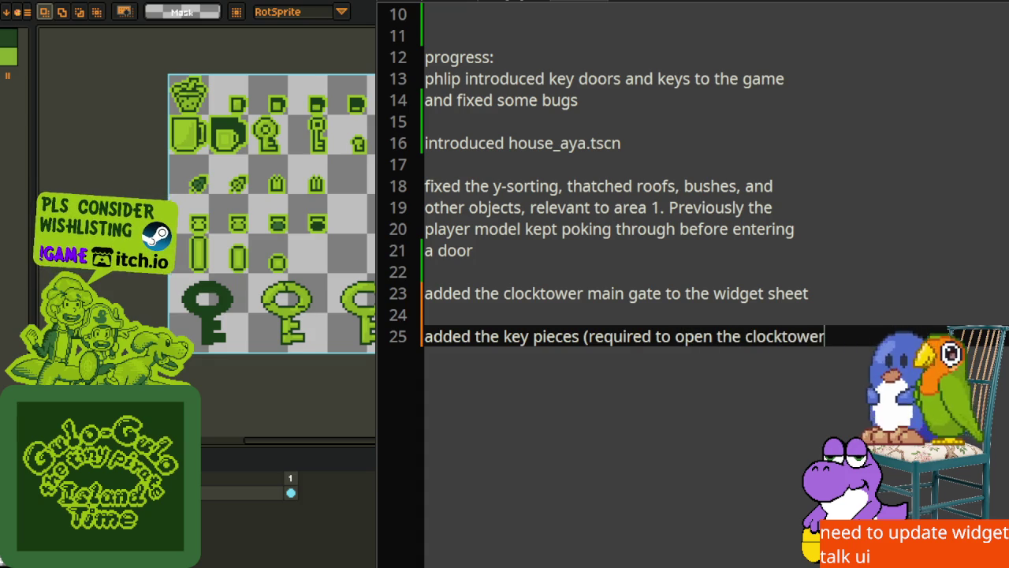
key(Return)
text(main gait)
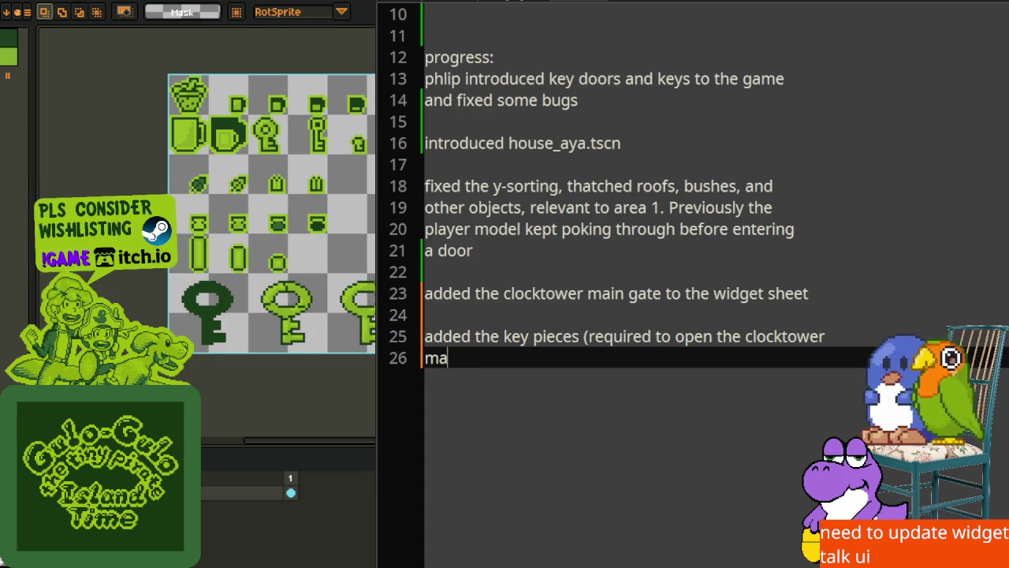
Correct 'gait' to 'gate', append 'to the pick_ups.png', and break line 23 after 'widget'
click(744, 336)
key(Return)
key(Delete)
key(End)
key(BackSpace)
key(BackSpace)
text(te)
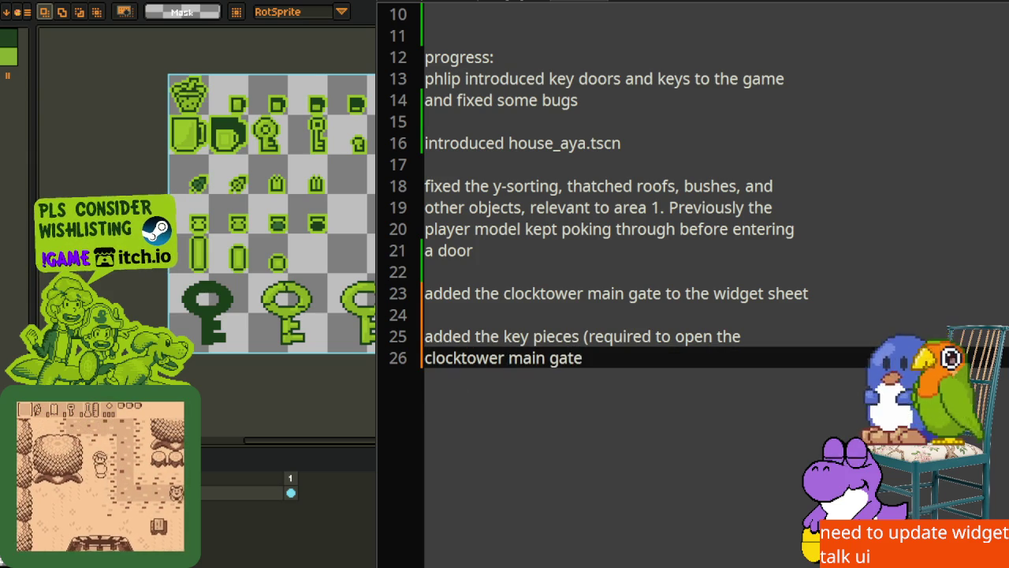
text() to teh)
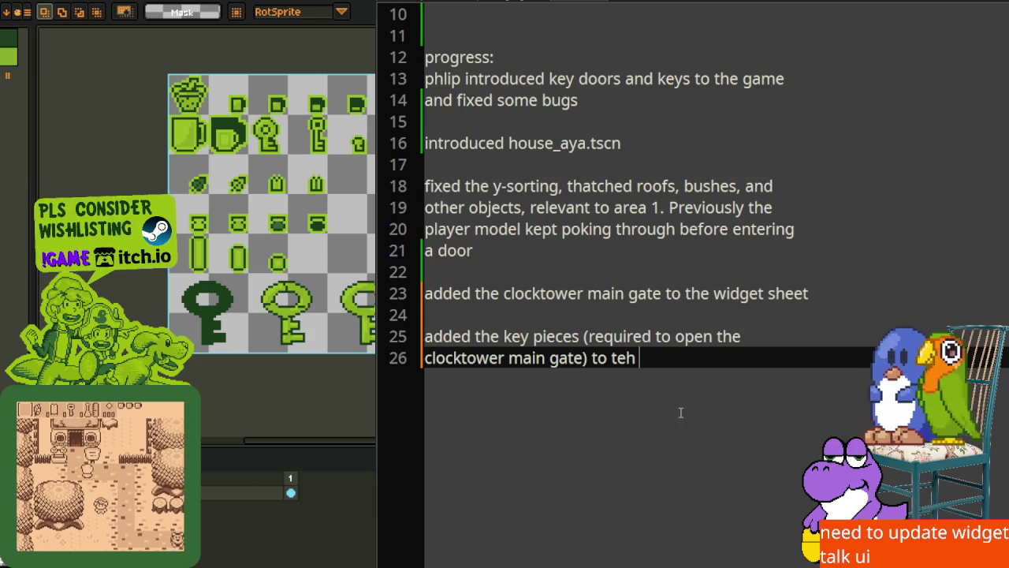
text(he pick_ups)
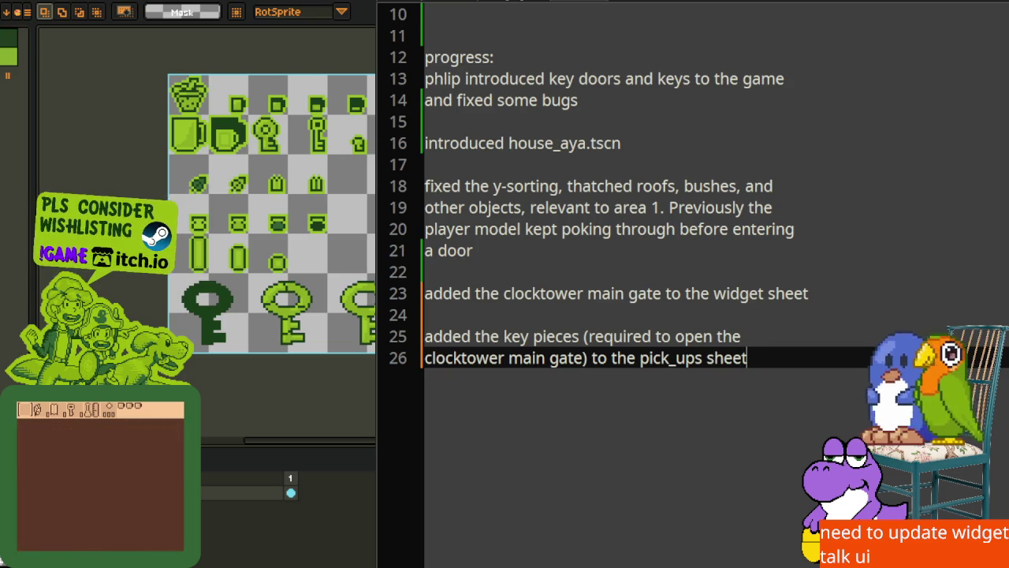
text(.png)
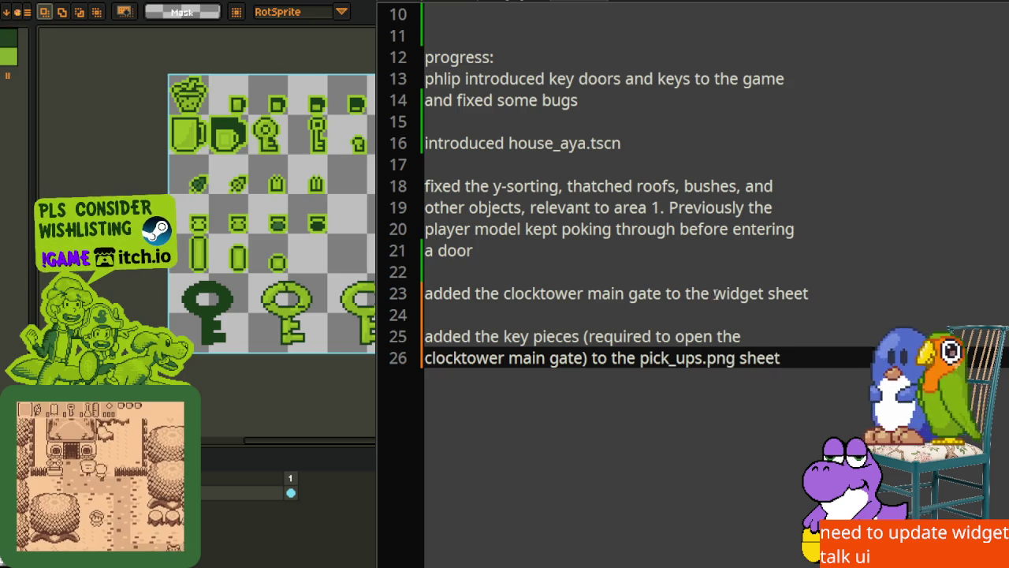
click(767, 294)
key(Return)
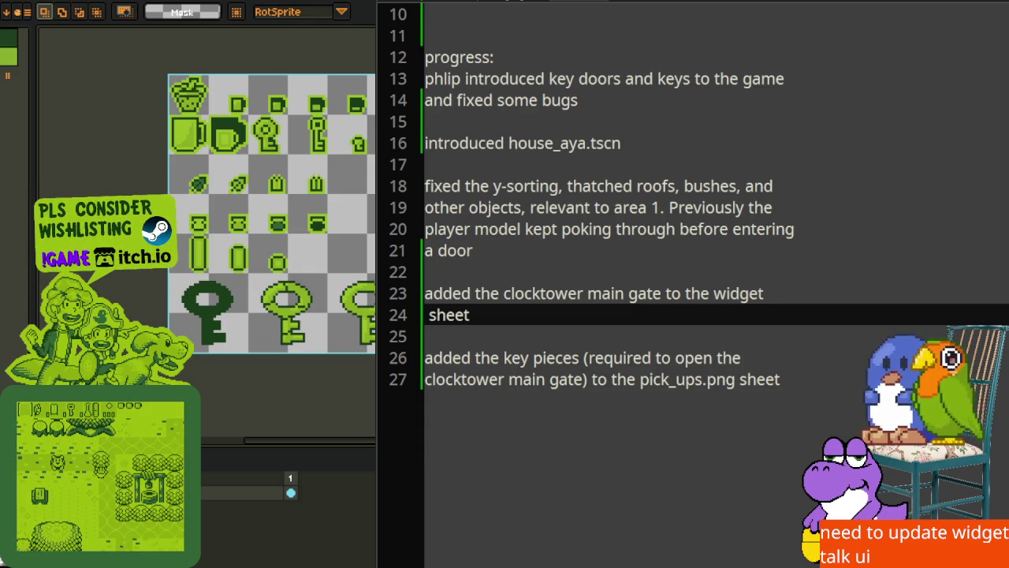
Change 'widget' to 'widget.png', rejoin ' sheet' onto it, and rewrap the line before it
click(769, 293)
text(.png)
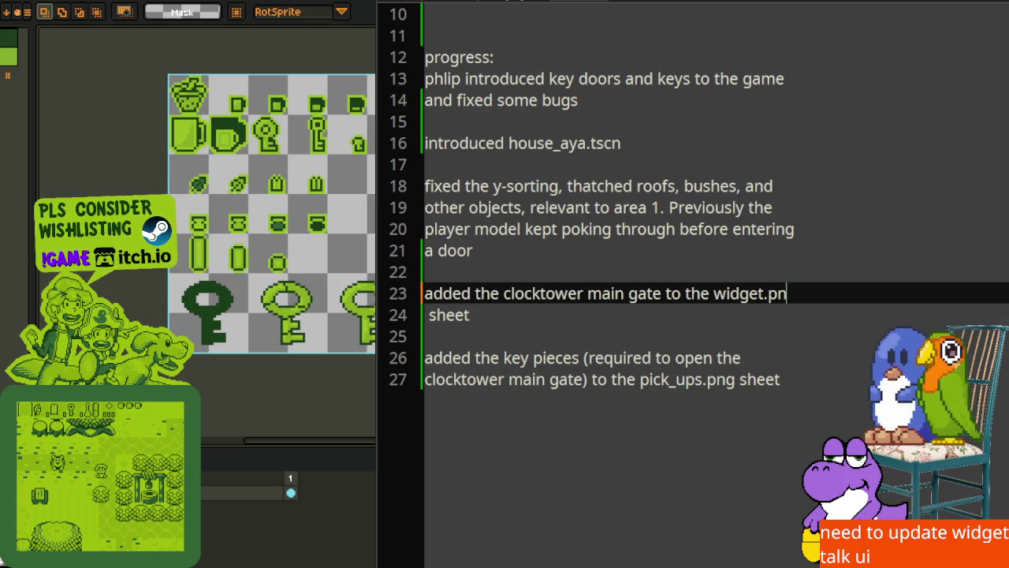
click(705, 276)
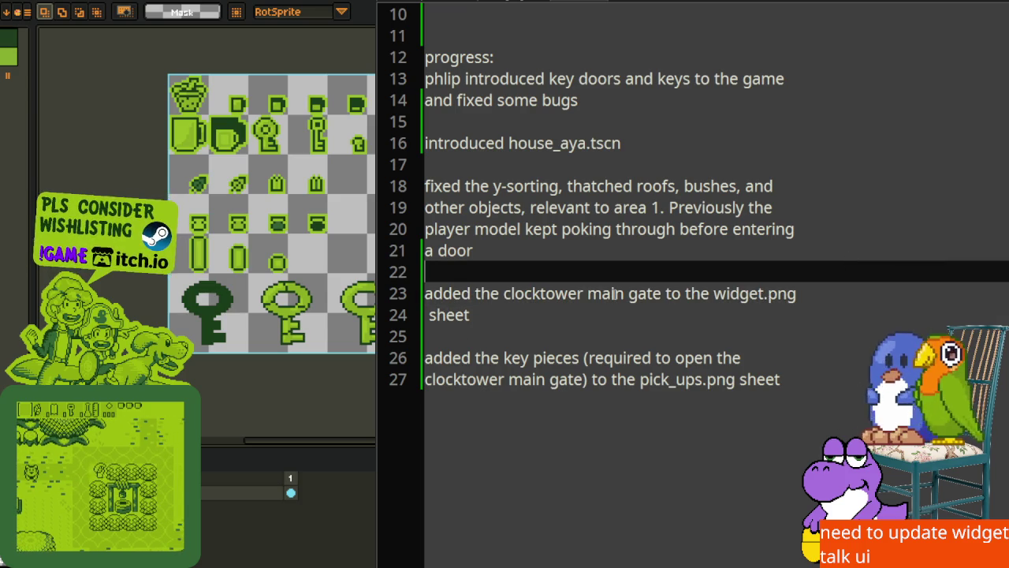
key(Down)
key(Down)
key(Delete)
key(BackSpace)
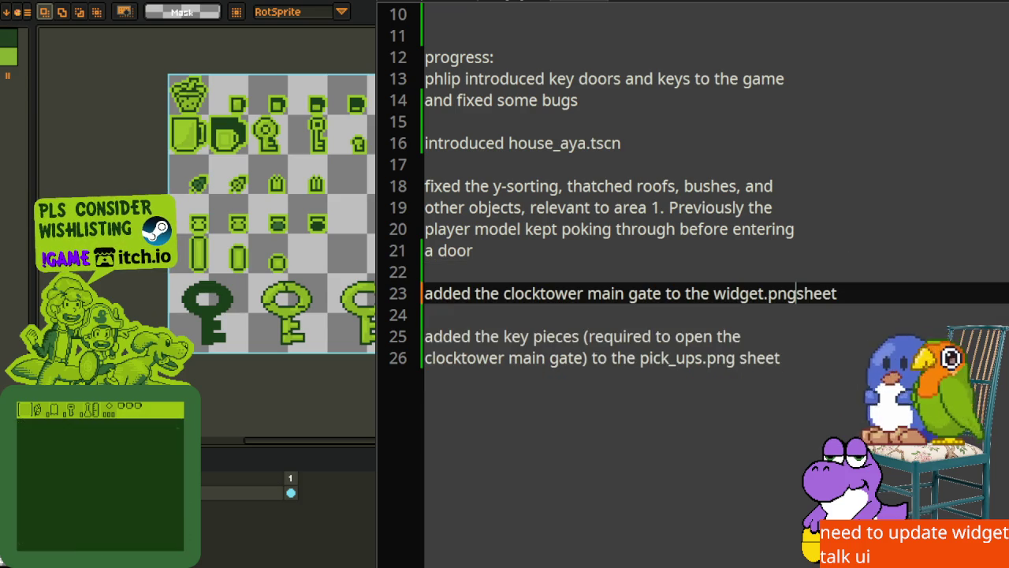
key(Left)
key(Left)
key(Left)
key(Left)
key(Left)
key(Left)
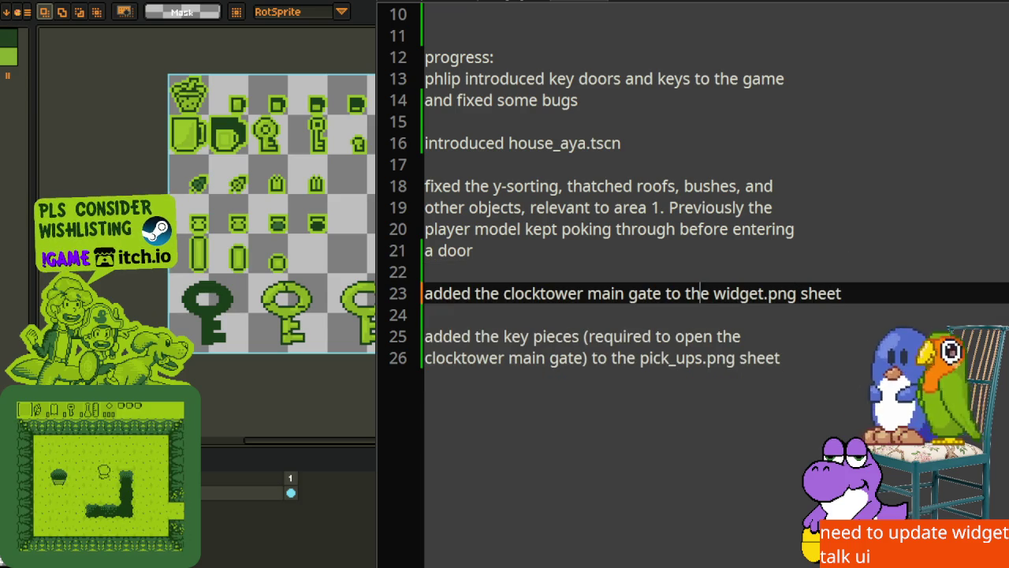
key(Return)
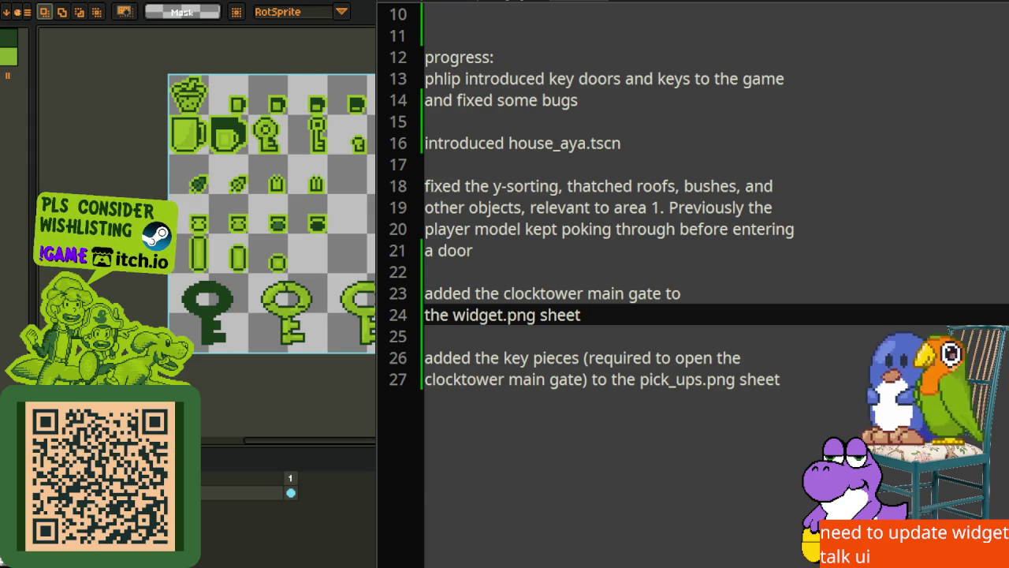
Leave the changelog notes and return to the Godot editor
scroll(668, 343, up, 3)
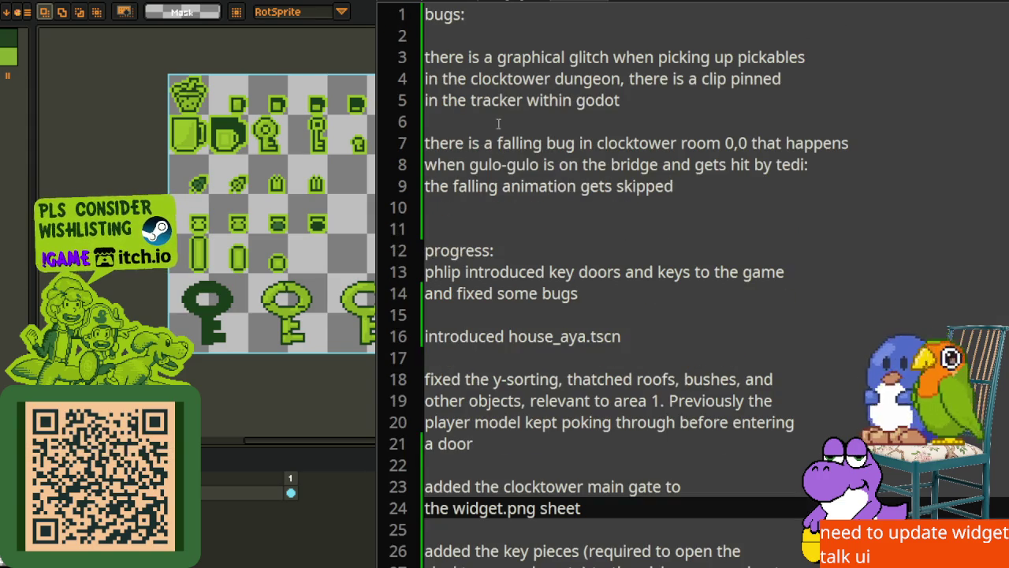
scroll(502, 370, down, 3)
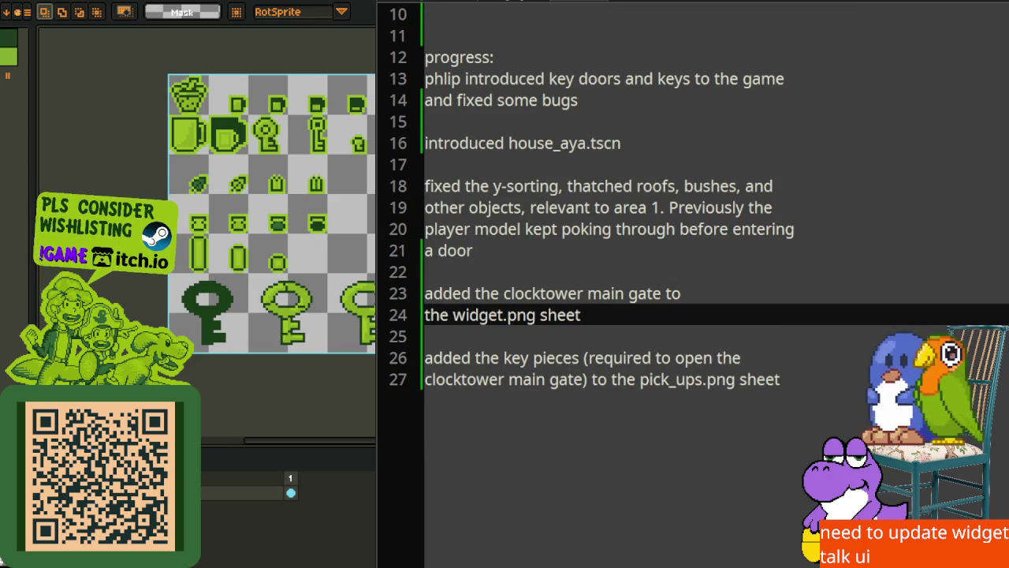
key(alt+Tab)
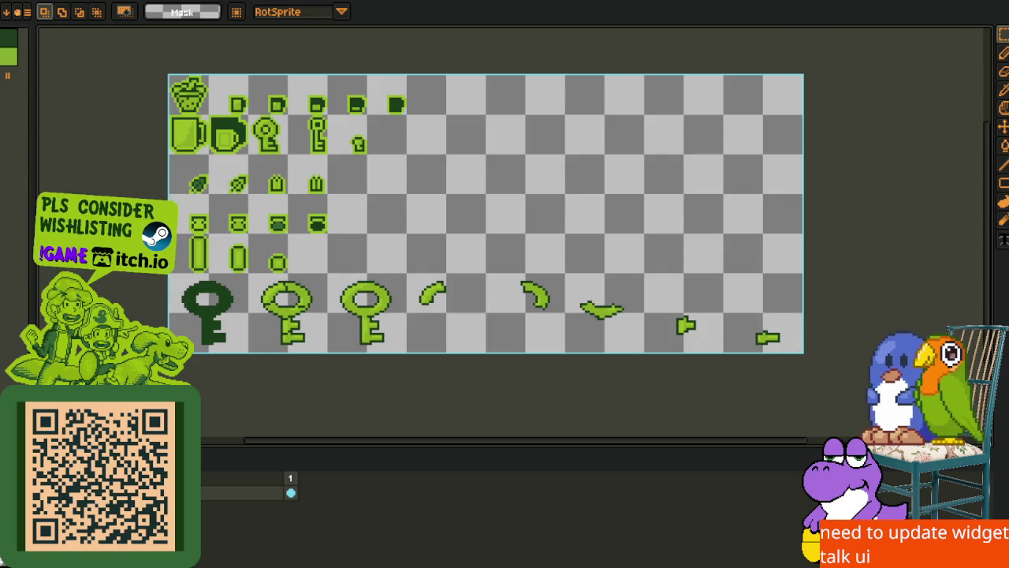
key(alt+Tab)
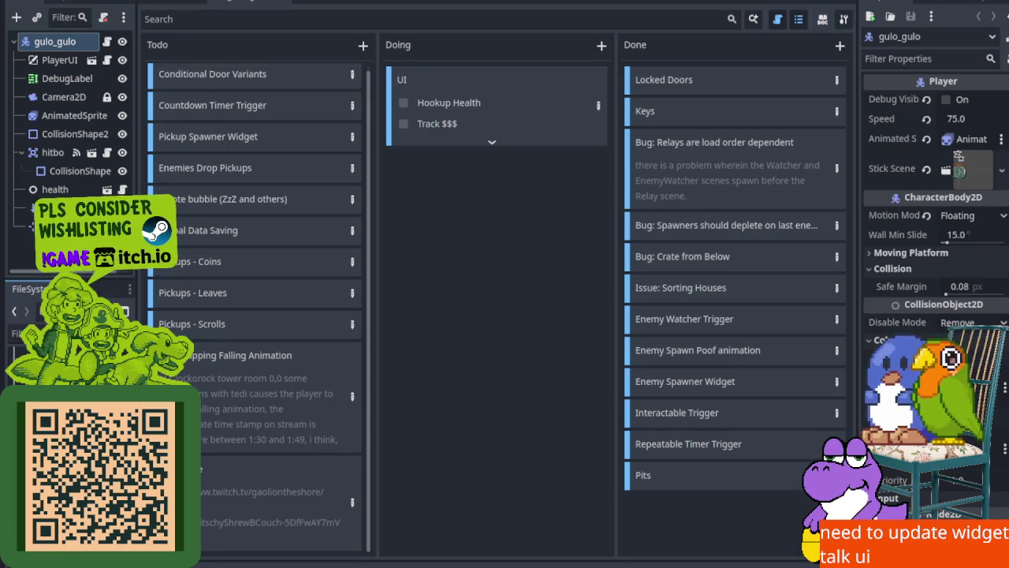
Widen the left docks, filter the FileSystem for task files, and open kanban_tasks task.tscn
click(24, 333)
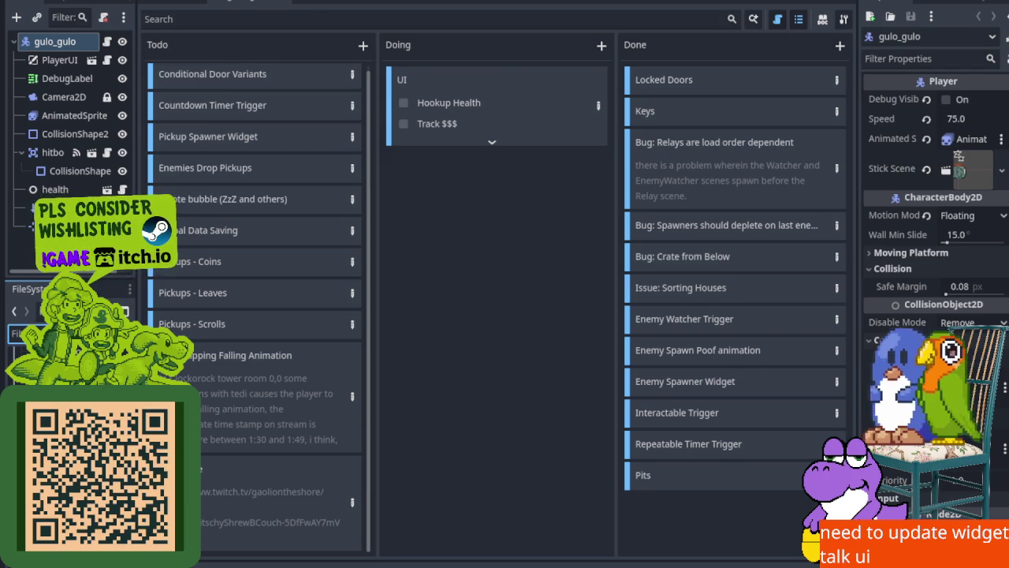
drag(139, 126, 374, 126)
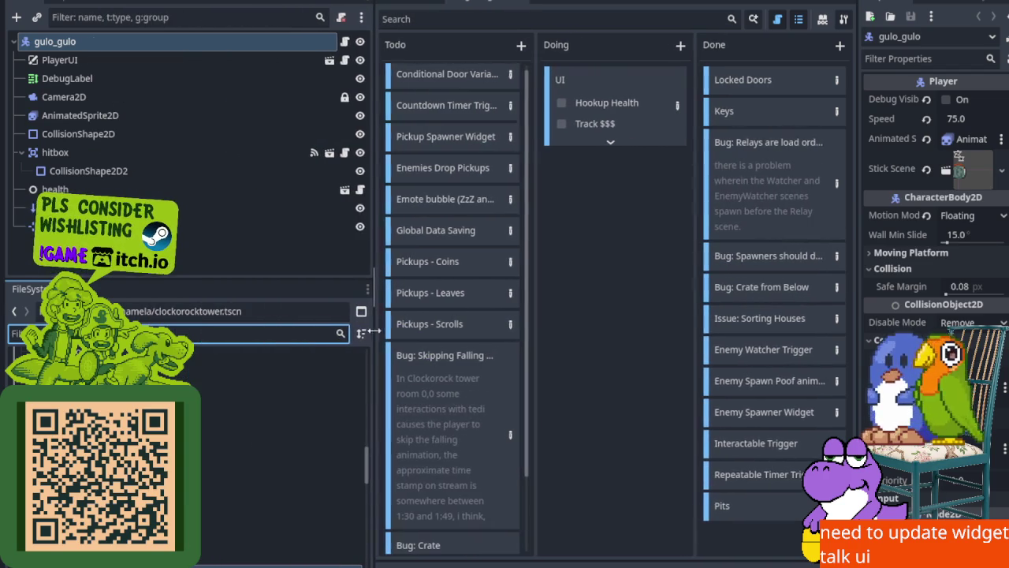
text(tra)
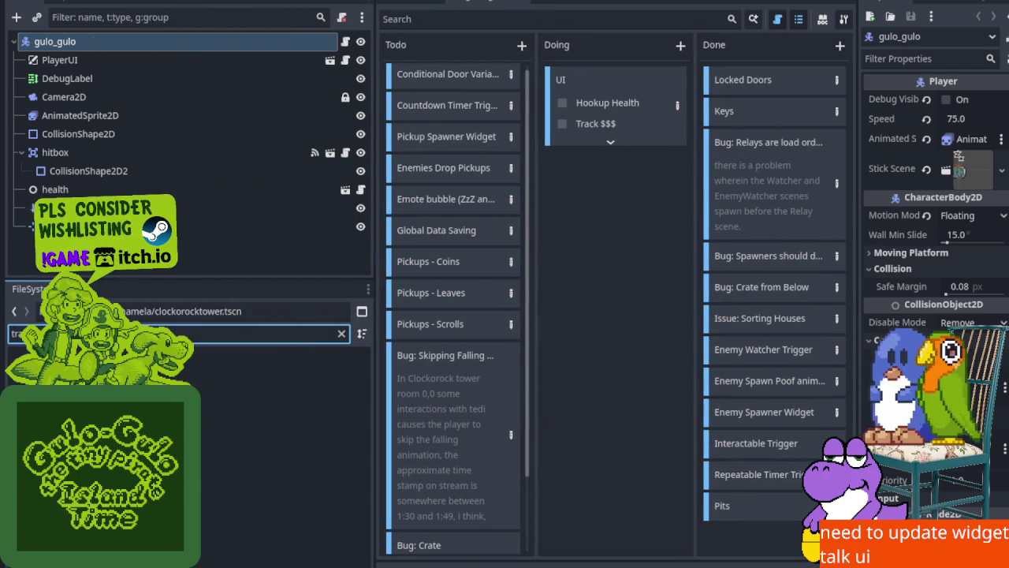
text(ta)
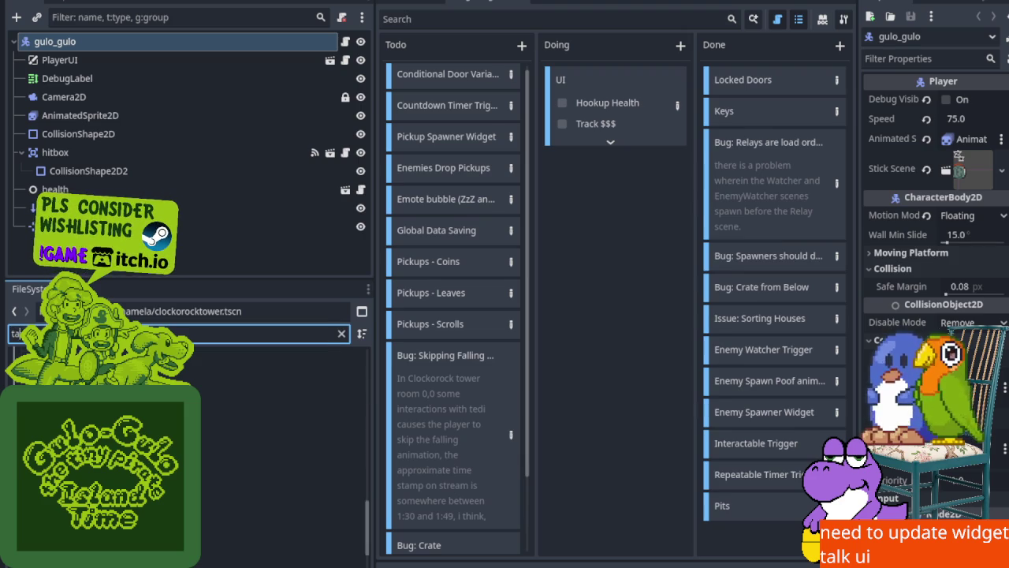
click(284, 525)
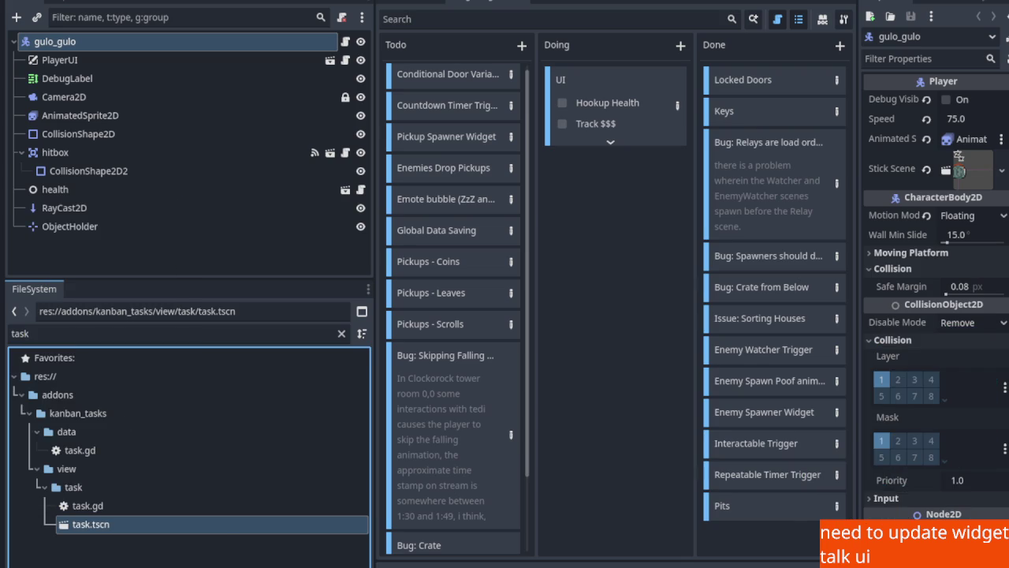
double_click(117, 526)
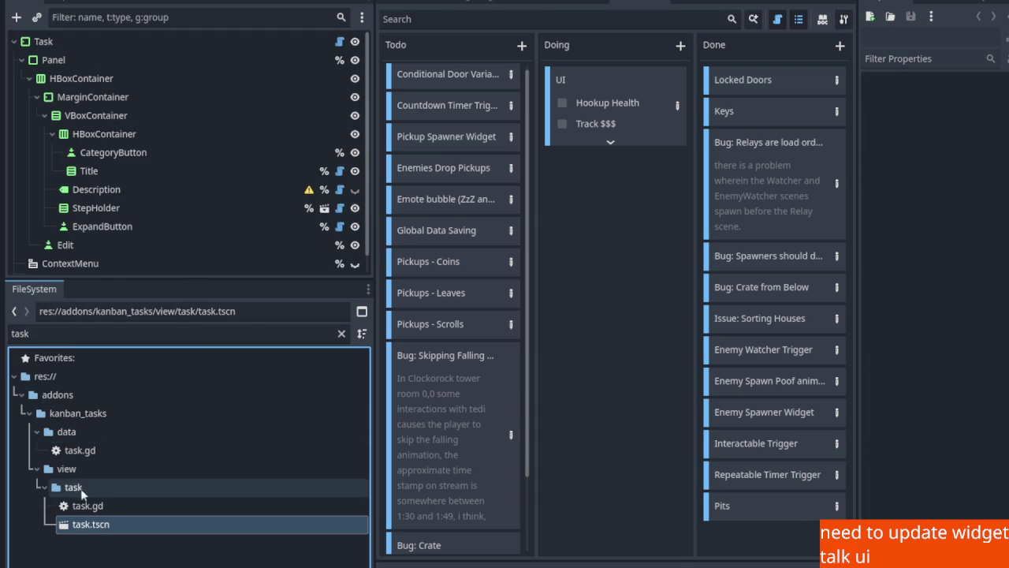
Open the task.gd script and look it over alongside the kanban task board
click(94, 506)
double_click(102, 505)
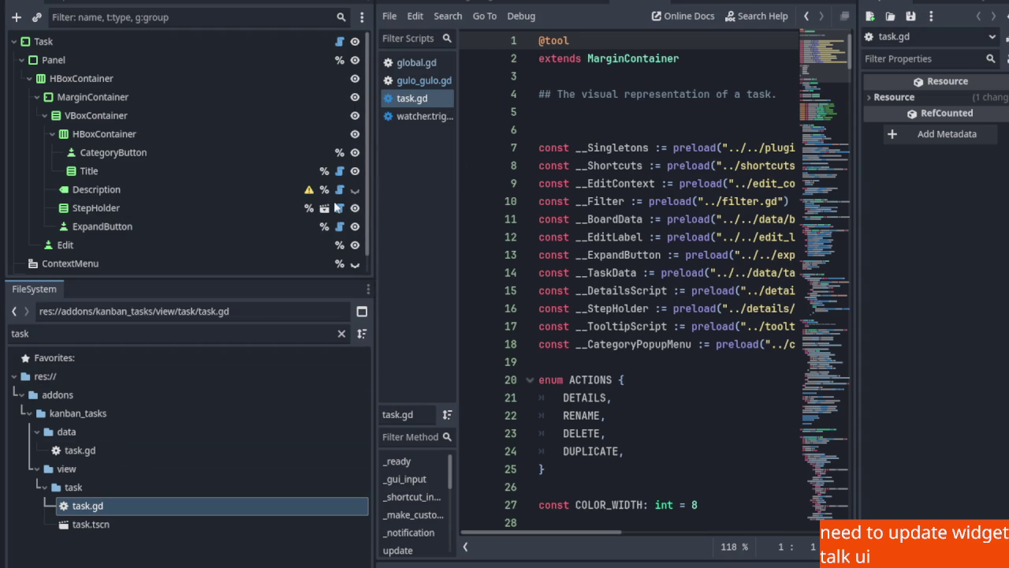
mouse_move(373, 209)
mouse_down()
mouse_move(176, 213)
mouse_move(362, 221)
mouse_up()
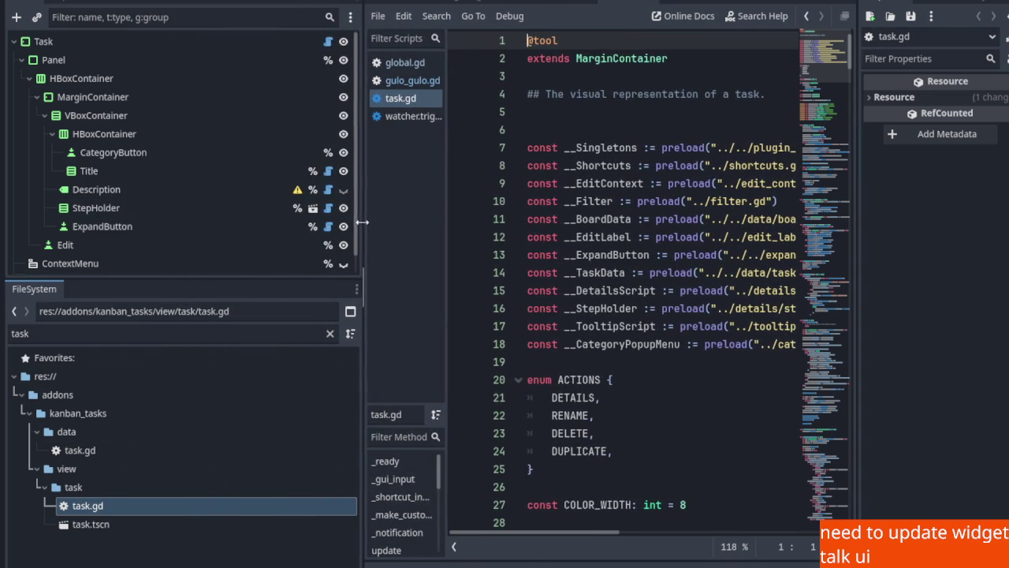
click(651, 2)
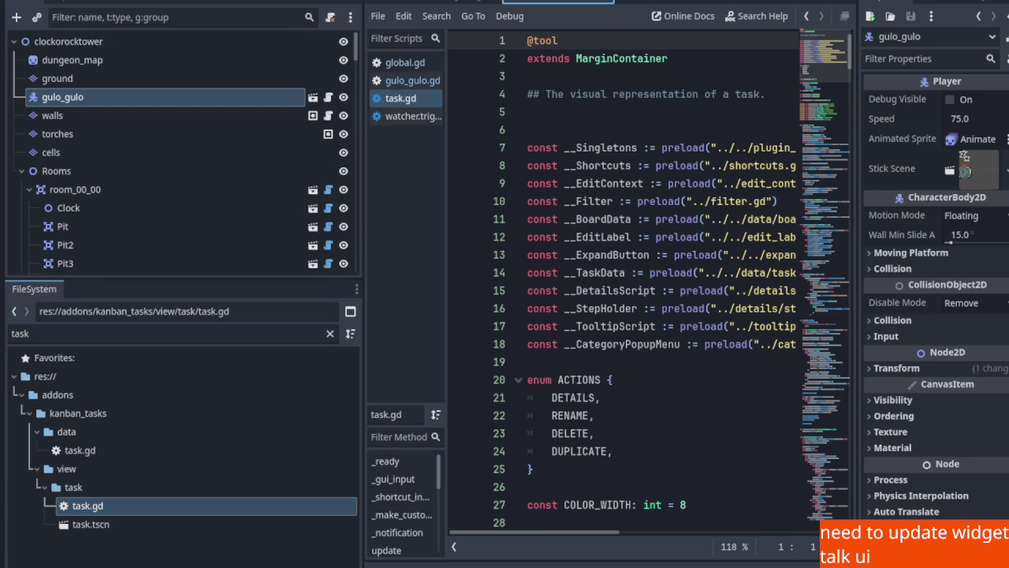
click(473, 2)
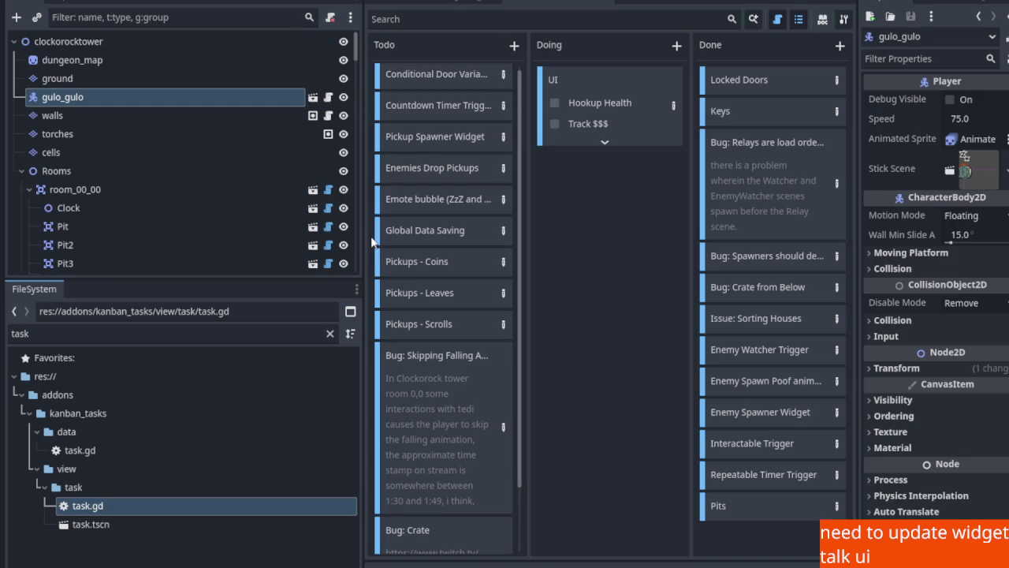
drag(363, 236, 222, 251)
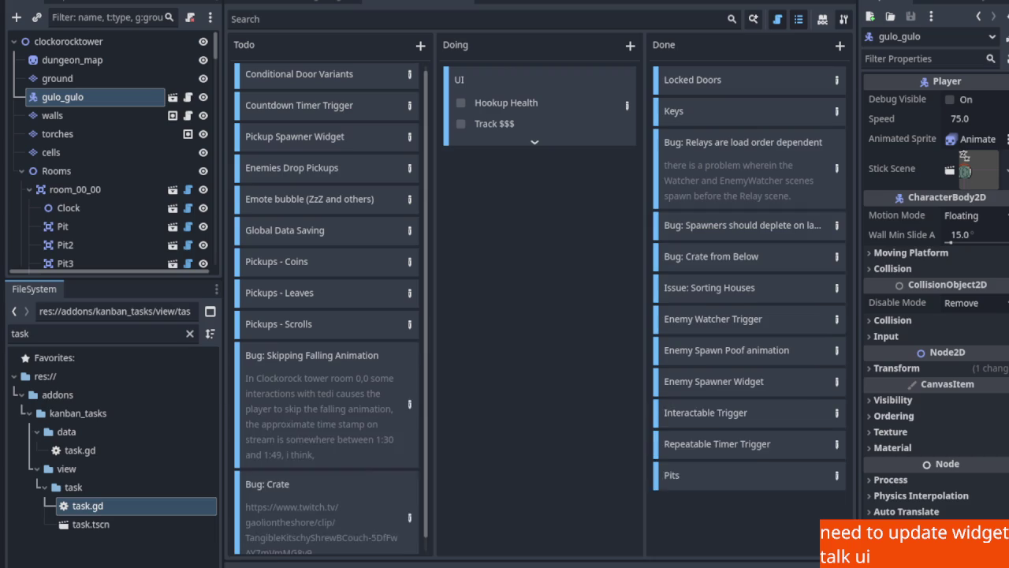
Show the Output log's task.gd get_task errors, save, and go to the 2D map
click(250, 566)
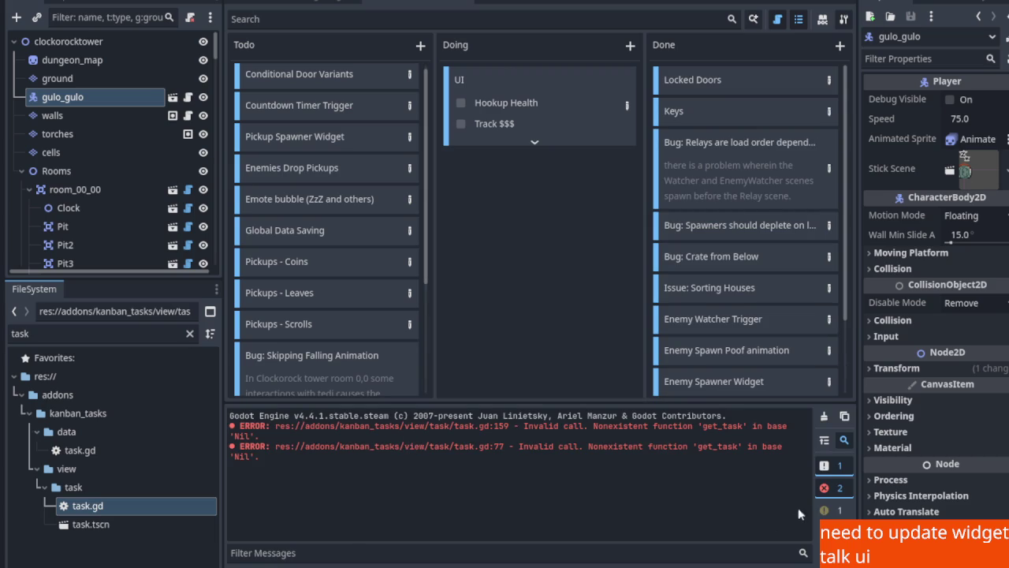
key(ctrl+s)
scroll(380, 300, down, 5)
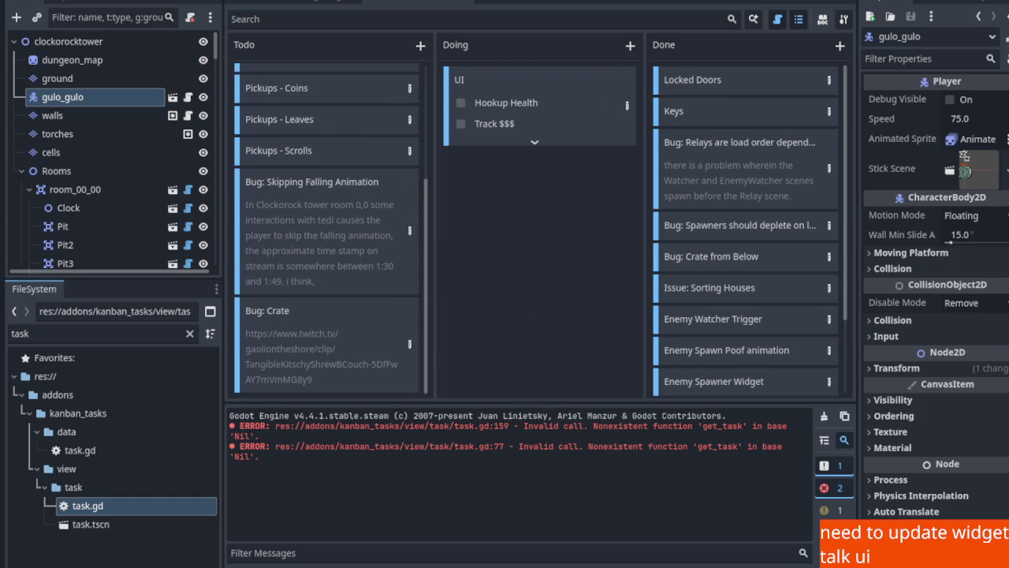
key(ctrl+F1)
scroll(375, 258, down, 4)
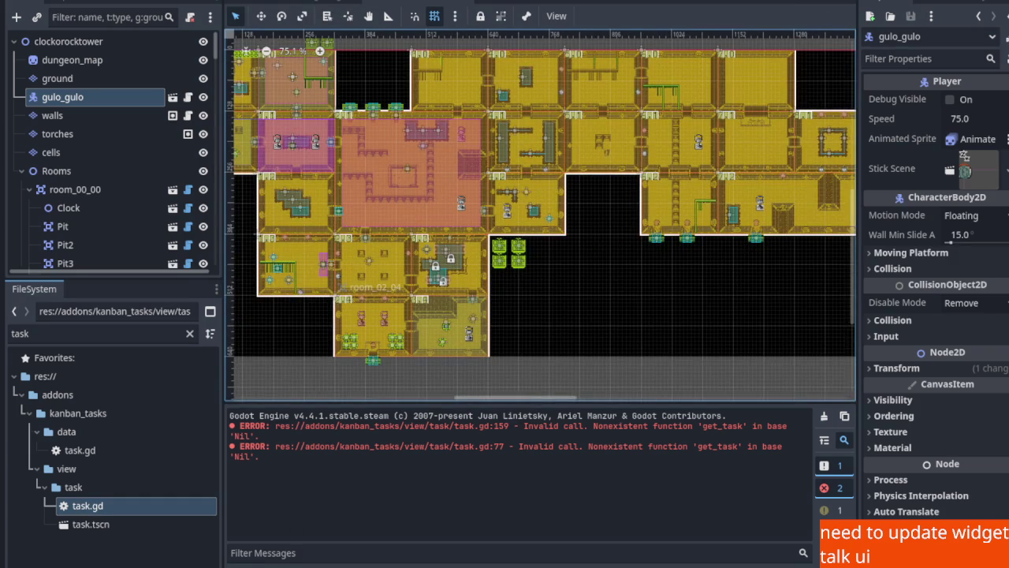
Collapse the Output log, narrow the left docks, and bring up the syllable glyph notes
key(ctrl+j)
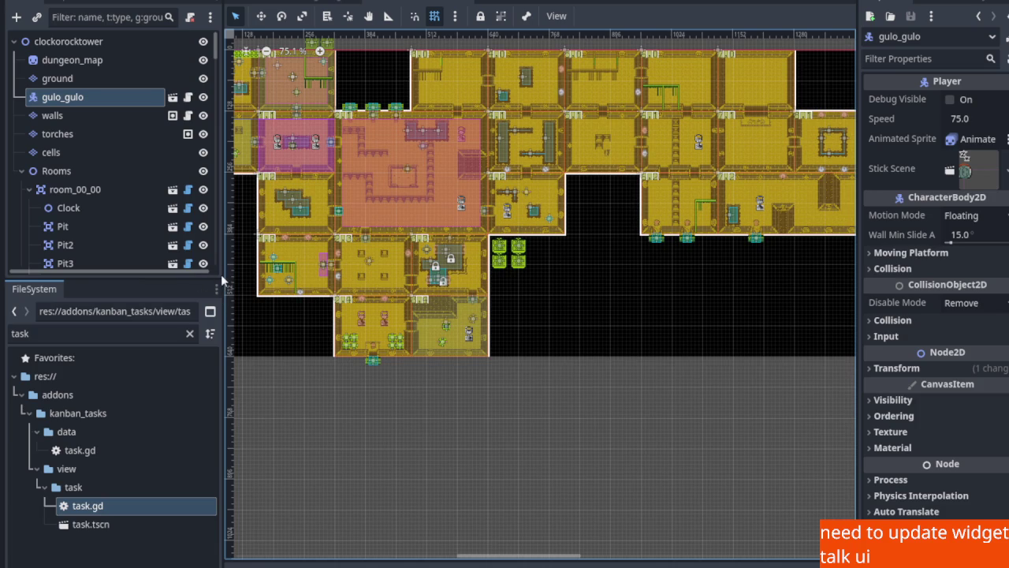
drag(222, 274, 98, 269)
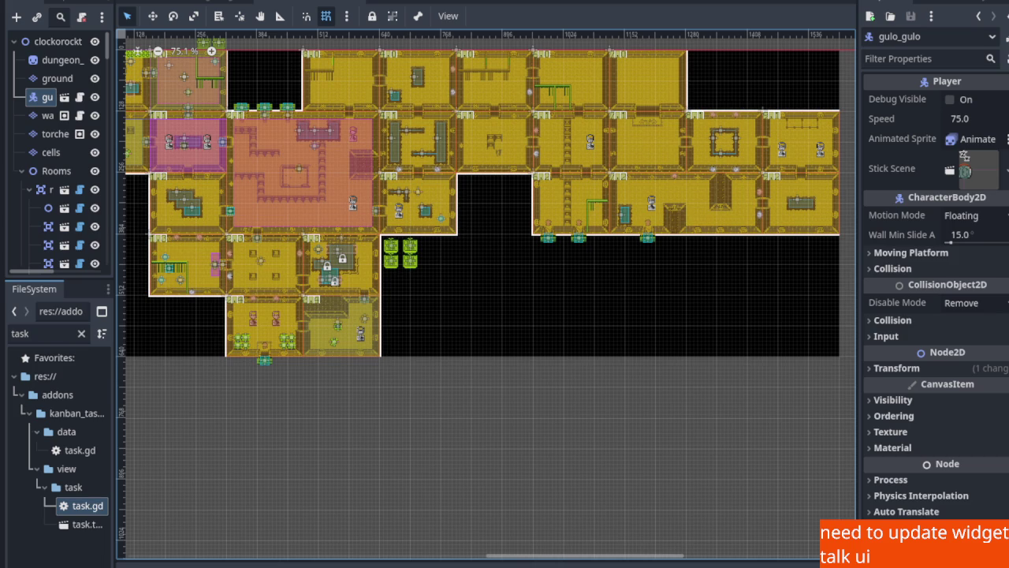
key(alt+Tab)
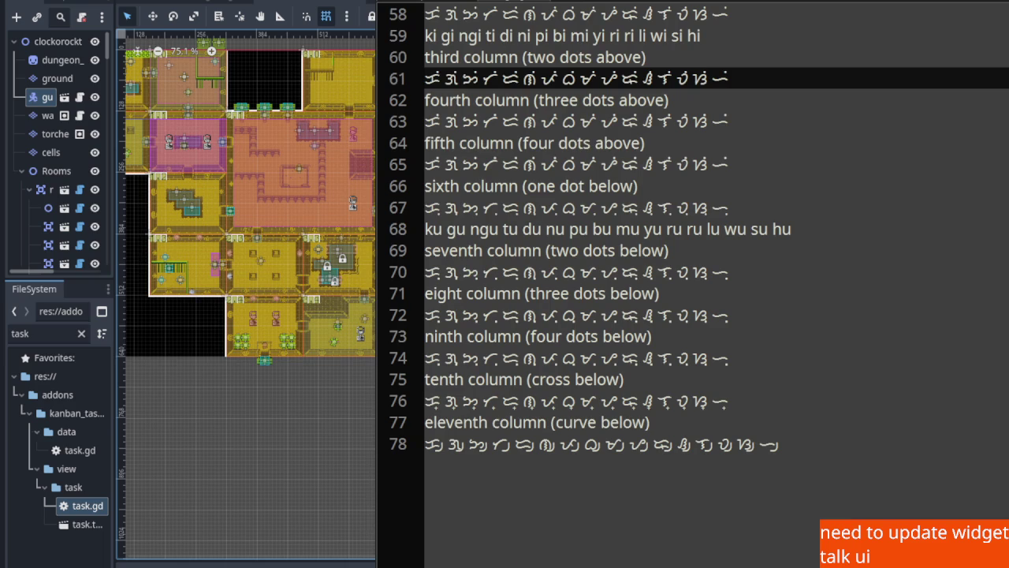
Scroll through the syllable column notes, then switch back to Godot's dungeon map
scroll(790, 281, up, 4)
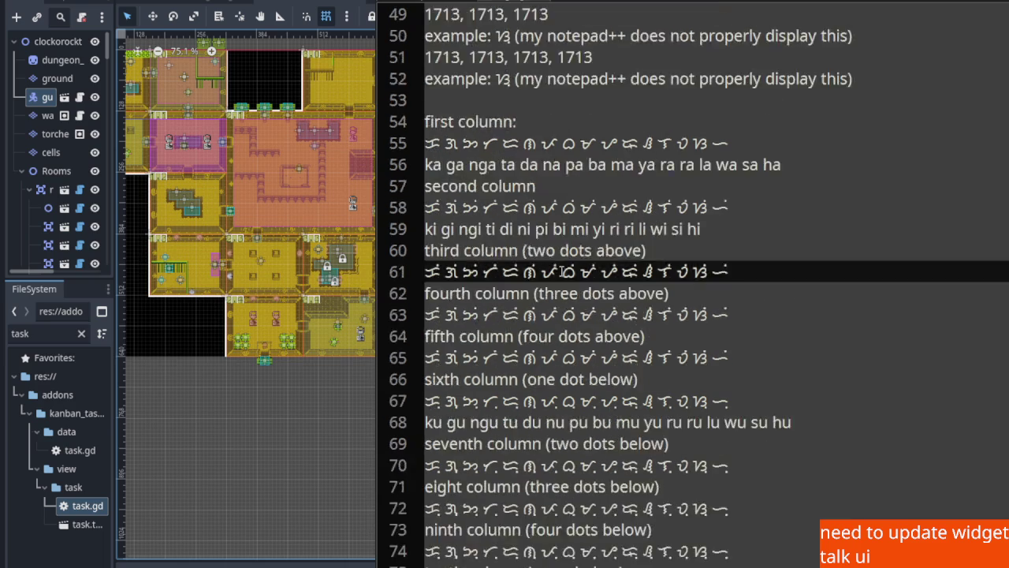
scroll(530, 251, down, 3)
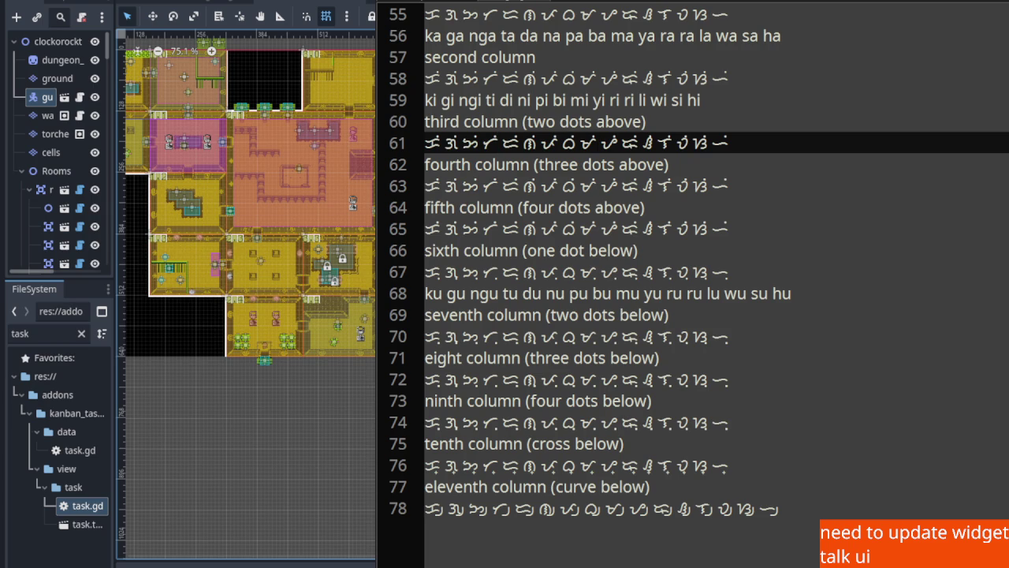
key(alt+Tab)
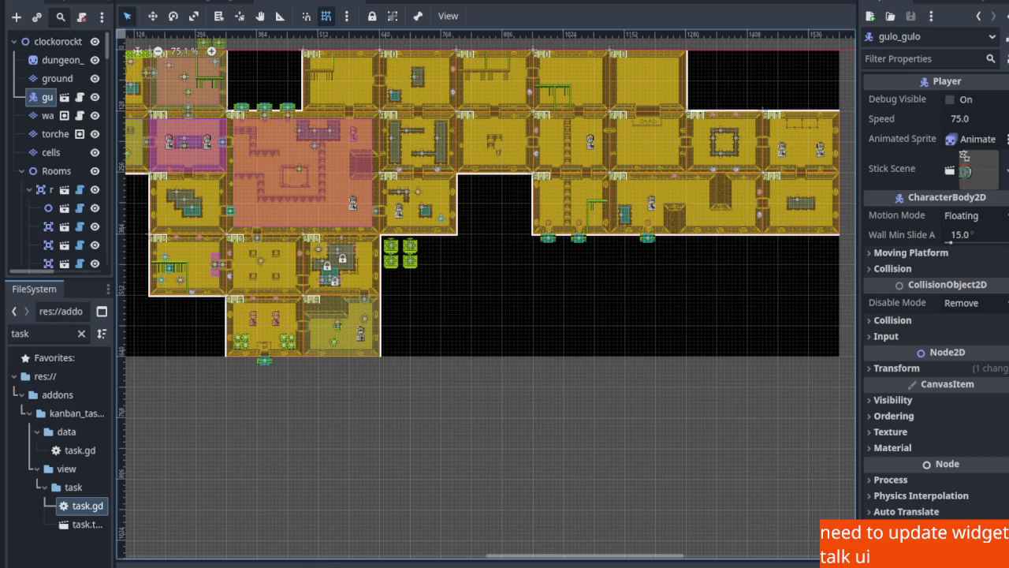
Zoom to room 1,2, select room_01_02, and right-click inside it for placement options
scroll(355, 286, up, 3)
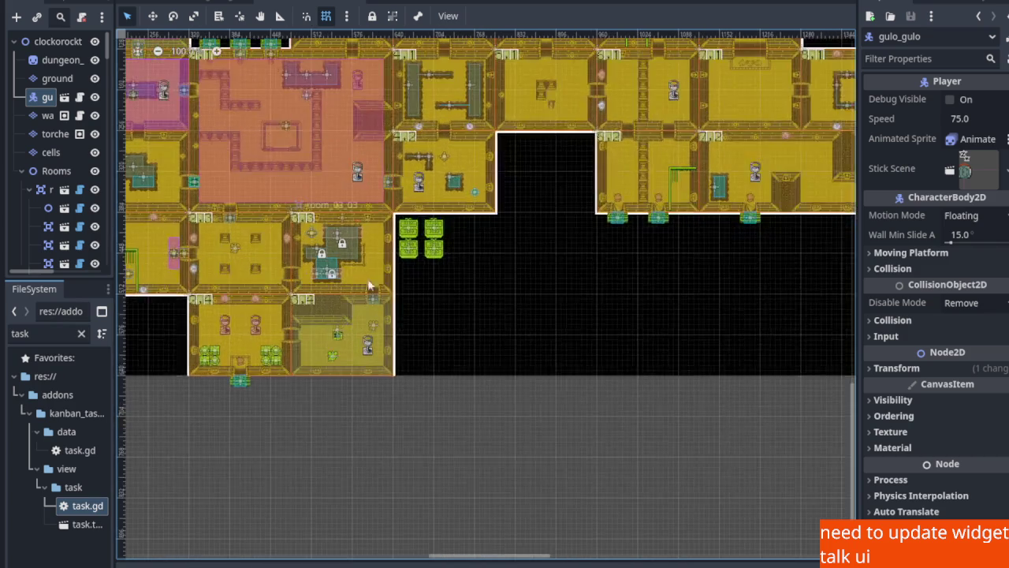
scroll(286, 236, up, 2)
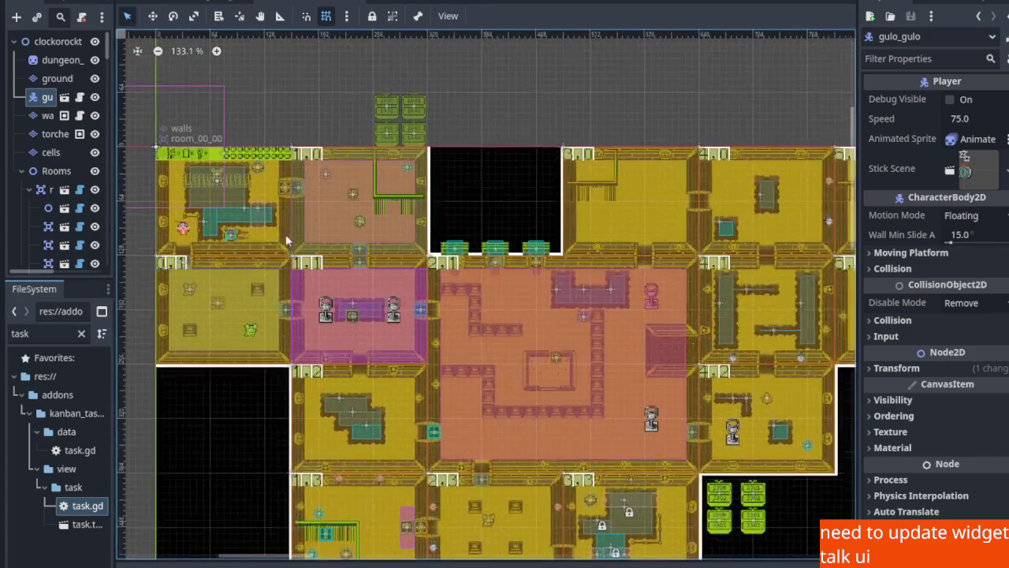
scroll(498, 259, down, 3)
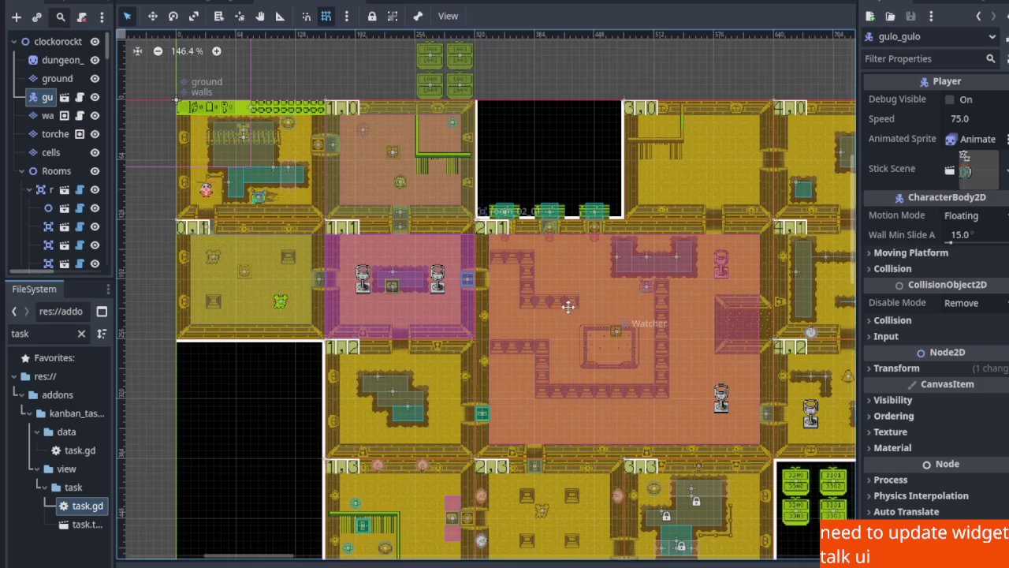
scroll(568, 308, left, 2)
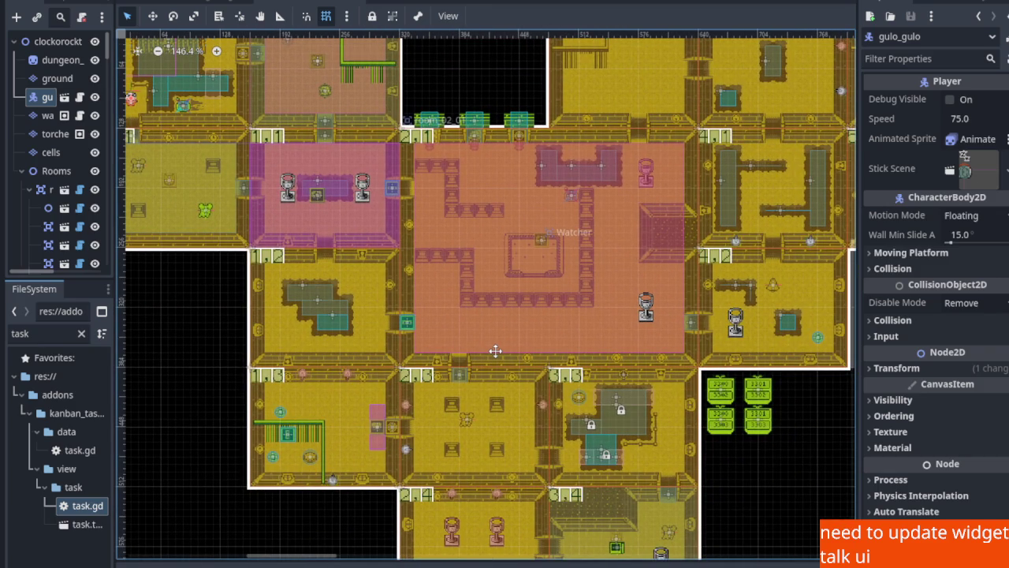
scroll(495, 351, left, 3)
scroll(495, 351, down, 1)
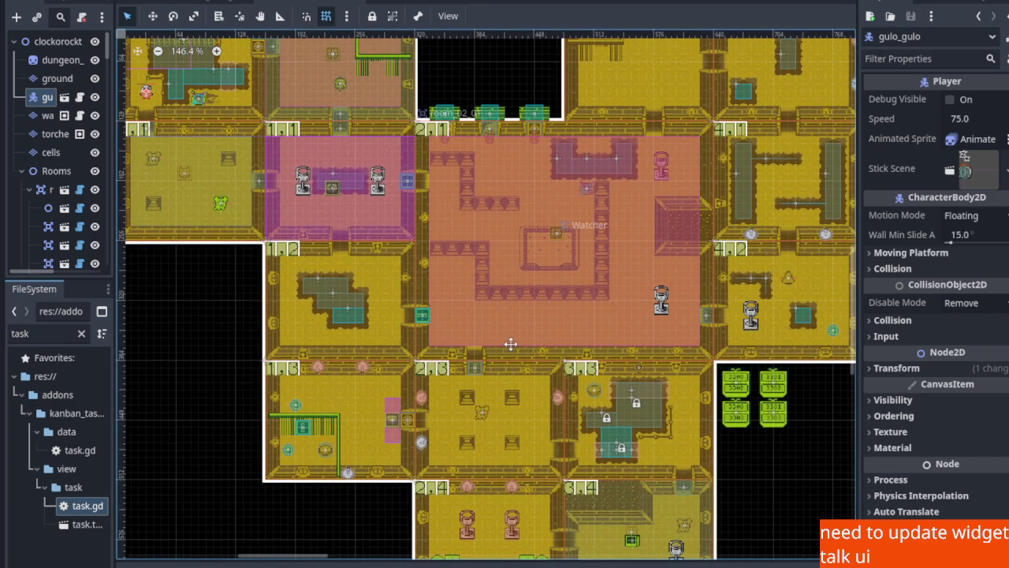
scroll(380, 278, down, 1)
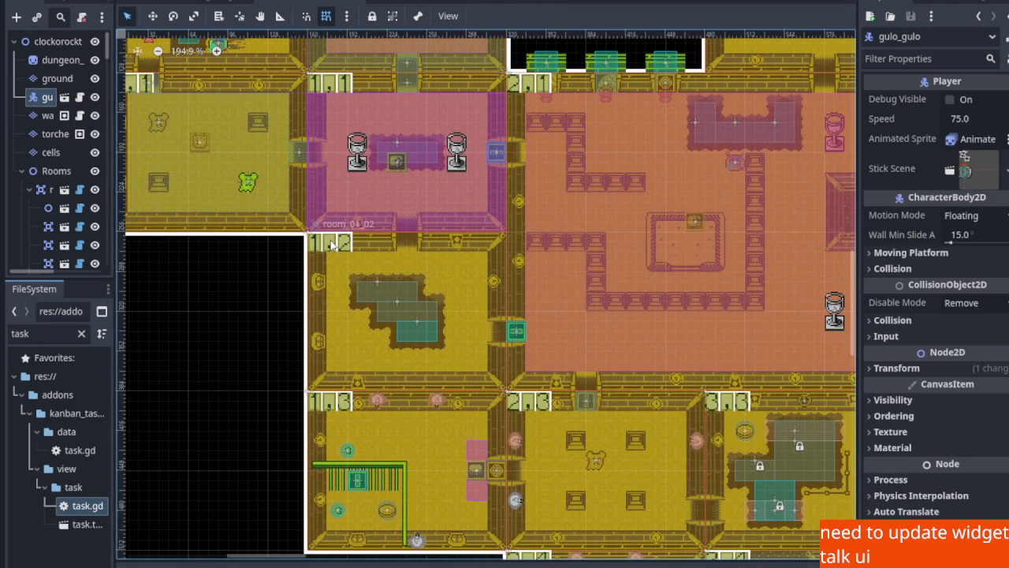
click(329, 247)
scroll(329, 247, up, 4)
right_click(328, 249)
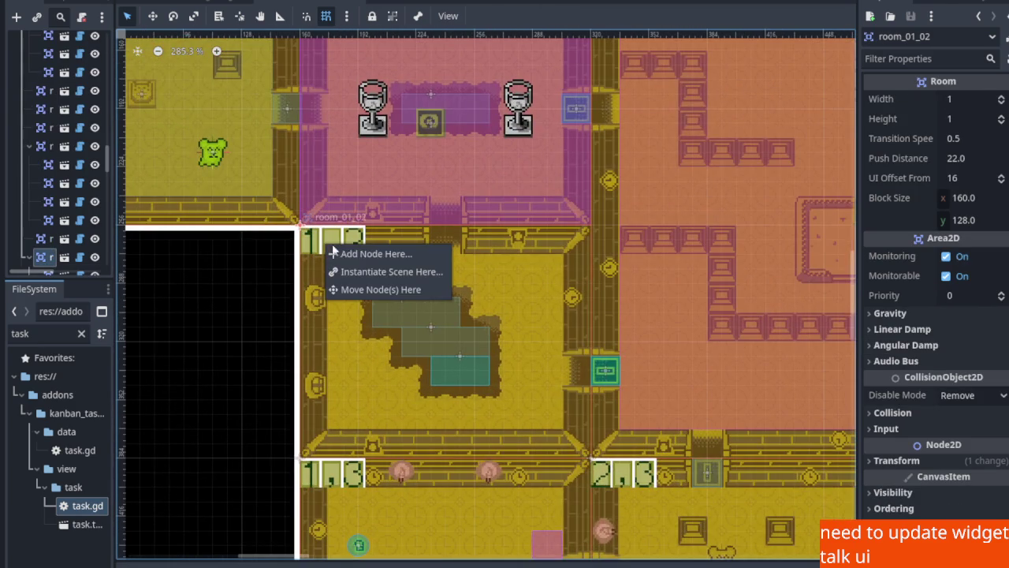
Instantiate an enemy_standin in room 1,2, set its Enemy to Lotiyeng, and save
click(375, 270)
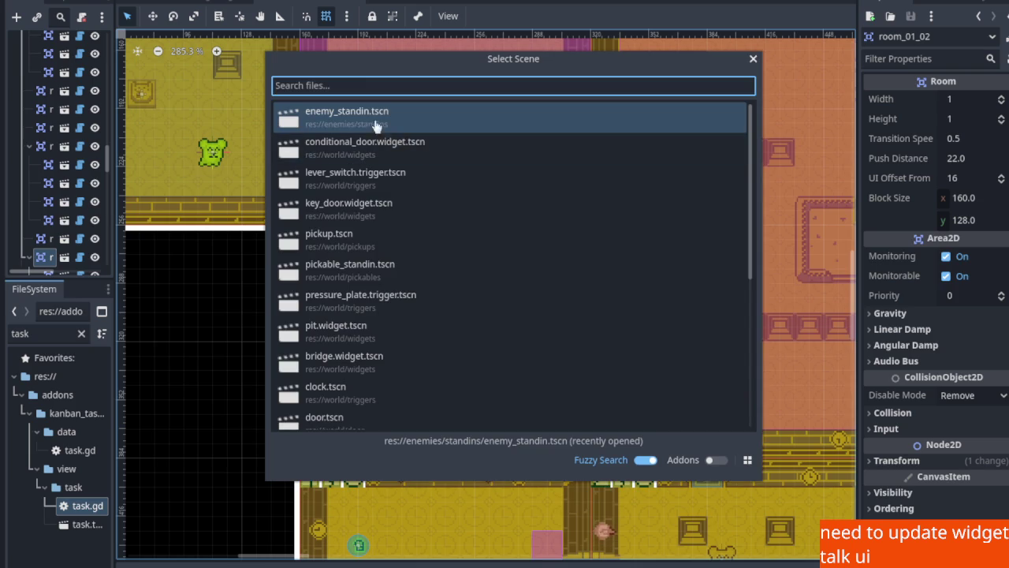
double_click(362, 119)
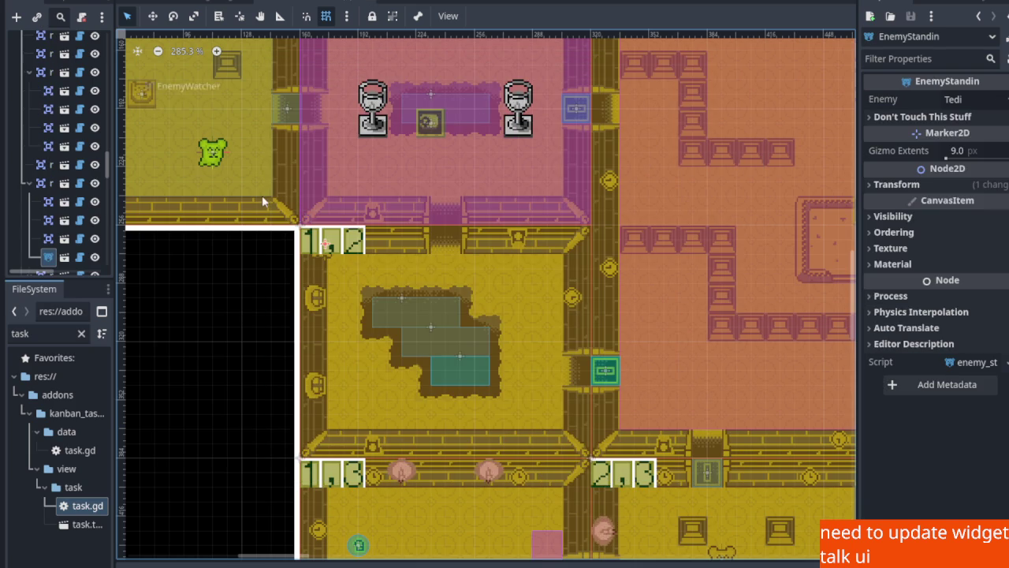
scroll(234, 240, down, 5)
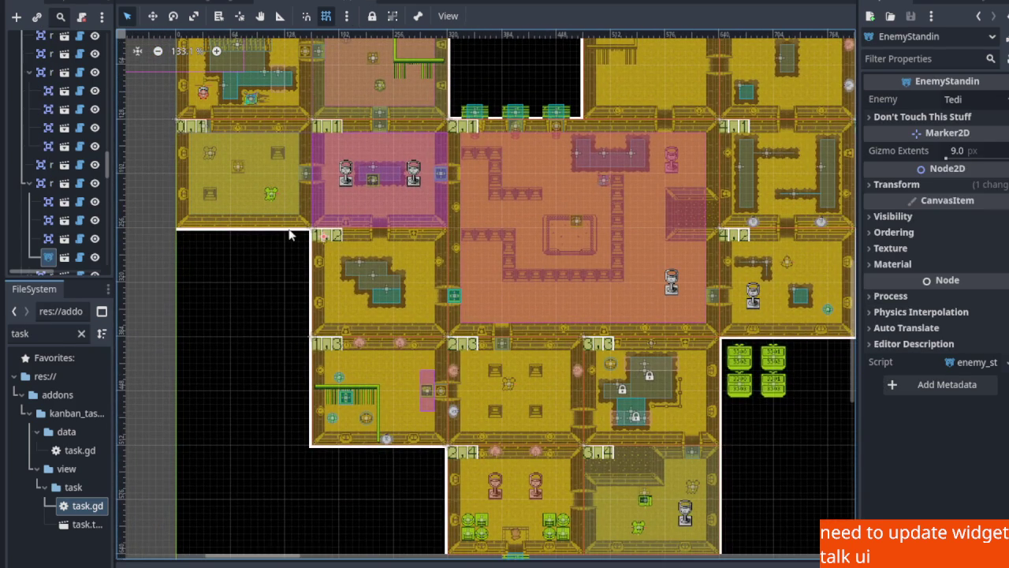
scroll(310, 239, up, 2)
key(w)
mouse_move(315, 241)
mouse_down()
mouse_move(369, 320)
mouse_move(343, 308)
mouse_up()
scroll(410, 284, up, 3)
scroll(415, 283, up, 2)
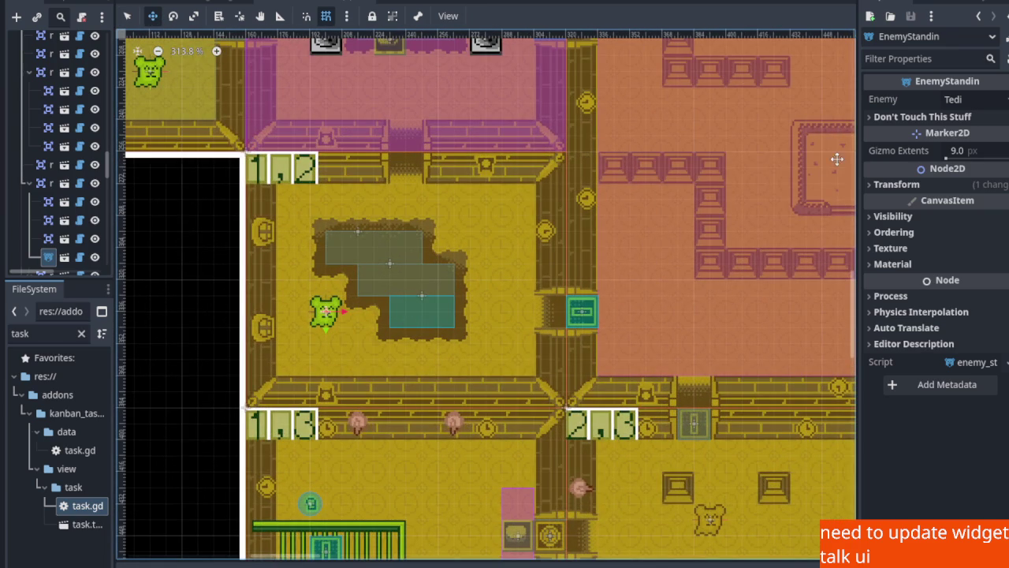
click(968, 100)
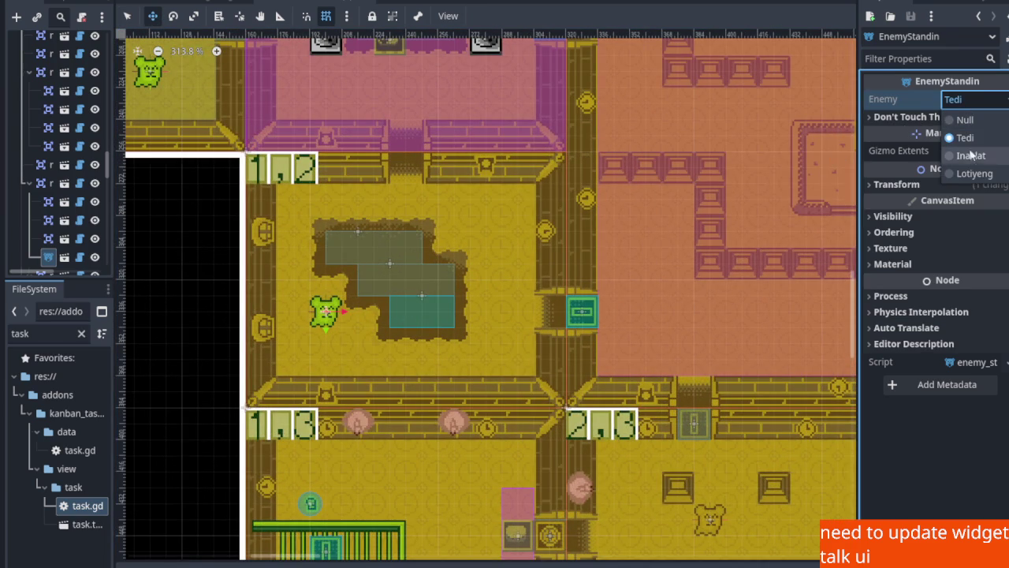
click(975, 173)
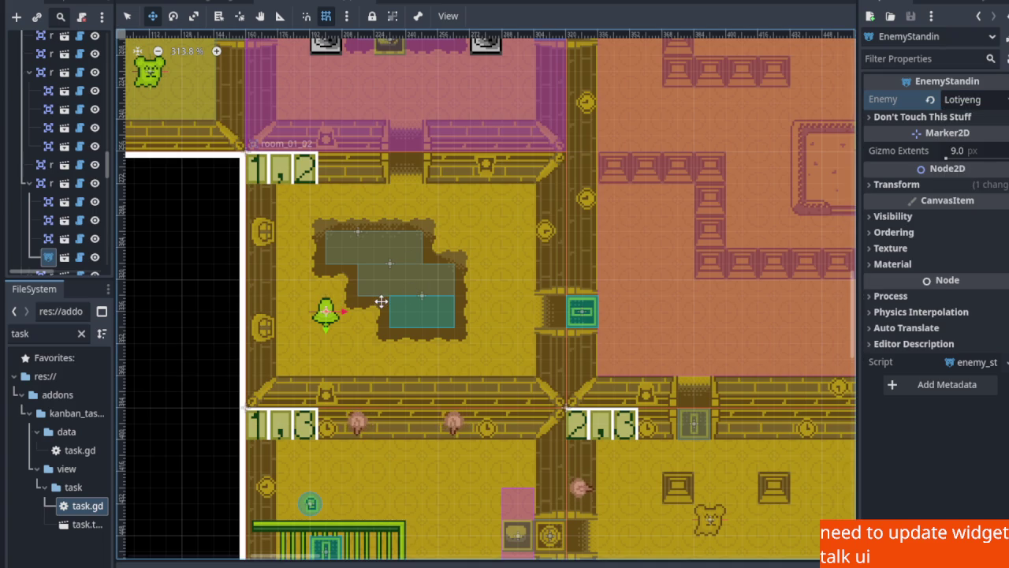
key(ctrl+s)
Move it top-right, then add a second Lotiyeng enemy_standin on the room's left side and save
drag(328, 310, 505, 226)
scroll(505, 226, up, 2)
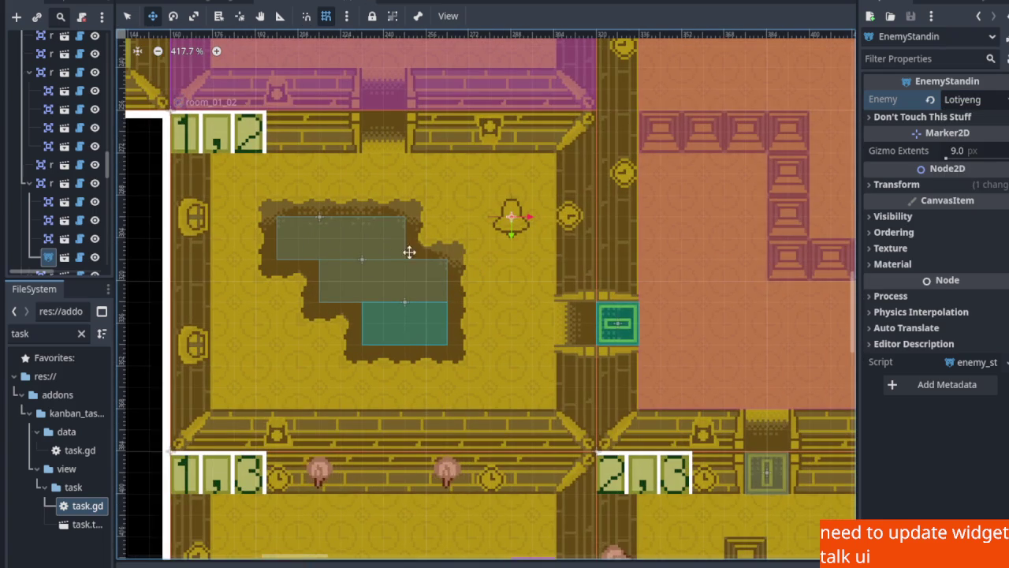
drag(322, 279, 412, 250)
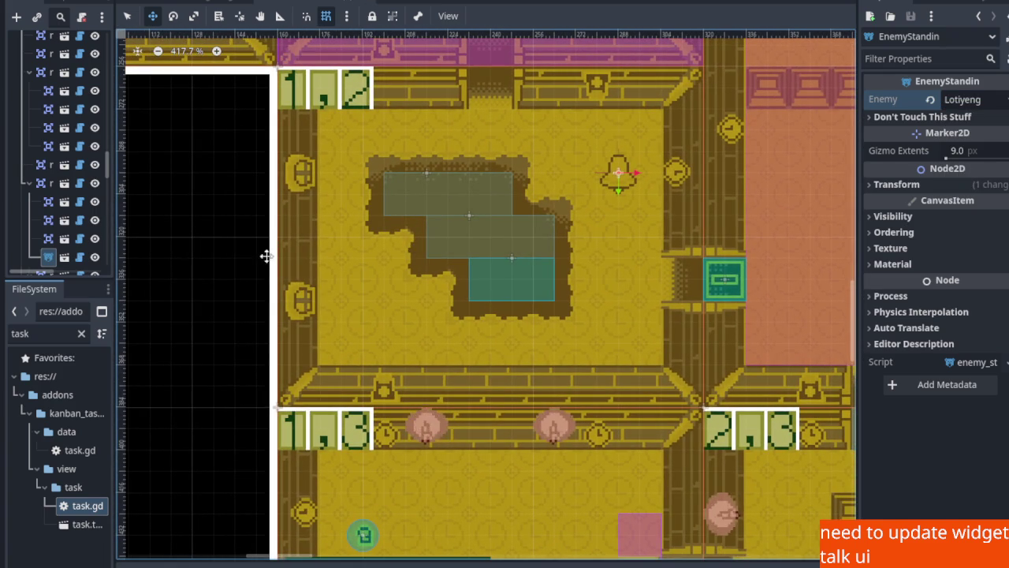
right_click(49, 183)
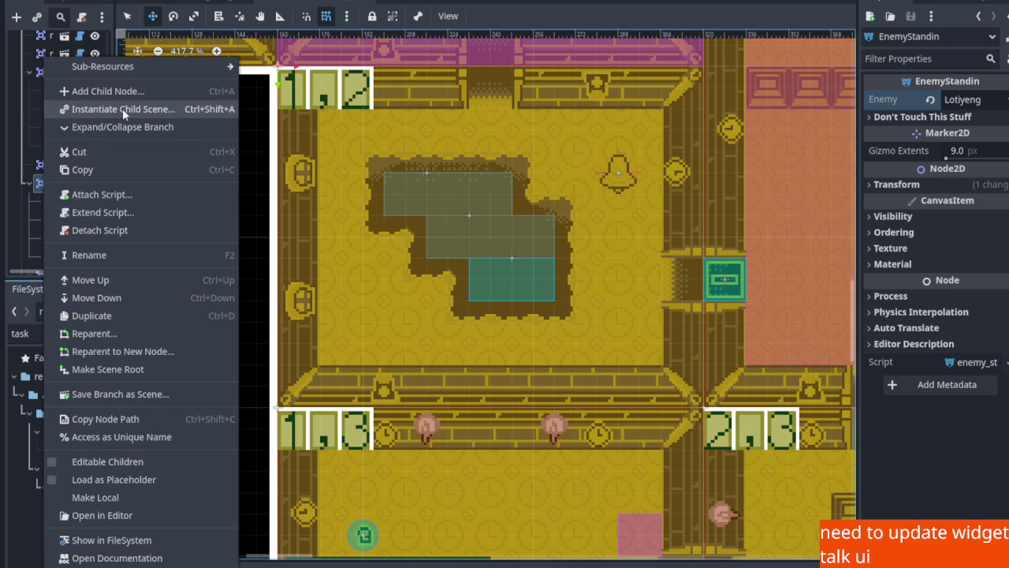
click(122, 109)
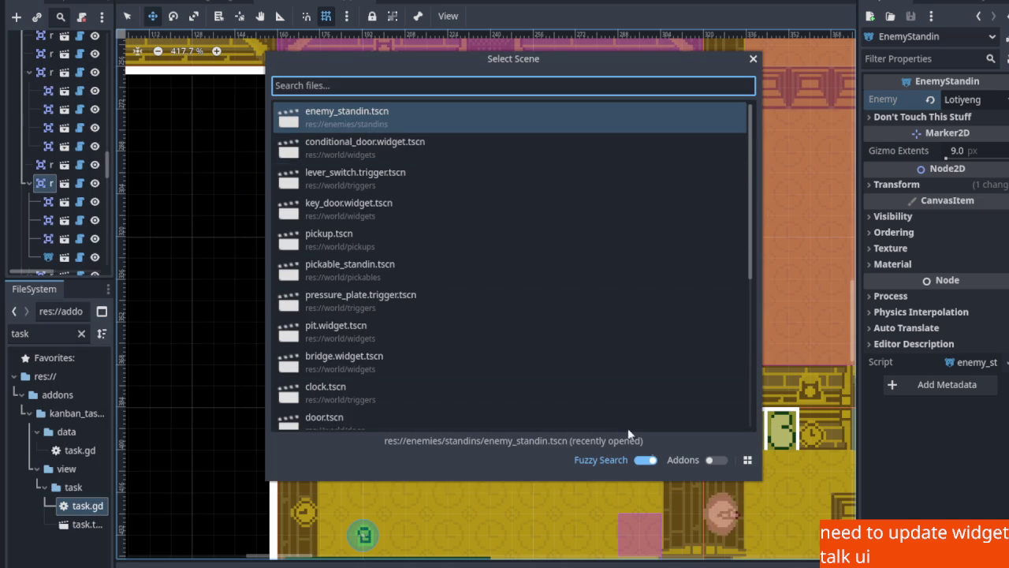
double_click(381, 119)
mouse_move(273, 66)
mouse_down()
mouse_move(359, 253)
mouse_move(361, 301)
mouse_up()
click(982, 96)
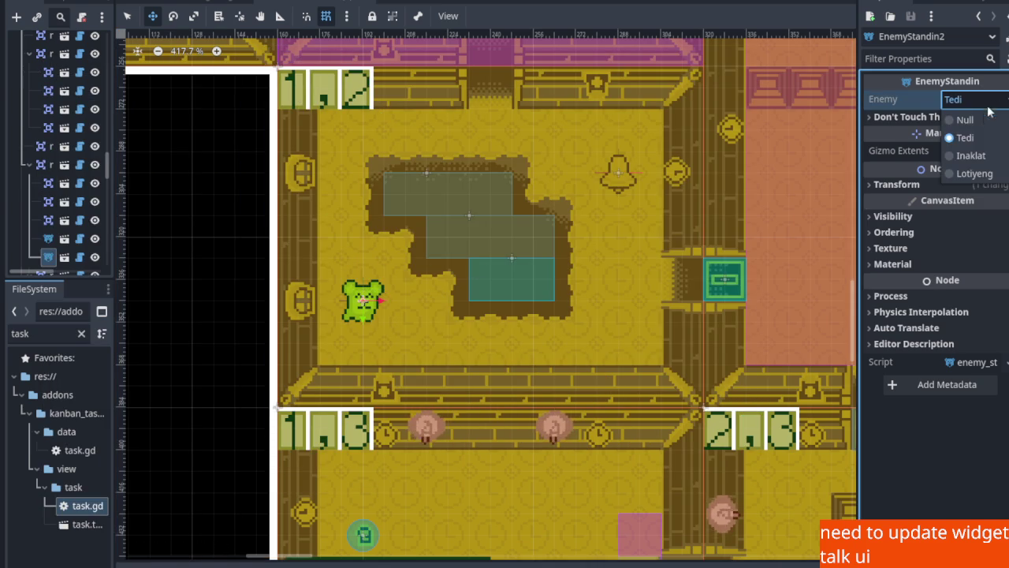
click(977, 171)
key(ctrl+s)
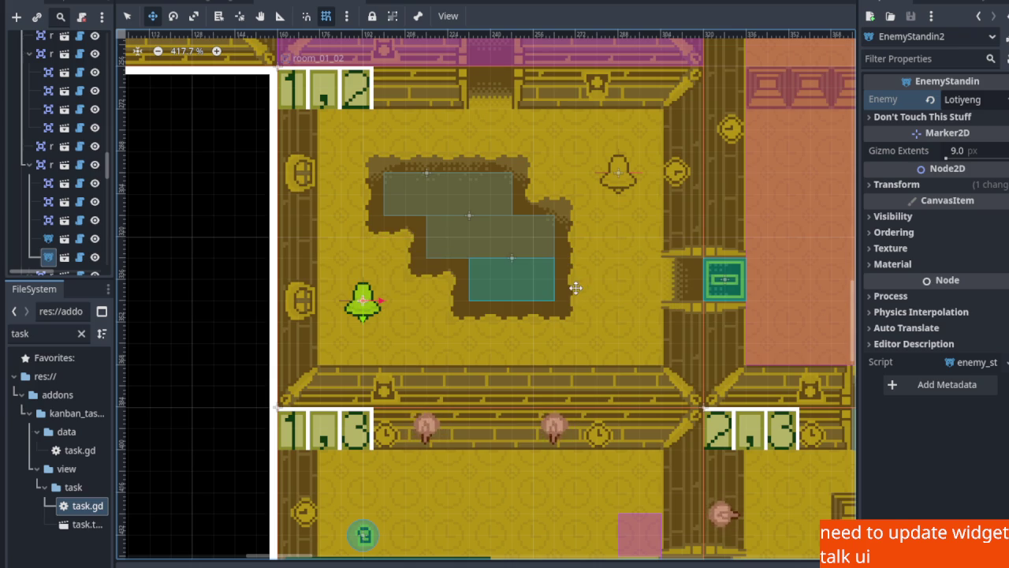
Nudge the first standin 16 px higher and save the scene
click(619, 175)
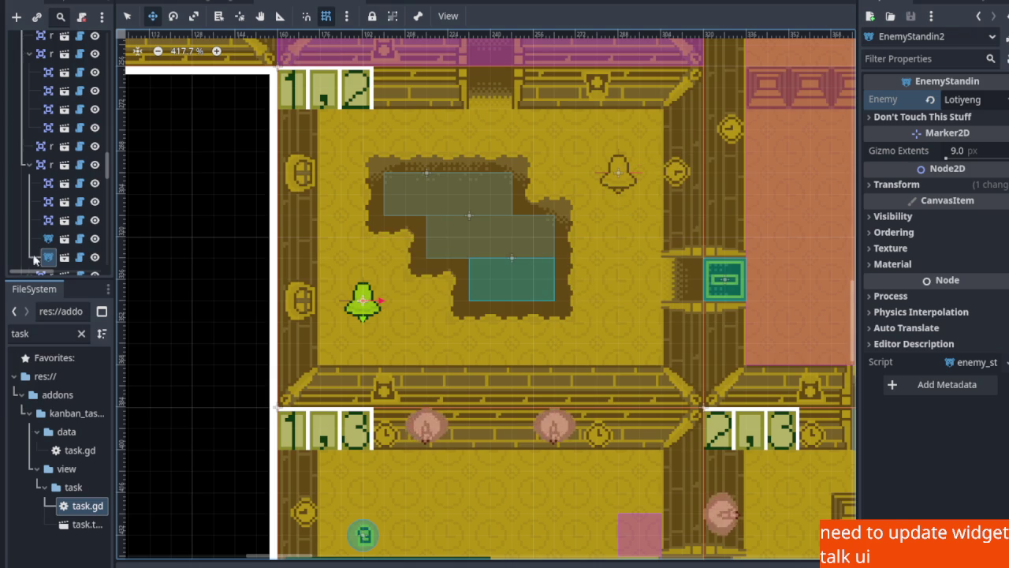
drag(620, 175, 620, 140)
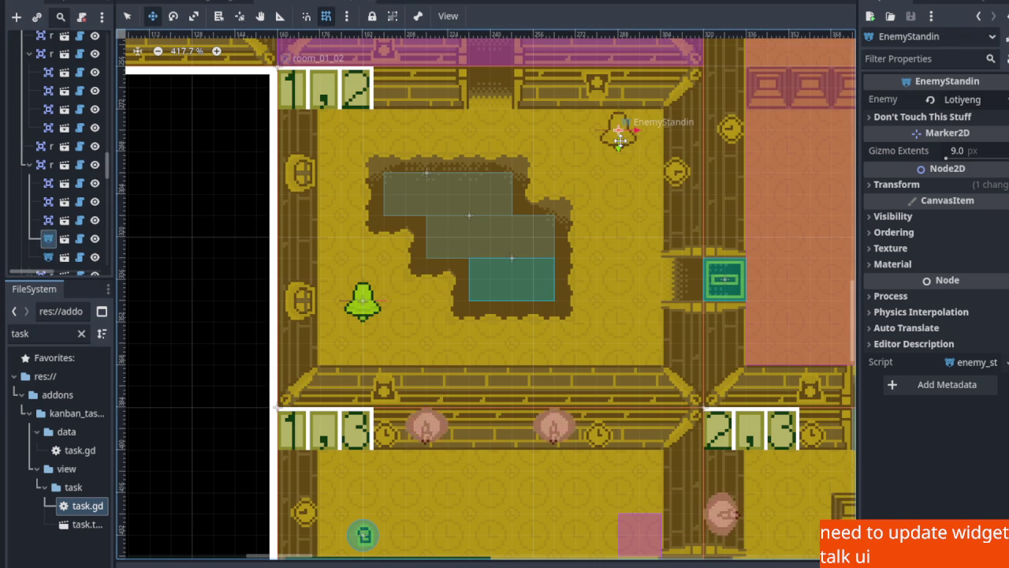
key(ctrl+s)
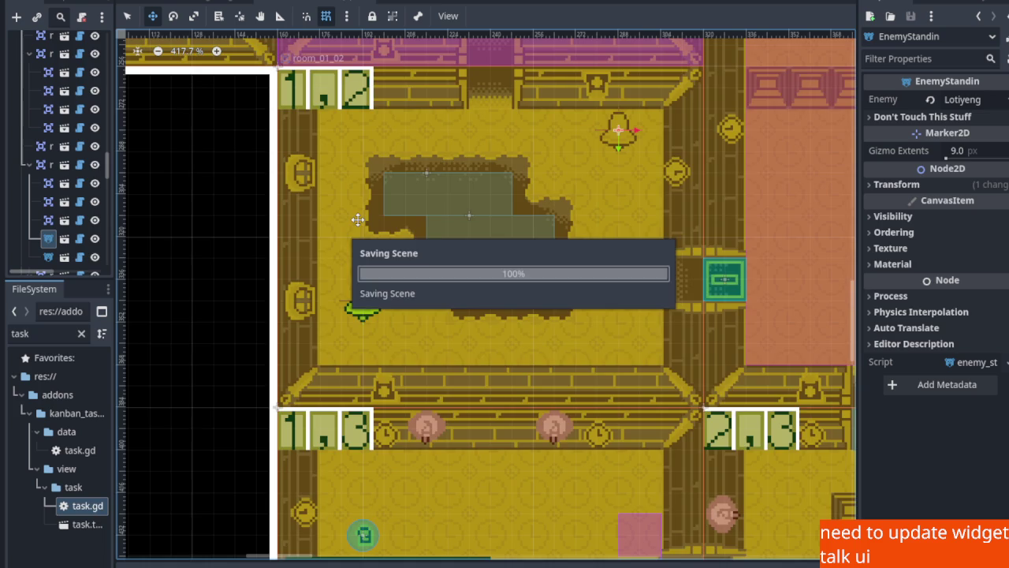
scroll(400, 246, down, 4)
Pan and zoom the map to inspect the rooms around 4,1 and 4,2
scroll(569, 334, down, 3)
scroll(569, 335, right, 5)
scroll(502, 329, up, 3)
scroll(502, 330, left, 2)
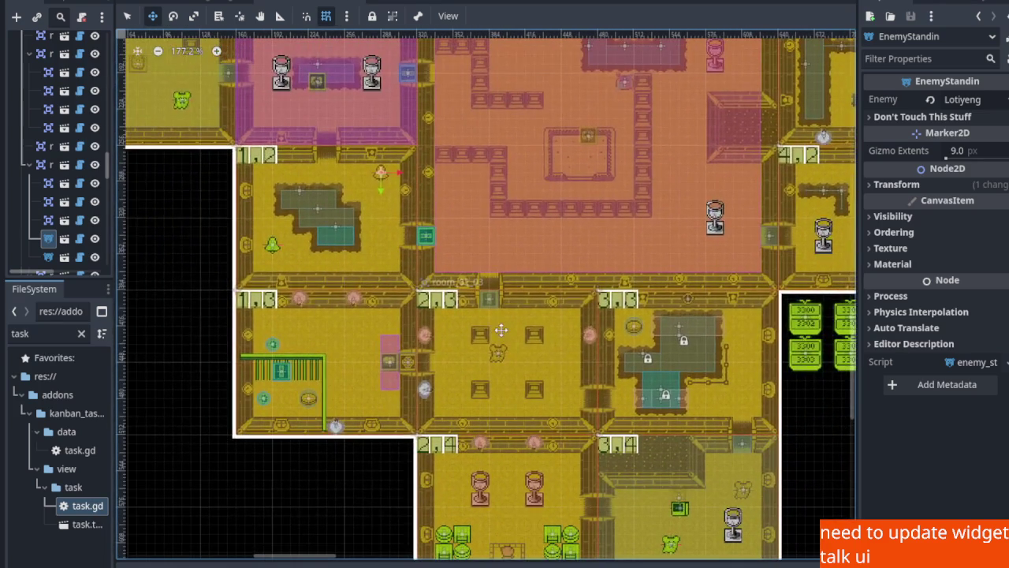
drag(531, 257, 662, 424)
scroll(492, 335, up, 3)
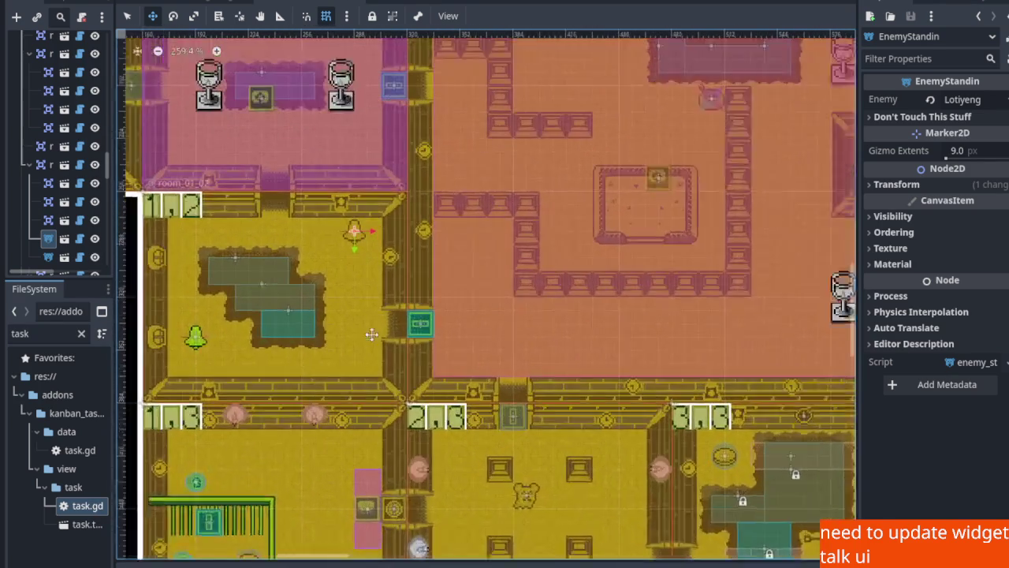
scroll(513, 326, right, 10)
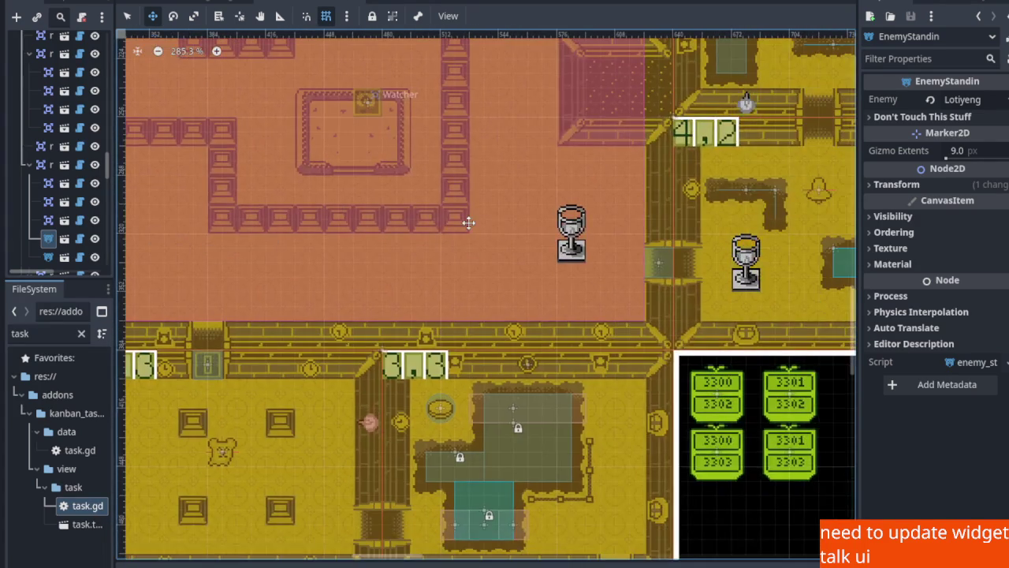
scroll(343, 326, up, 2)
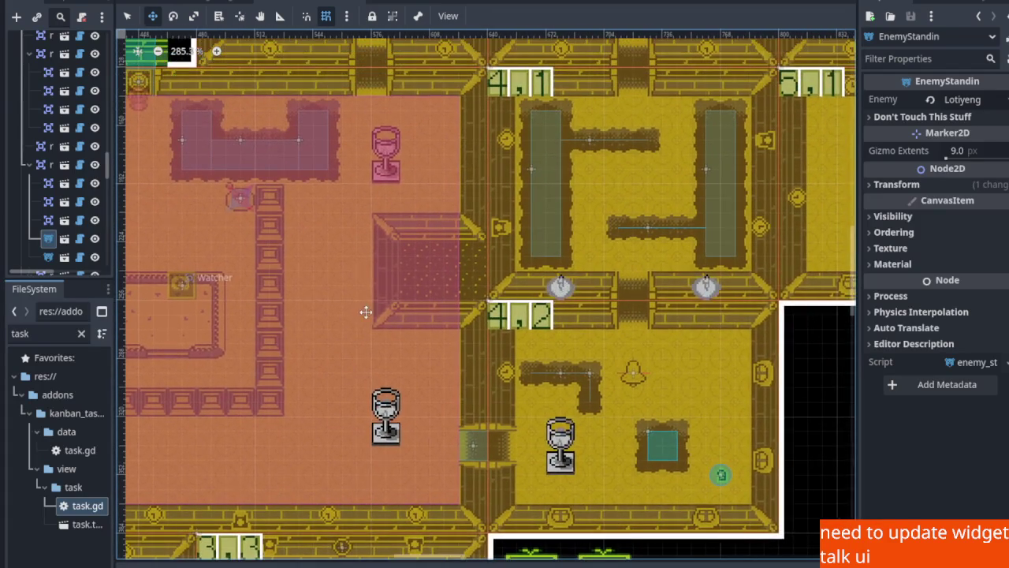
scroll(450, 266, left, 6)
scroll(478, 287, up, 2)
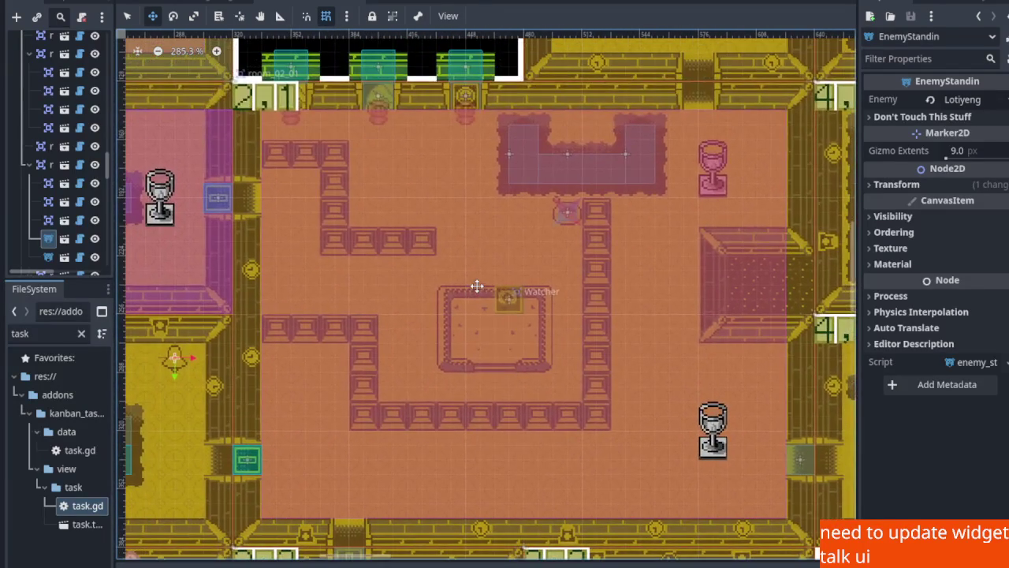
scroll(462, 228, down, 2)
scroll(446, 319, down, 1)
scroll(446, 319, down, 1)
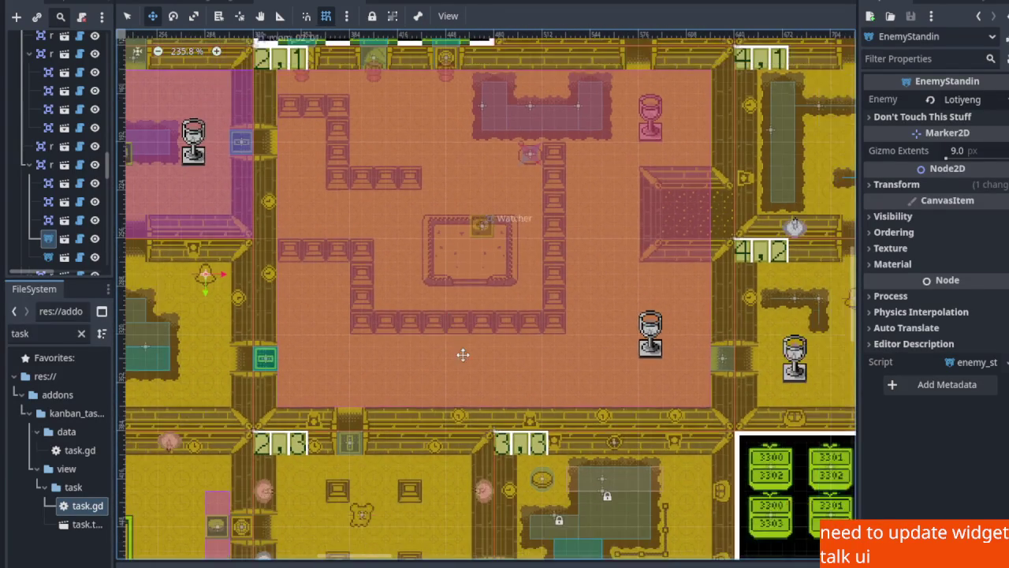
scroll(444, 243, down, 3)
scroll(292, 258, up, 3)
scroll(291, 259, up, 3)
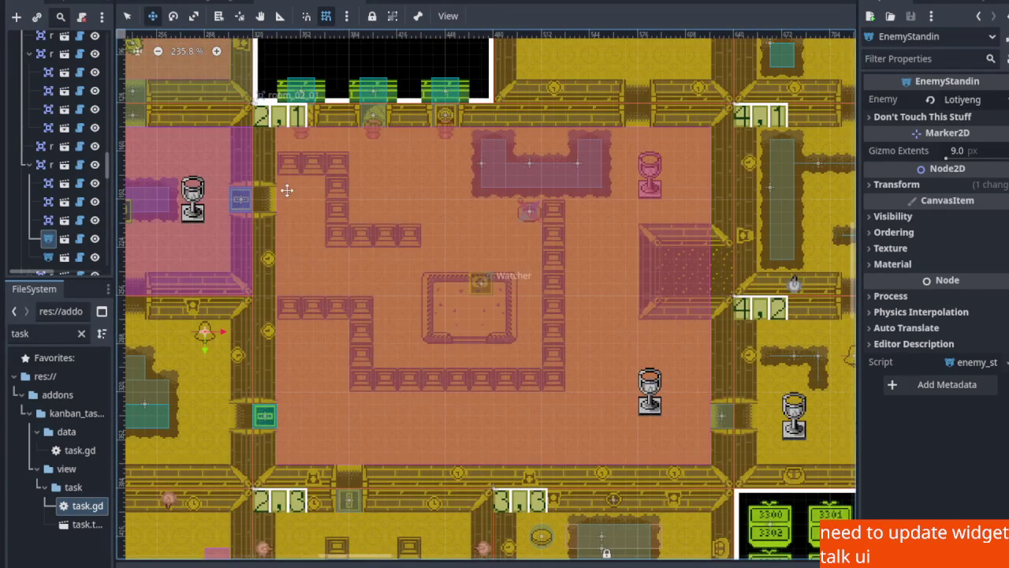
With the Select tool, pick room_02_01 to show its 2×2 room settings in the Inspector
click(129, 17)
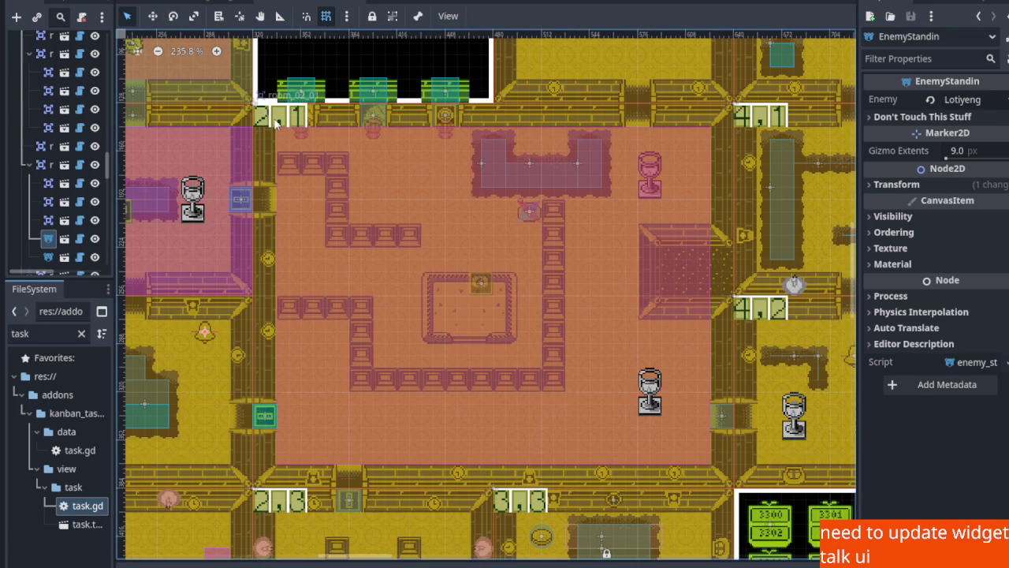
click(276, 122)
scroll(410, 260, up, 3)
mouse_move(403, 279)
mouse_down()
mouse_move(397, 292)
mouse_move(393, 227)
mouse_up()
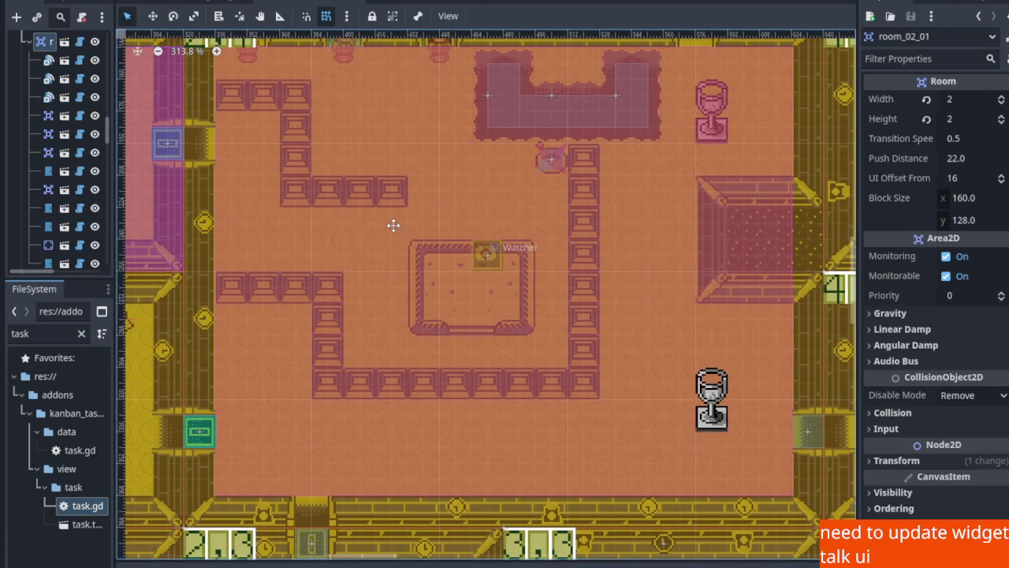
Instance an enemy_standin.tscn Tedi standin in room_02_01 and place it by the left inner wall
drag(393, 225, 406, 189)
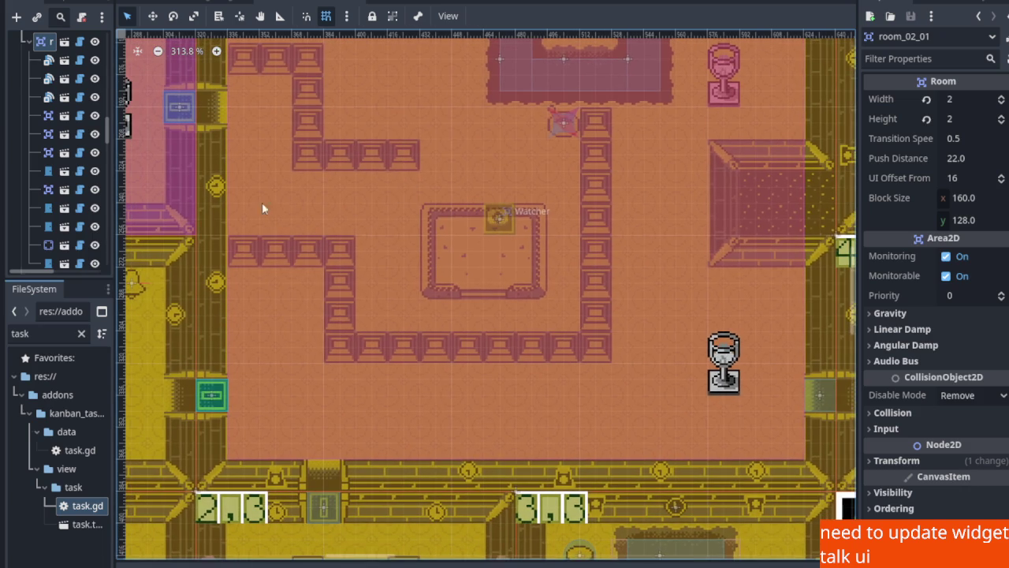
right_click(43, 49)
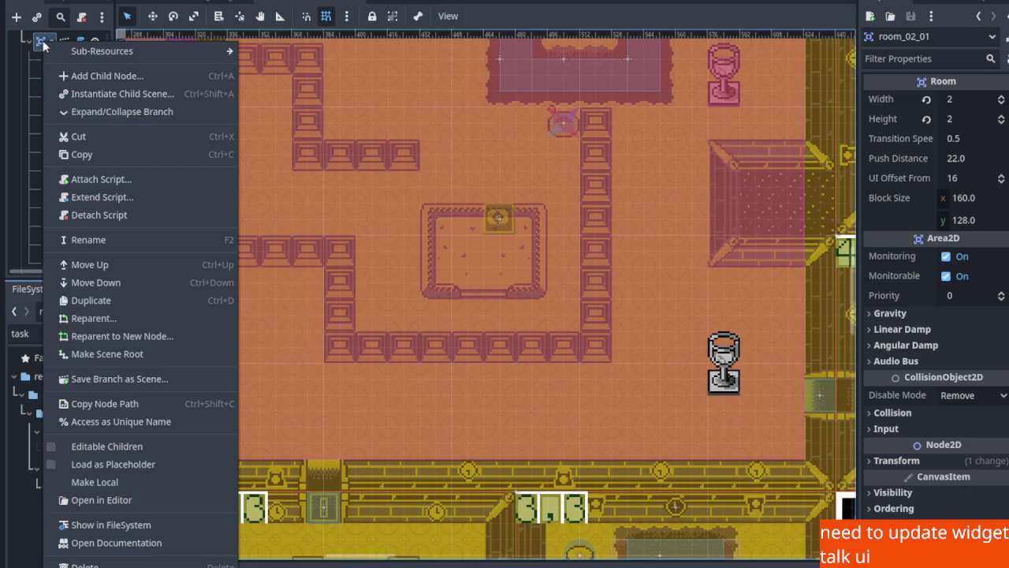
click(100, 97)
double_click(335, 118)
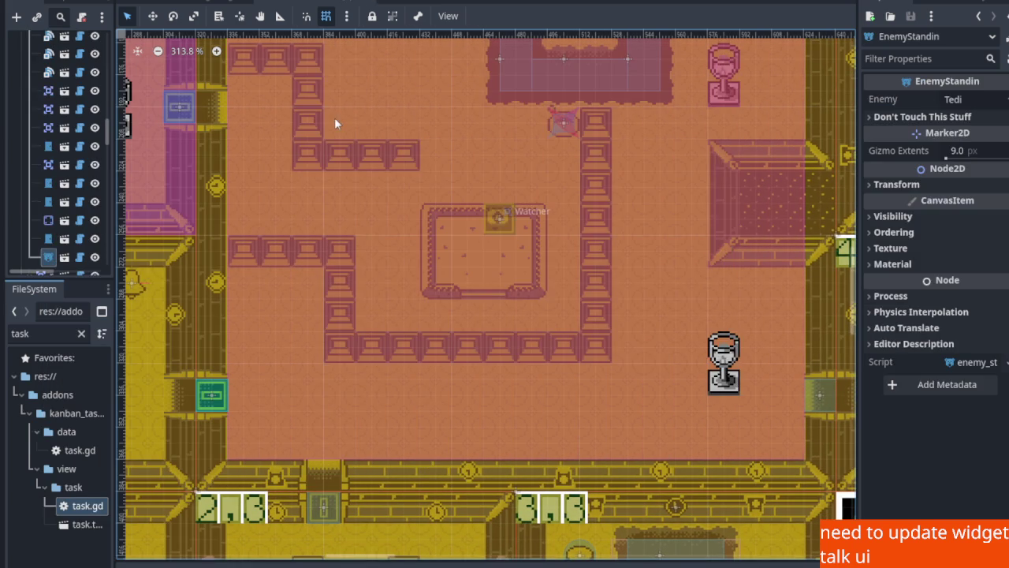
drag(371, 135, 416, 284)
key(w)
mouse_move(270, 112)
mouse_down()
mouse_move(356, 322)
mouse_move(376, 473)
mouse_up()
scroll(377, 473, down, 5)
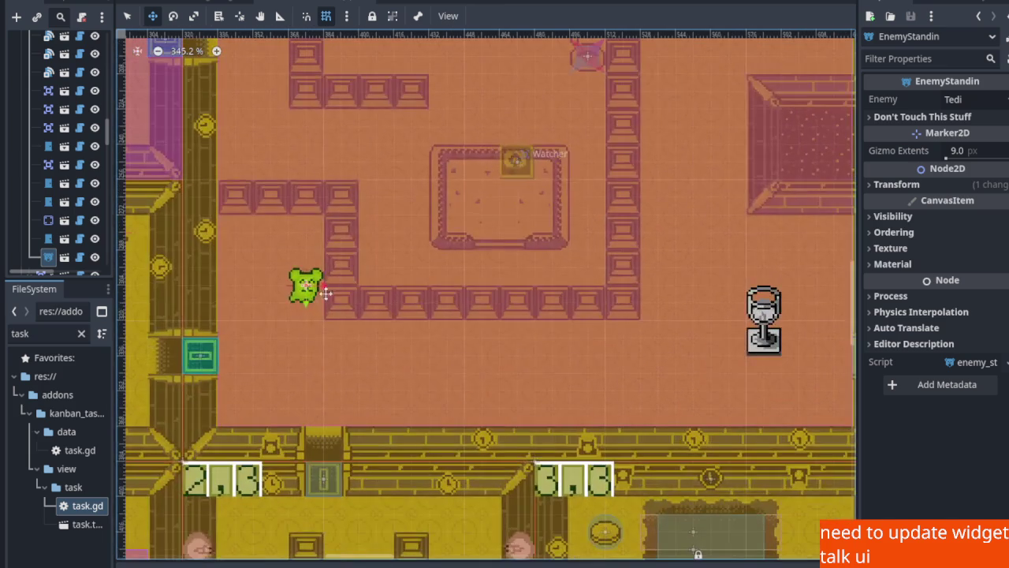
mouse_move(308, 302)
mouse_down()
mouse_move(280, 258)
mouse_move(298, 250)
mouse_up()
scroll(300, 252, down, 4)
scroll(599, 347, up, 2)
mouse_move(600, 347)
mouse_down()
mouse_move(475, 234)
mouse_move(366, 193)
mouse_up()
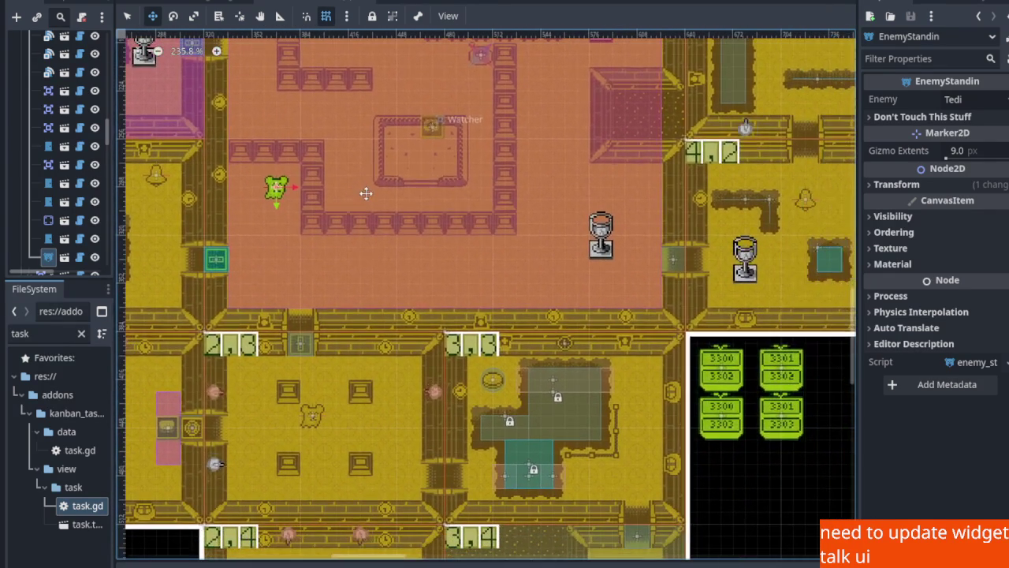
scroll(276, 189, up, 1)
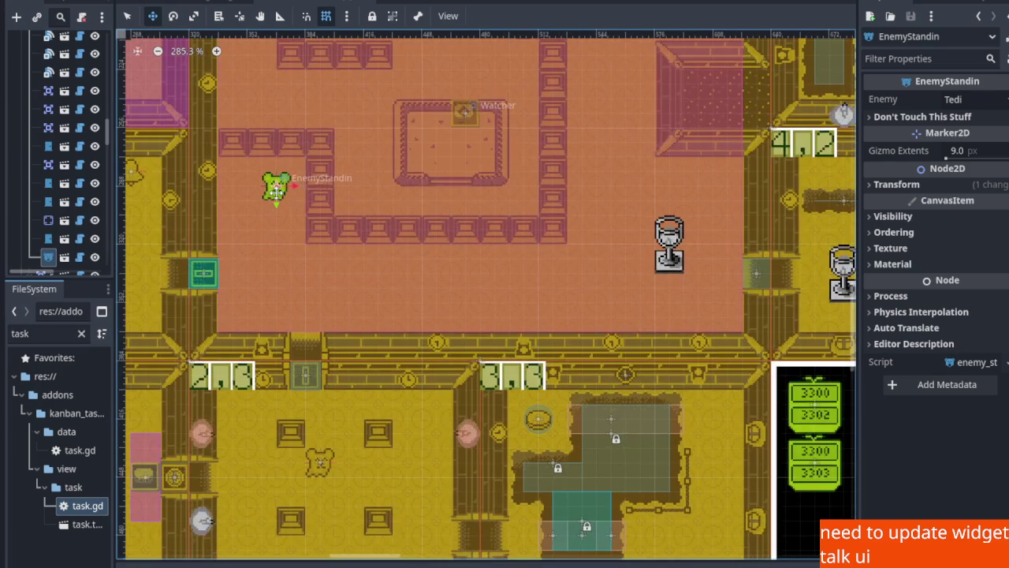
scroll(50, 154, up, 5)
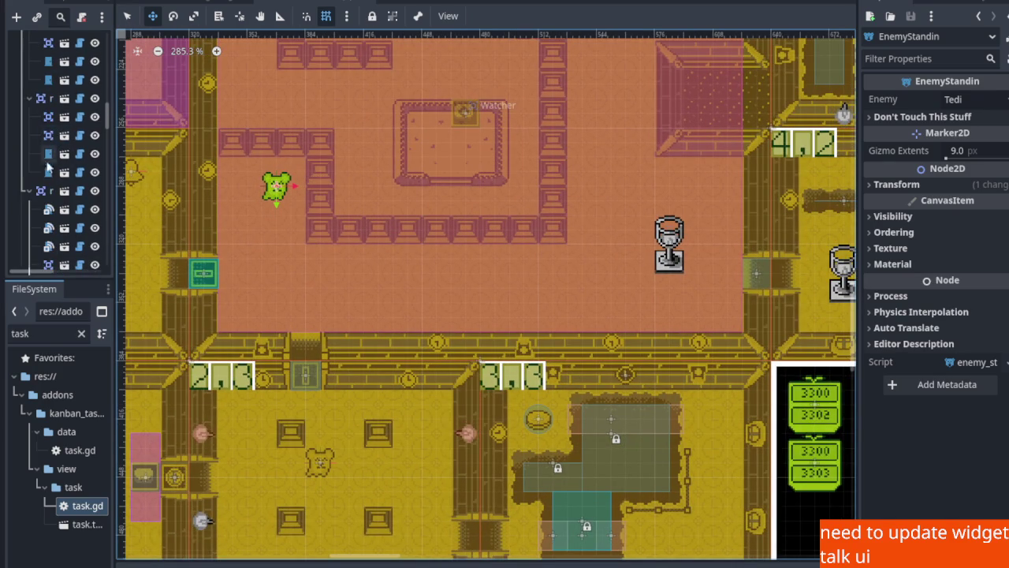
Instance a second enemy standin in room_02_01 and place it lower in the room
right_click(44, 192)
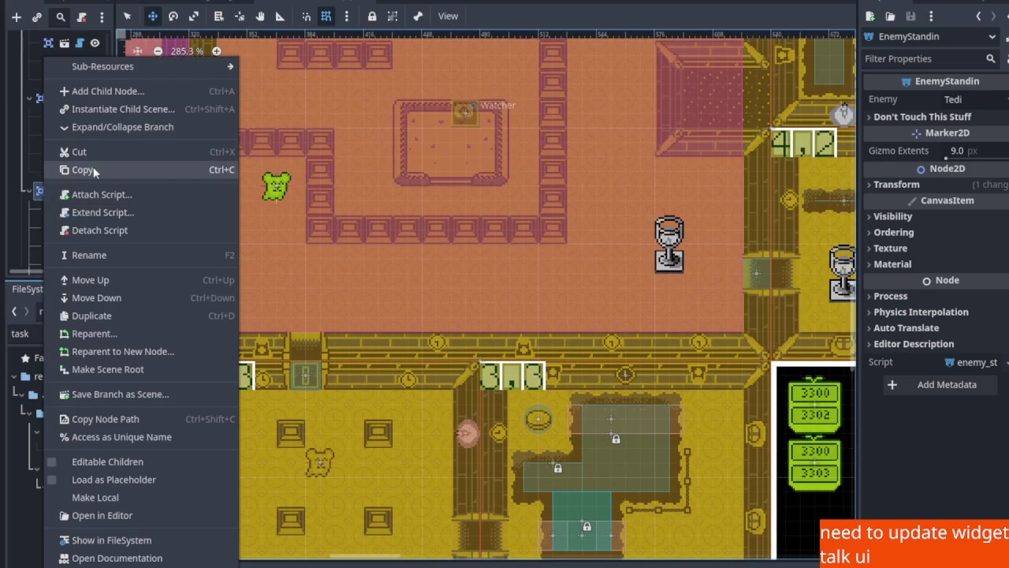
click(101, 110)
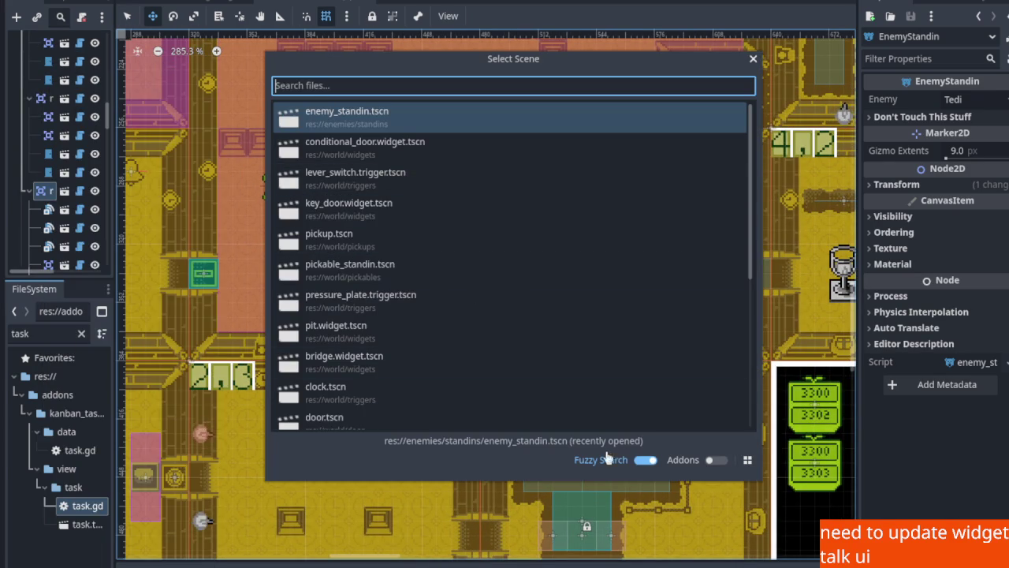
double_click(348, 117)
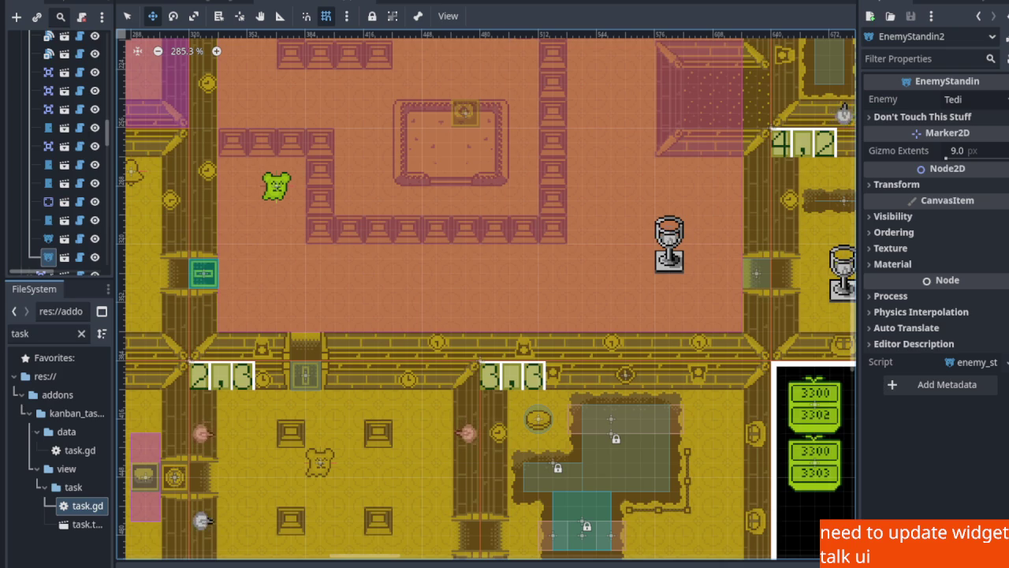
scroll(254, 330, down, 5)
scroll(308, 197, up, 3)
drag(309, 187, 309, 202)
scroll(414, 284, up, 5)
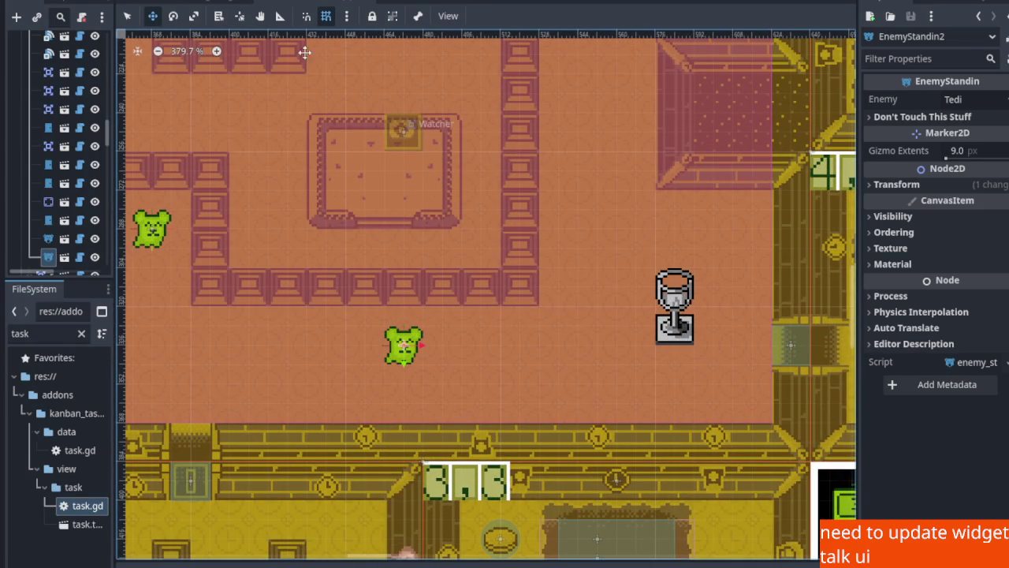
scroll(65, 248, down, 1)
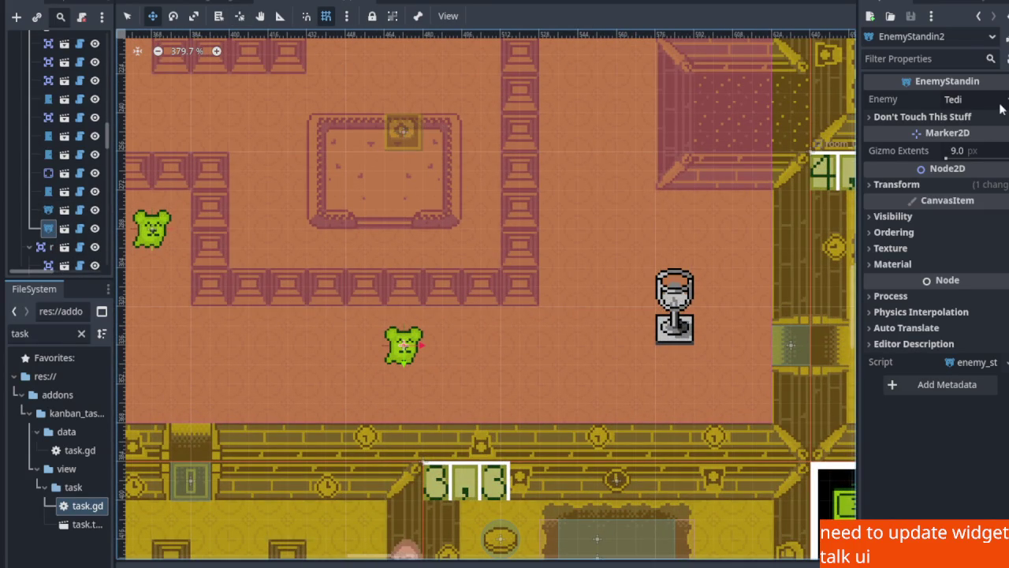
Set the second standin's Enemy to Inaklat and save the scene
click(968, 99)
click(972, 156)
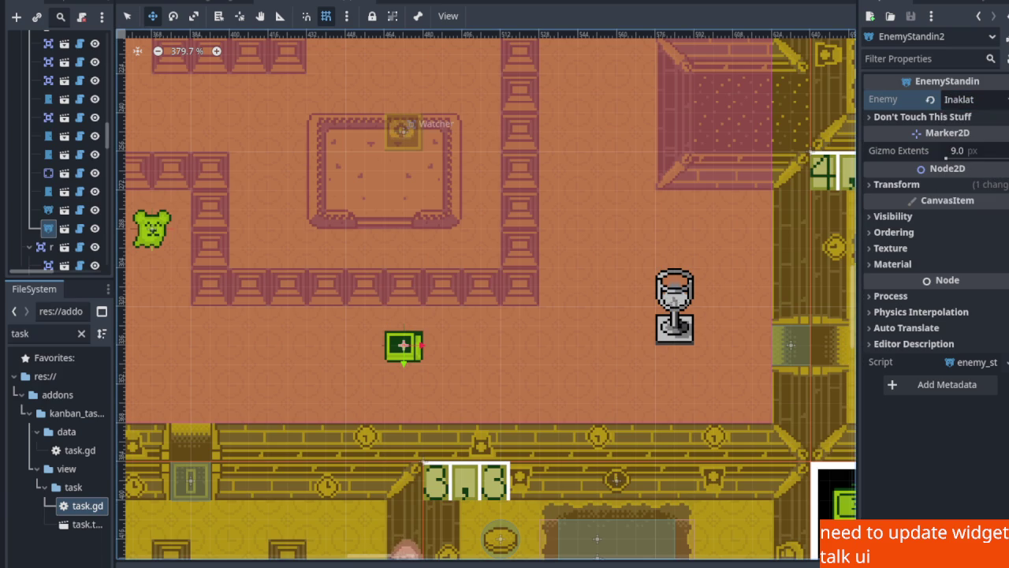
scroll(372, 336, down, 2)
scroll(484, 340, down, 2)
scroll(511, 322, up, 2)
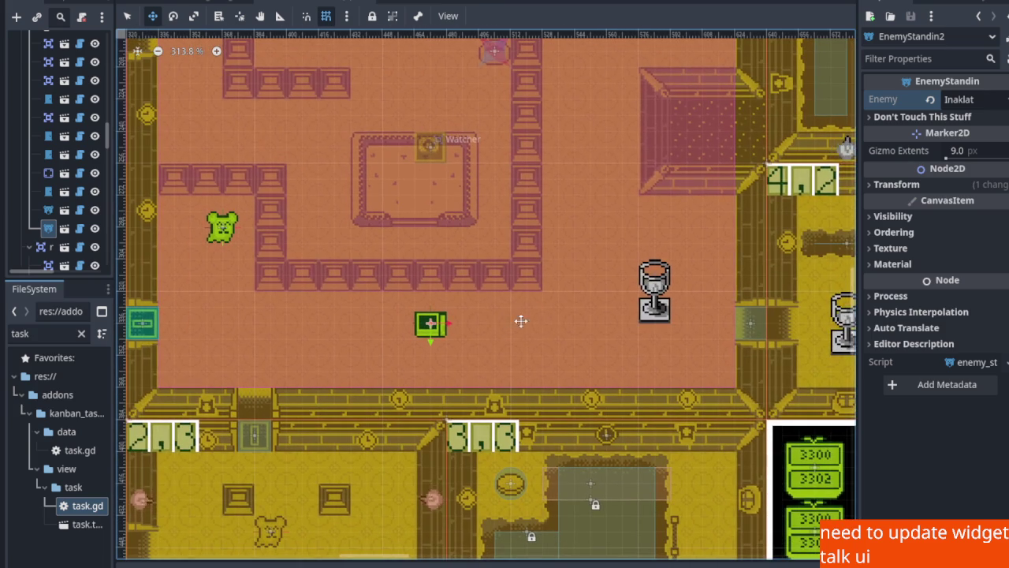
key(ctrl+s)
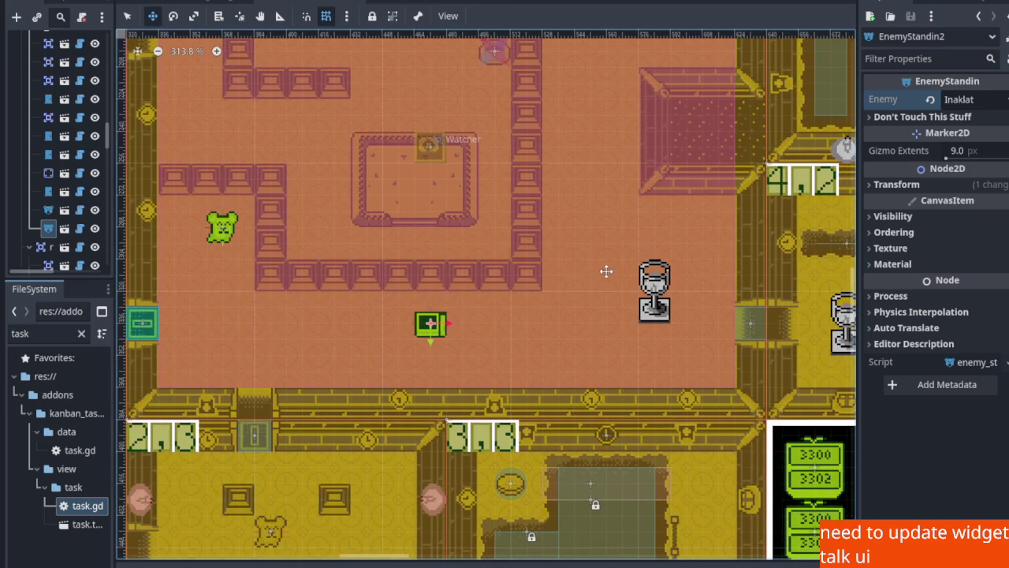
Nudge the Inaklat standin about 20 px down
scroll(538, 303, right, 2)
scroll(538, 303, up, 1)
scroll(536, 316, up, 1)
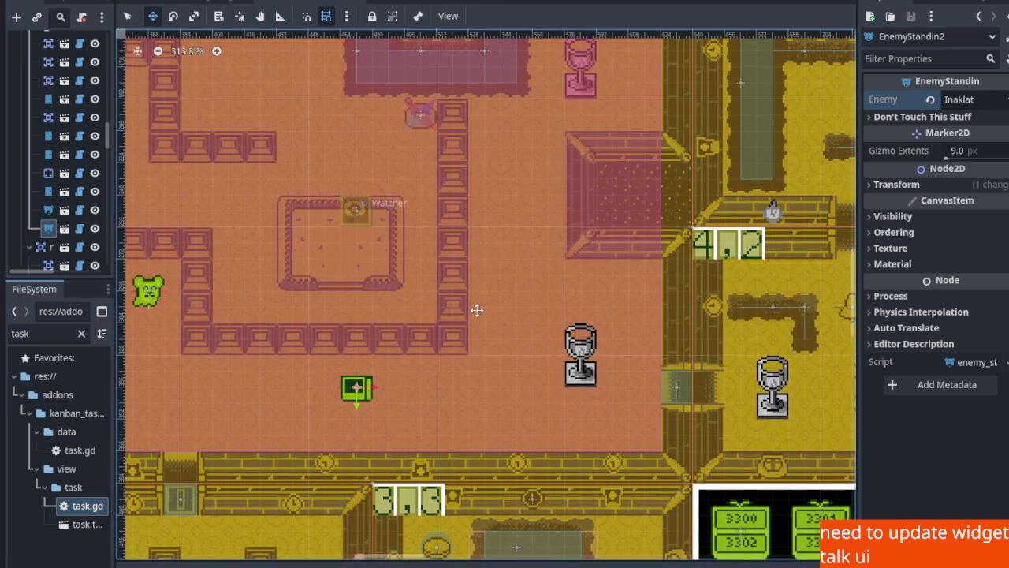
scroll(473, 295, down, 1)
scroll(489, 276, up, 2)
scroll(473, 284, right, 2)
scroll(425, 323, down, 1)
scroll(426, 324, left, 1)
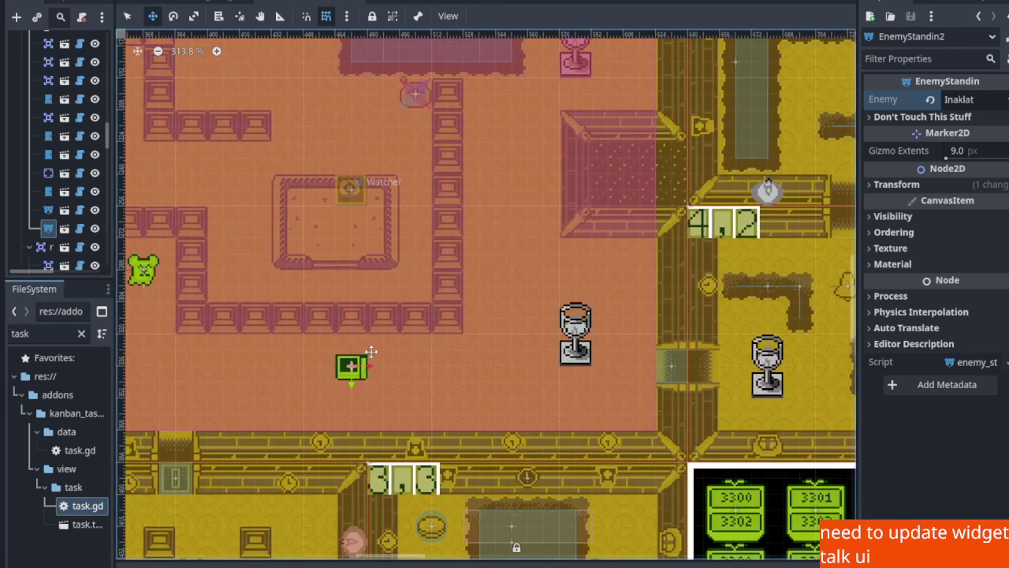
drag(341, 366, 342, 383)
Bring up the Select Scene dialog to instance another child scene under room_02_01
scroll(511, 281, left, 1)
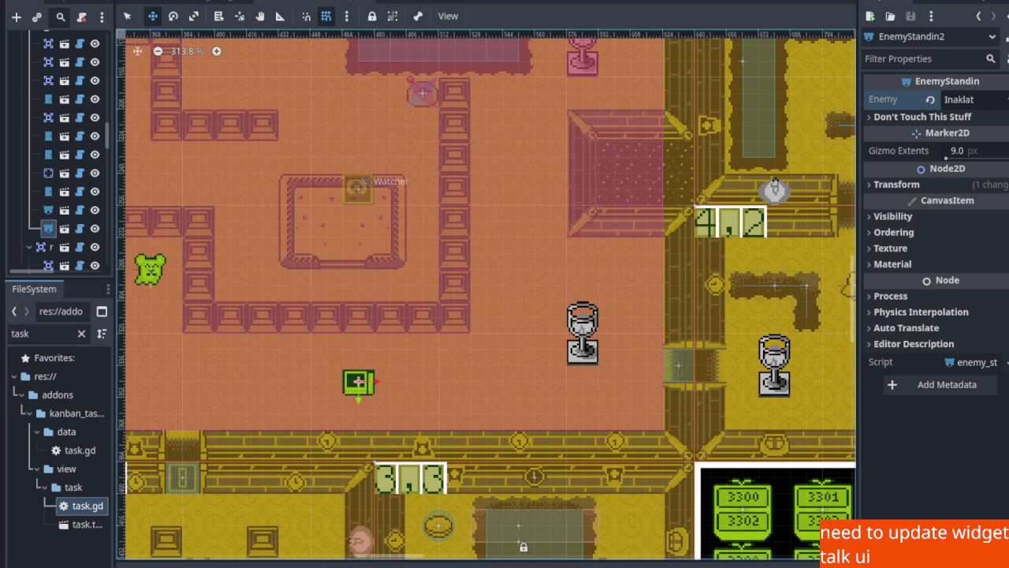
scroll(479, 282, right, 4)
scroll(403, 282, up, 1)
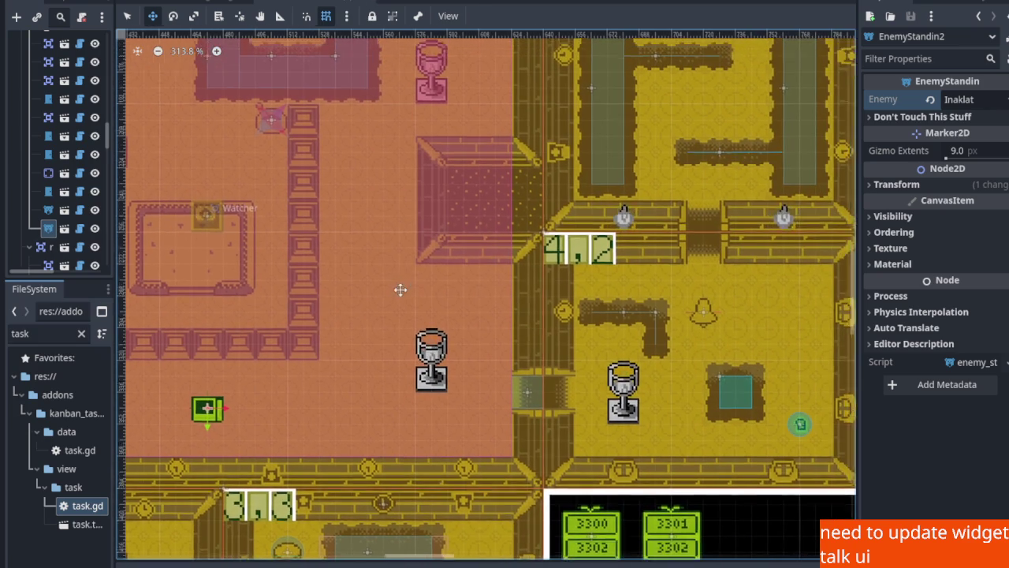
scroll(478, 270, up, 3)
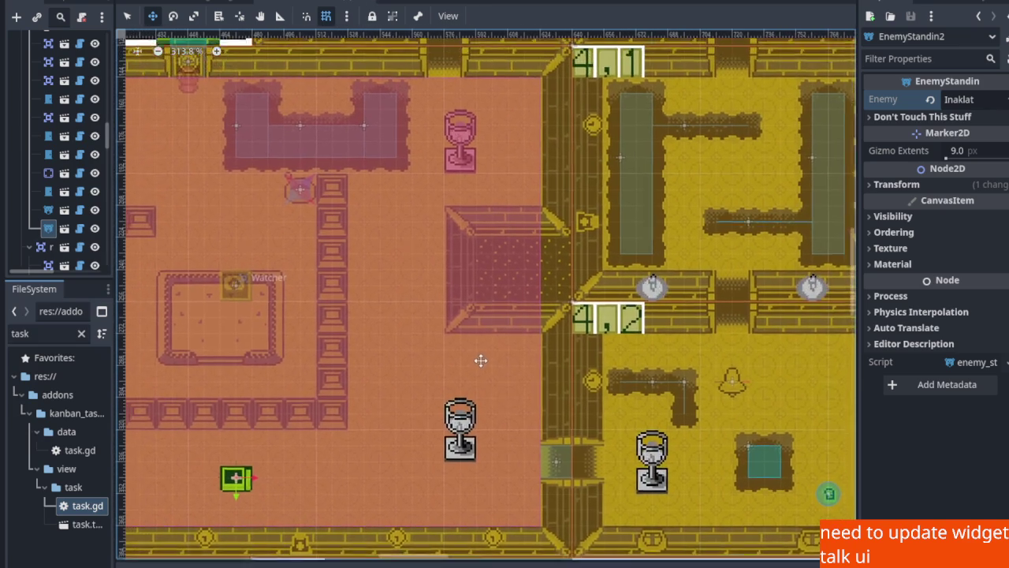
scroll(455, 352, up, 1)
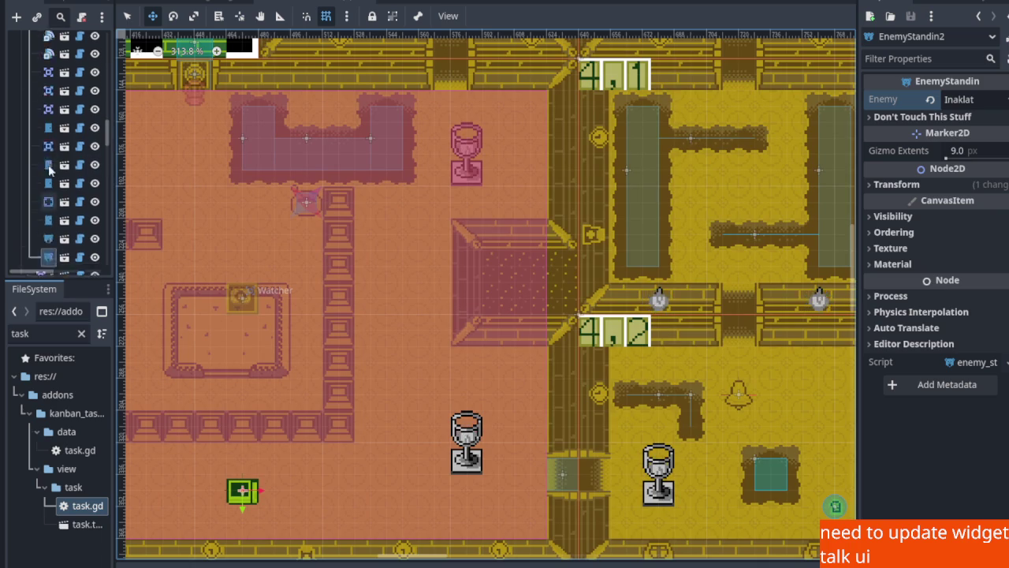
right_click(55, 185)
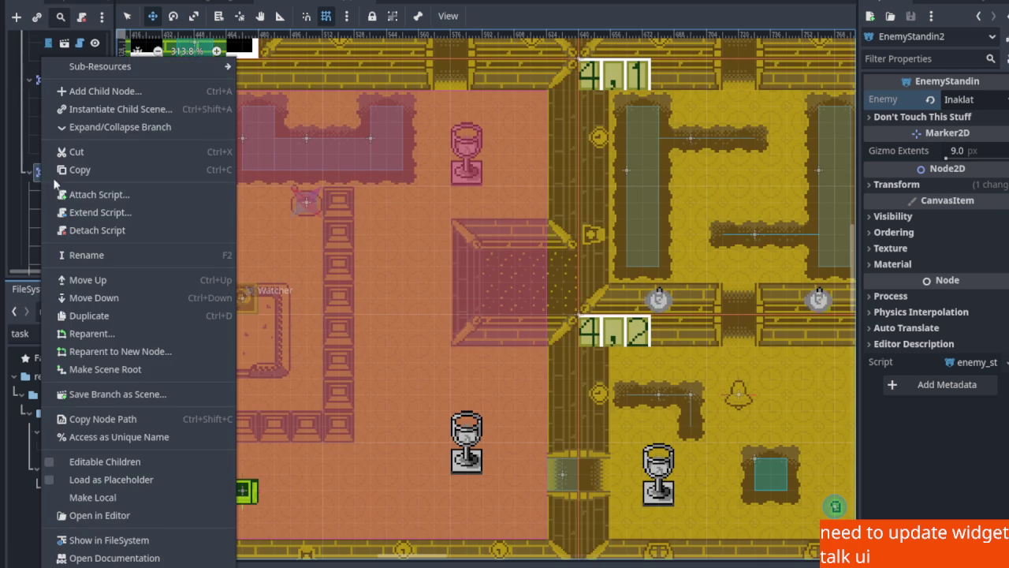
click(107, 115)
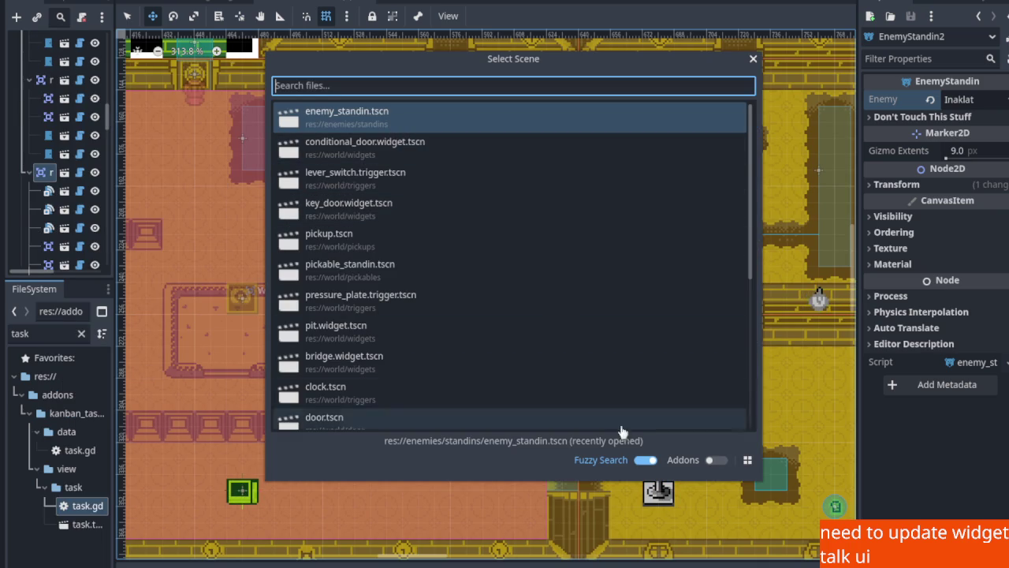
Add a third Tedi standin beside the pink platform on the orange room's right side, nudged down 8 px
double_click(389, 128)
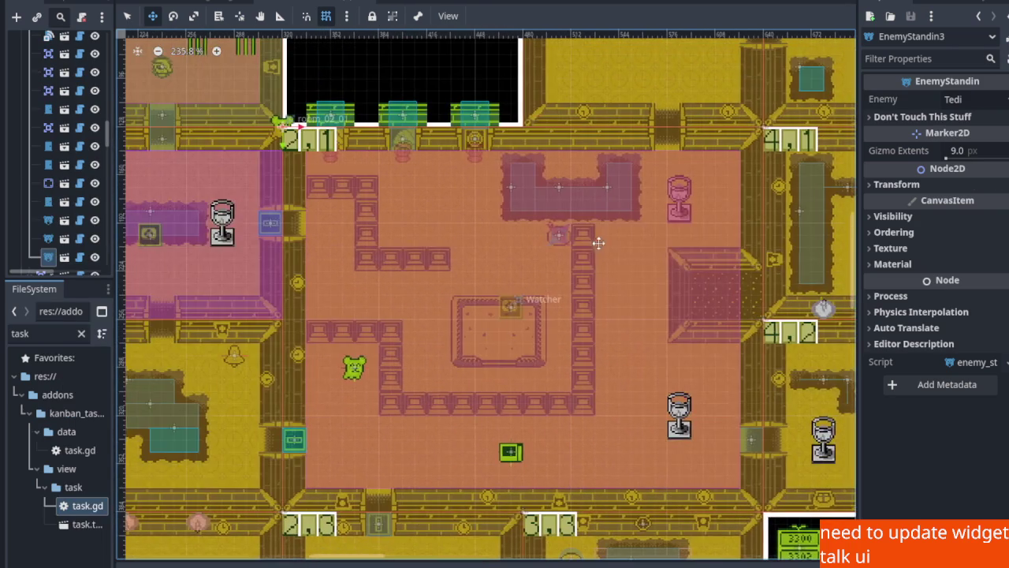
mouse_move(283, 115)
mouse_down()
mouse_move(504, 262)
mouse_move(637, 293)
mouse_up()
scroll(637, 293, up, 3)
scroll(469, 246, up, 3)
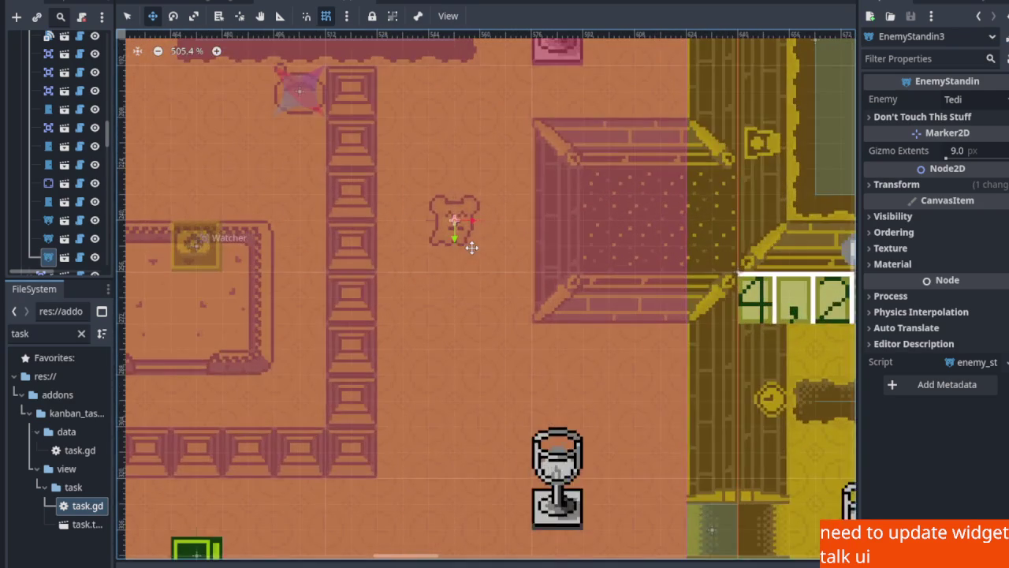
scroll(521, 251, down, 1)
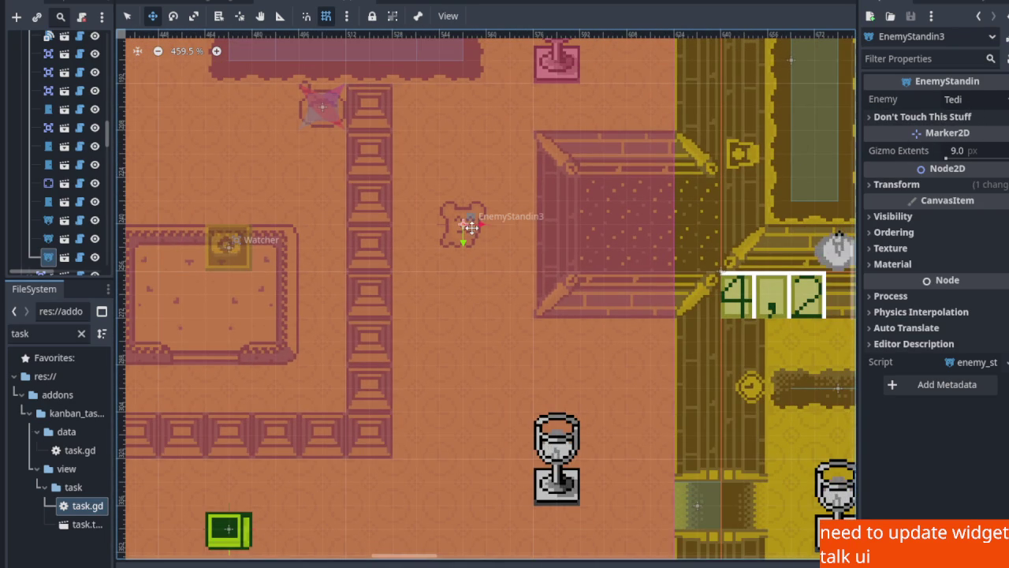
drag(466, 226, 477, 251)
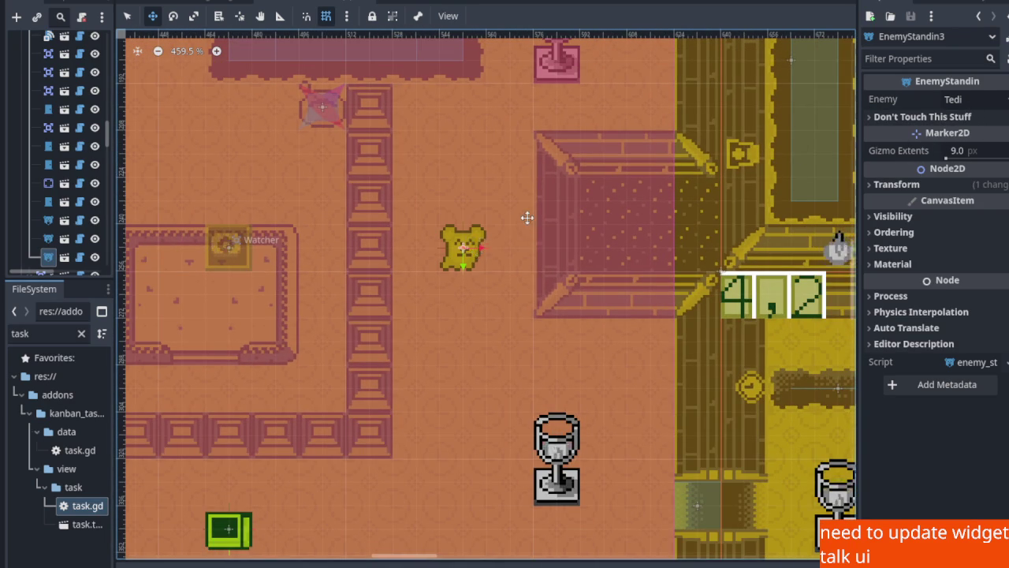
scroll(525, 221, down, 5)
Save the map scene with EnemyStandin3 in place
key(ctrl+s)
mouse_move(283, 200)
mouse_down()
mouse_move(453, 197)
mouse_move(458, 207)
mouse_up()
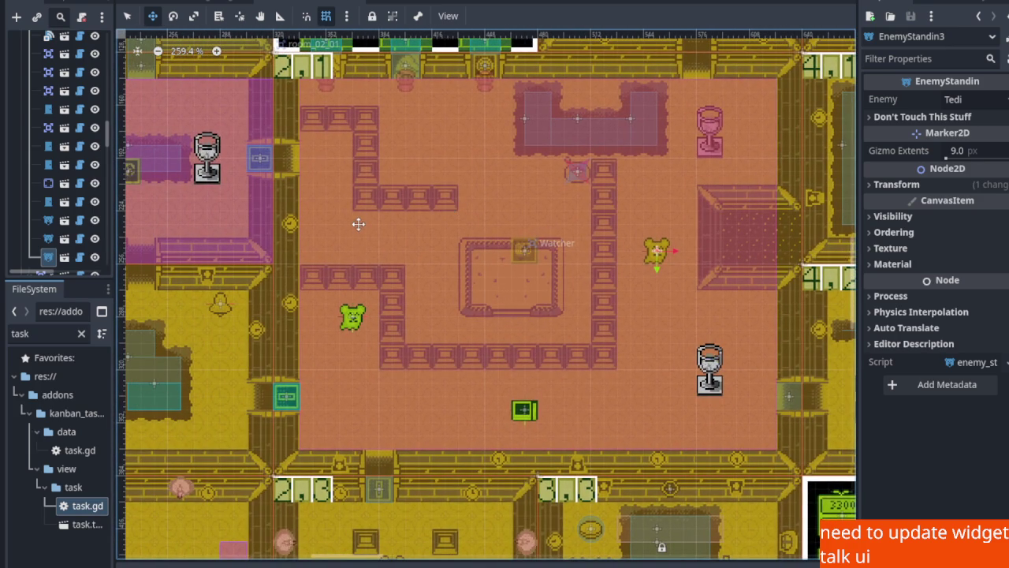
scroll(356, 224, up, 2)
scroll(51, 101, up, 3)
Instance enemy_standin.tscn as EnemyStandin4 and move it to the orange room's left side
right_click(50, 96)
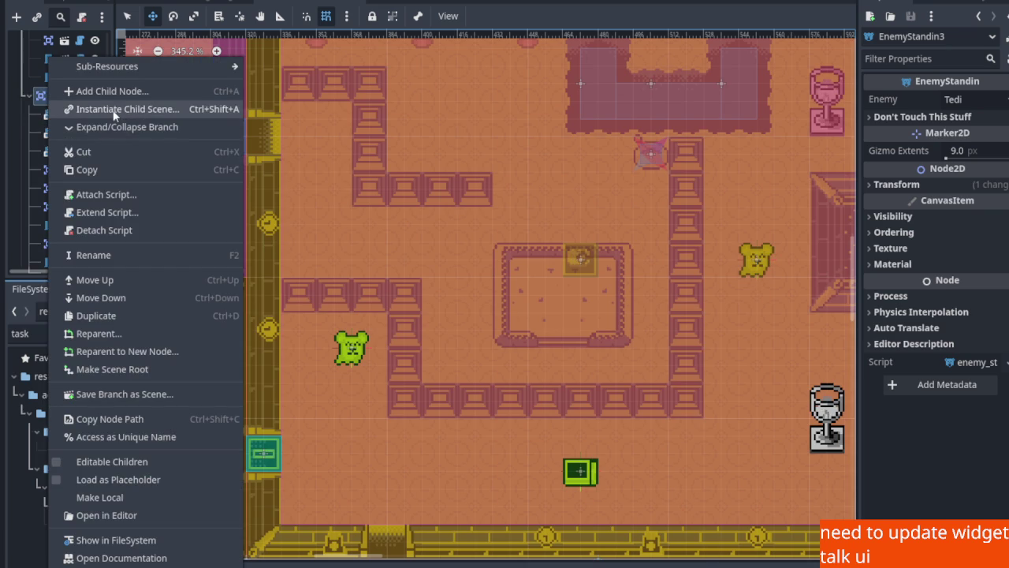
click(114, 111)
double_click(347, 126)
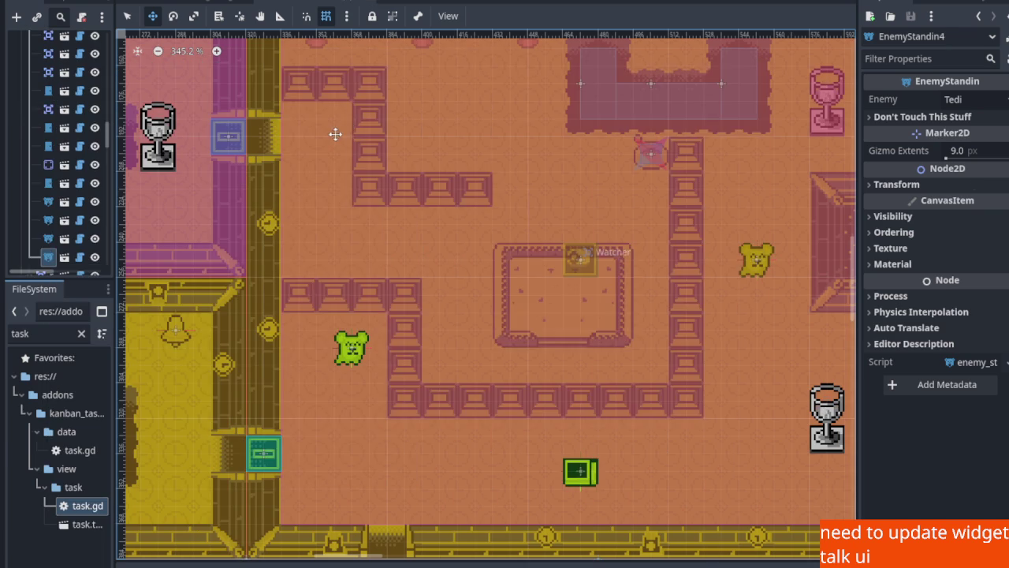
drag(342, 131, 412, 293)
drag(325, 152, 443, 399)
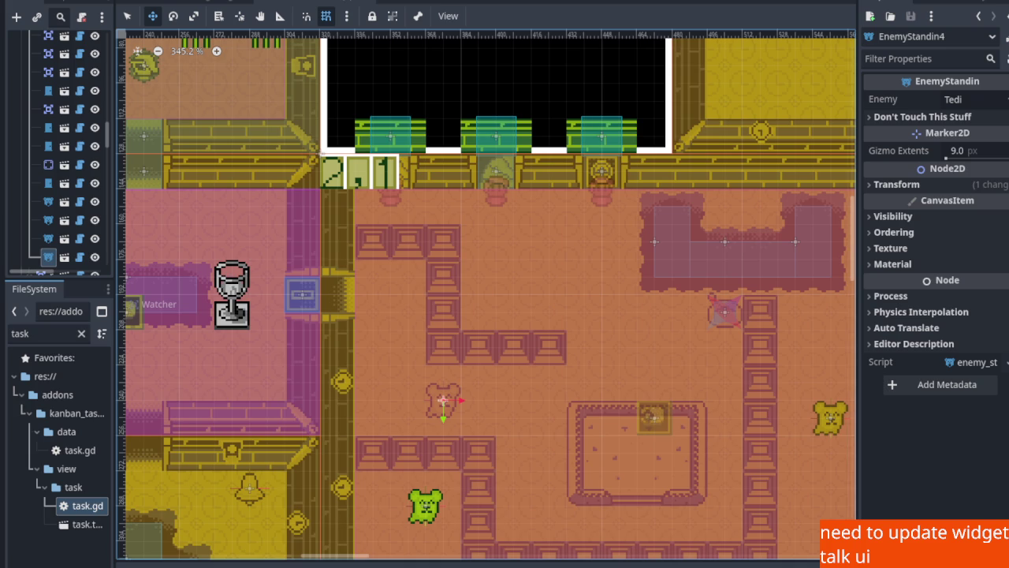
Pan and zoom the canvas to check the lower part of the map around EnemyStandin4
scroll(313, 419, right, 1)
scroll(331, 354, right, 4)
scroll(331, 355, down, 3)
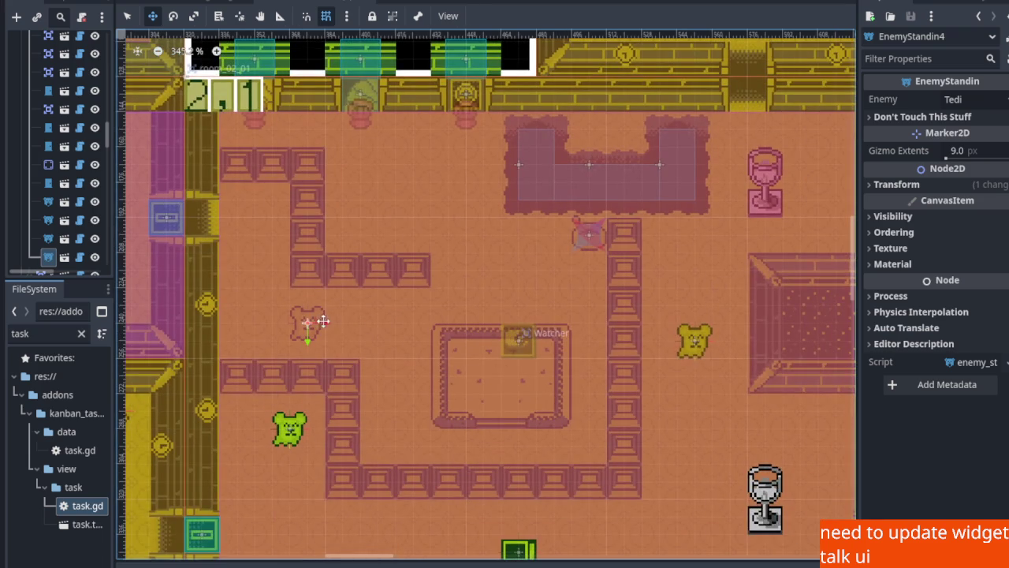
scroll(346, 304, up, 1)
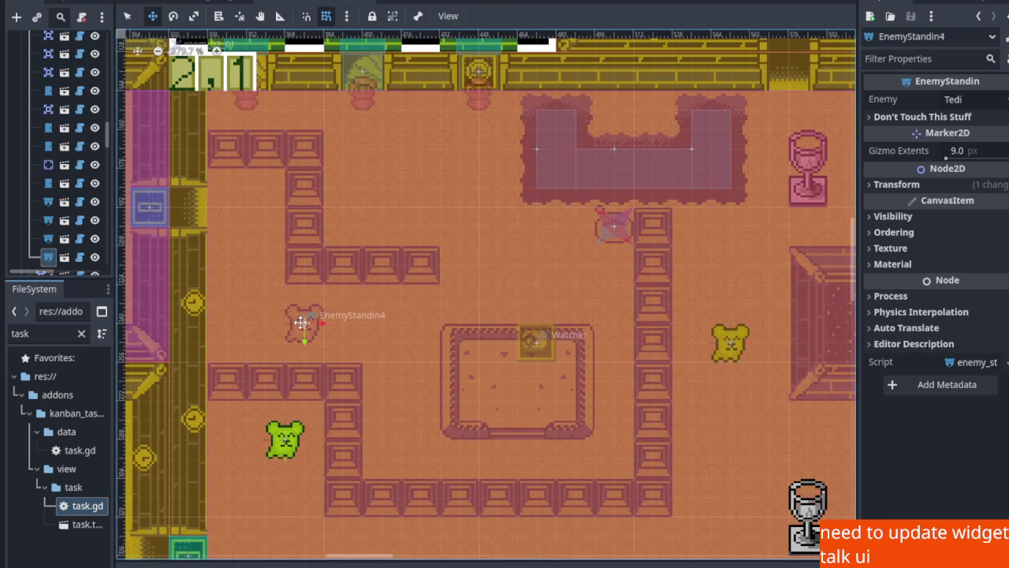
scroll(302, 319, down, 3)
scroll(292, 244, up, 2)
scroll(260, 190, down, 2)
scroll(263, 190, up, 1)
drag(263, 190, 272, 296)
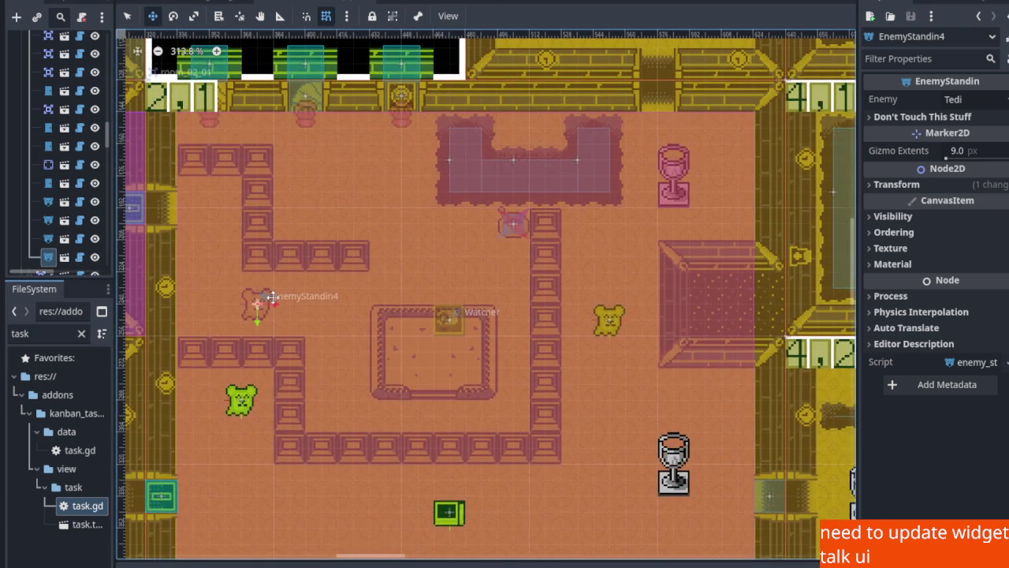
scroll(258, 310, up, 1)
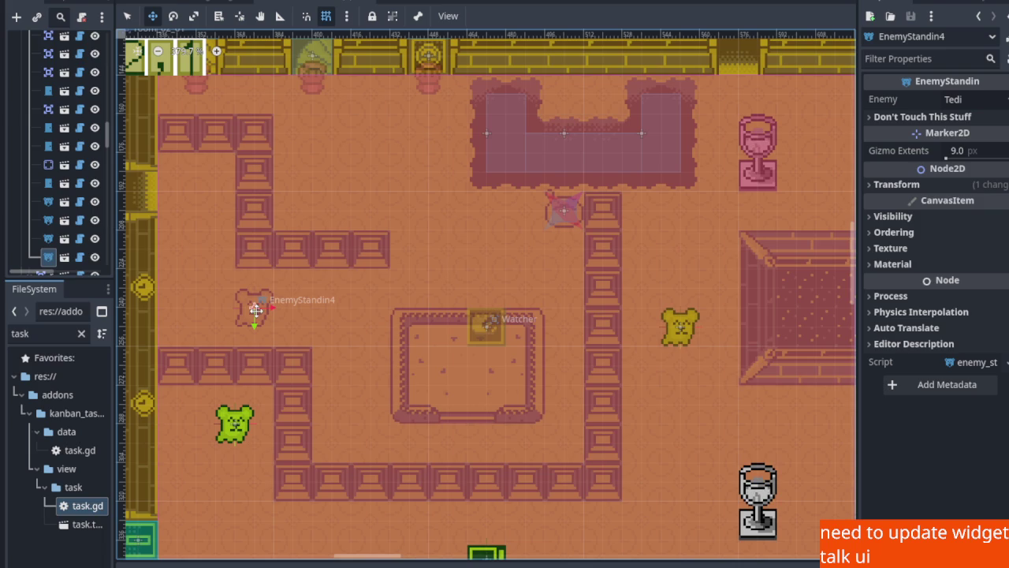
drag(260, 302, 261, 304)
scroll(260, 304, down, 2)
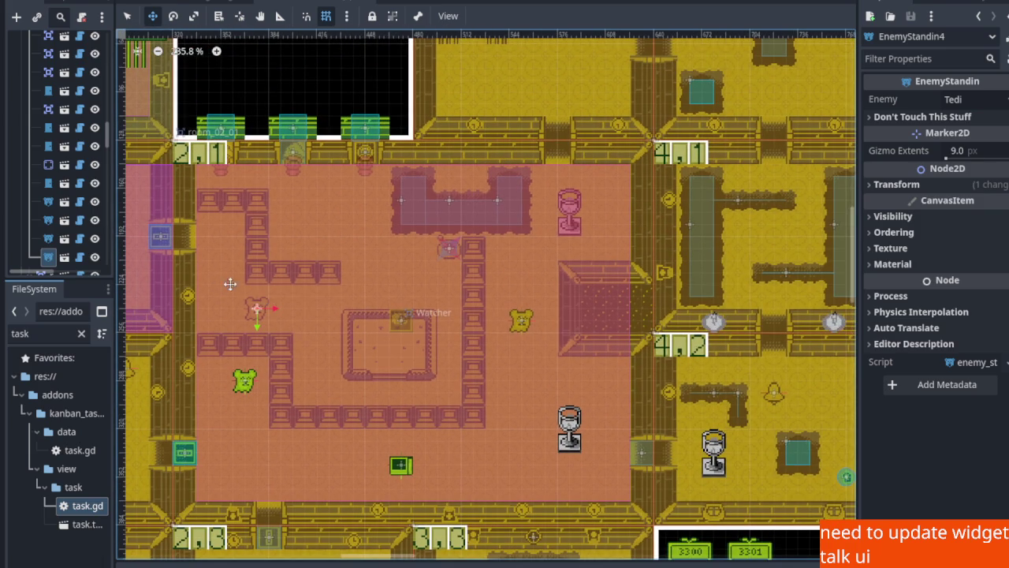
scroll(240, 288, down, 3)
scroll(379, 325, up, 2)
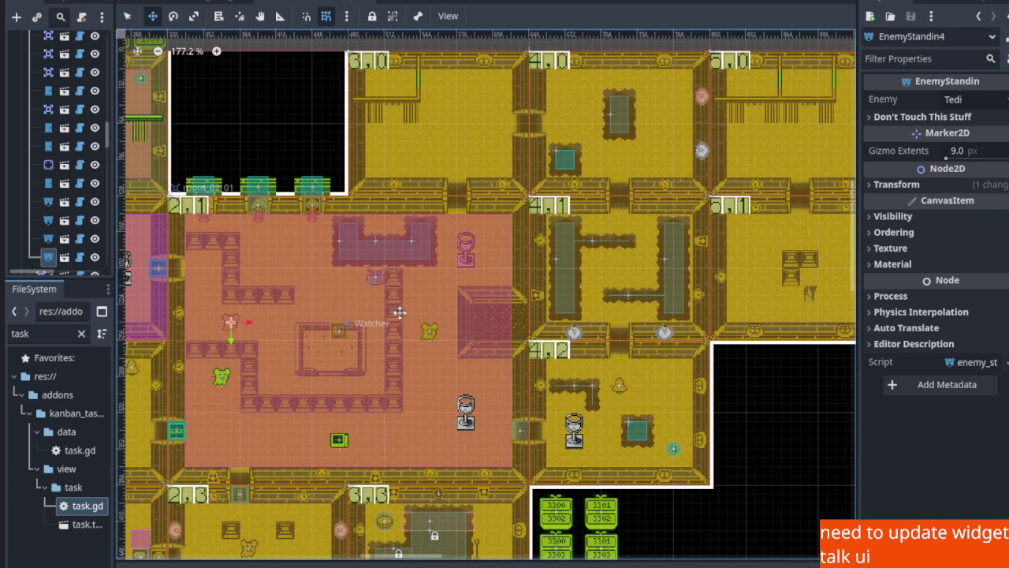
scroll(377, 326, down, 2)
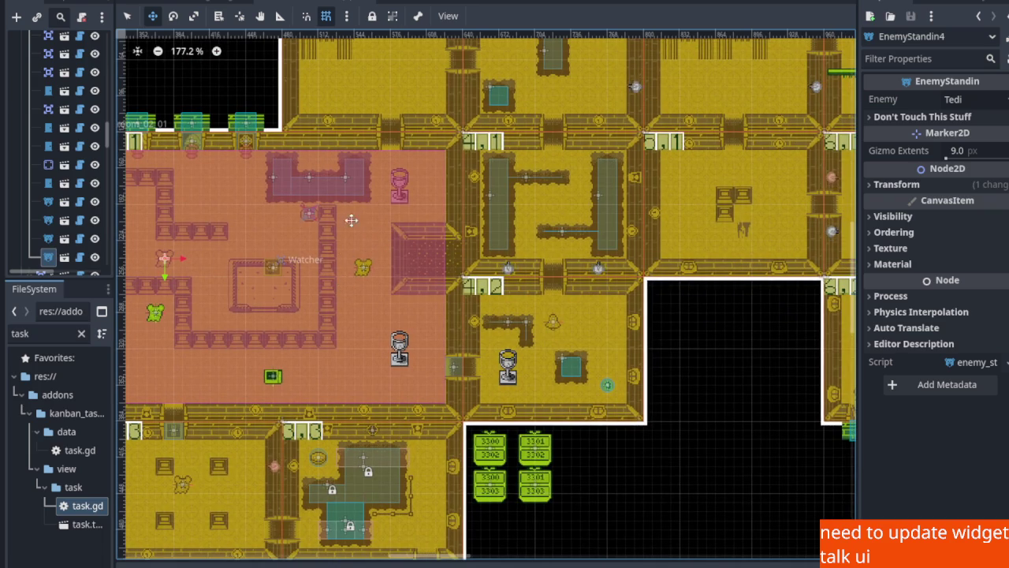
scroll(434, 261, up, 3)
scroll(434, 261, left, 3)
scroll(450, 291, down, 4)
scroll(439, 219, left, 4)
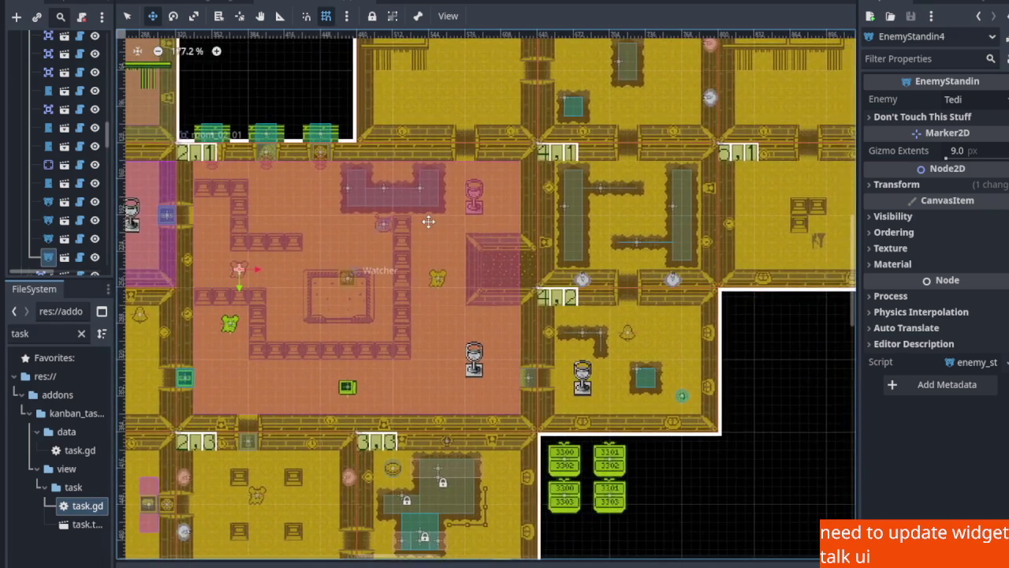
scroll(514, 250, up, 5)
scroll(521, 331, left, 4)
scroll(532, 360, left, 1)
scroll(532, 360, up, 1)
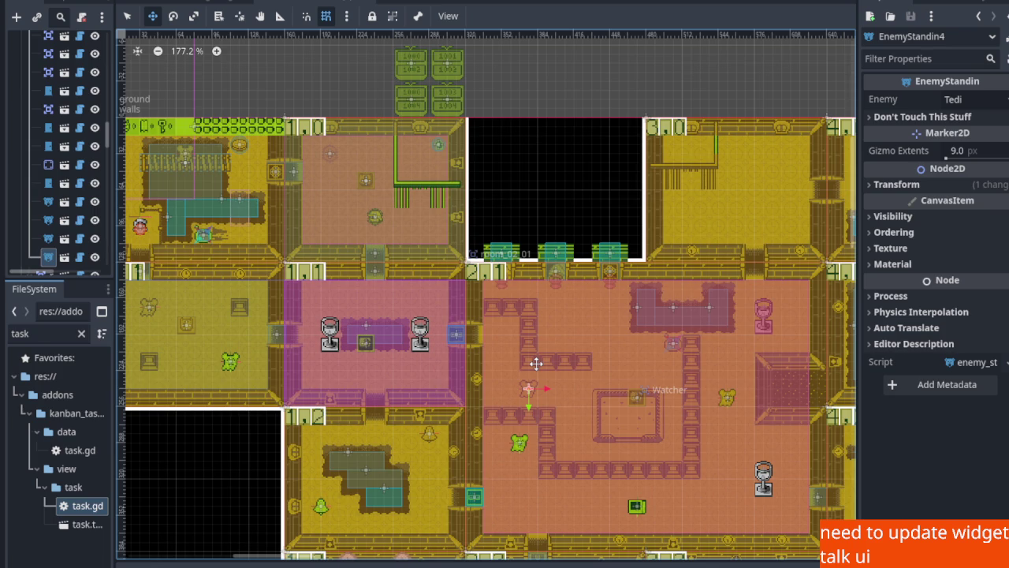
drag(536, 364, 521, 356)
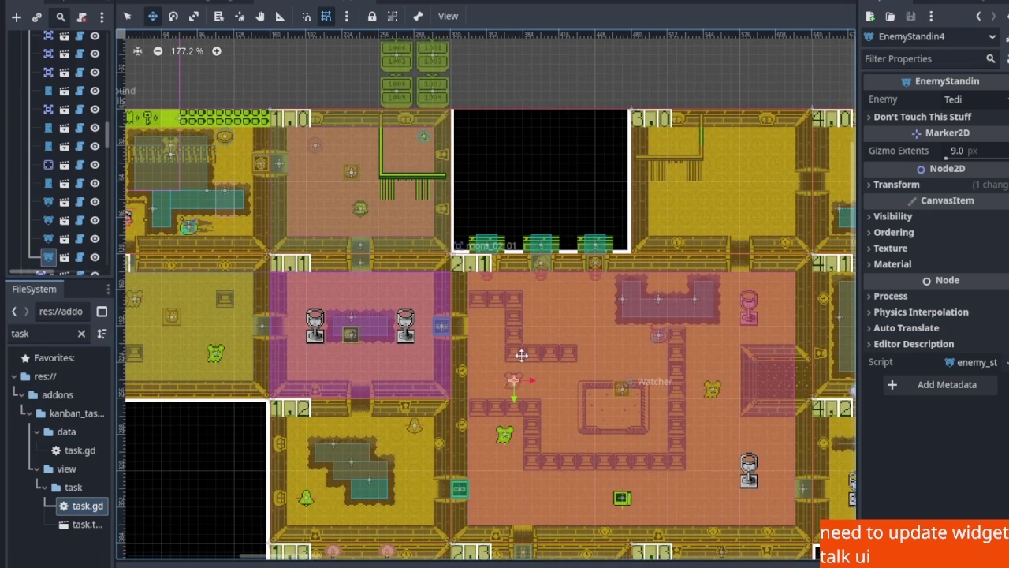
scroll(371, 197, up, 5)
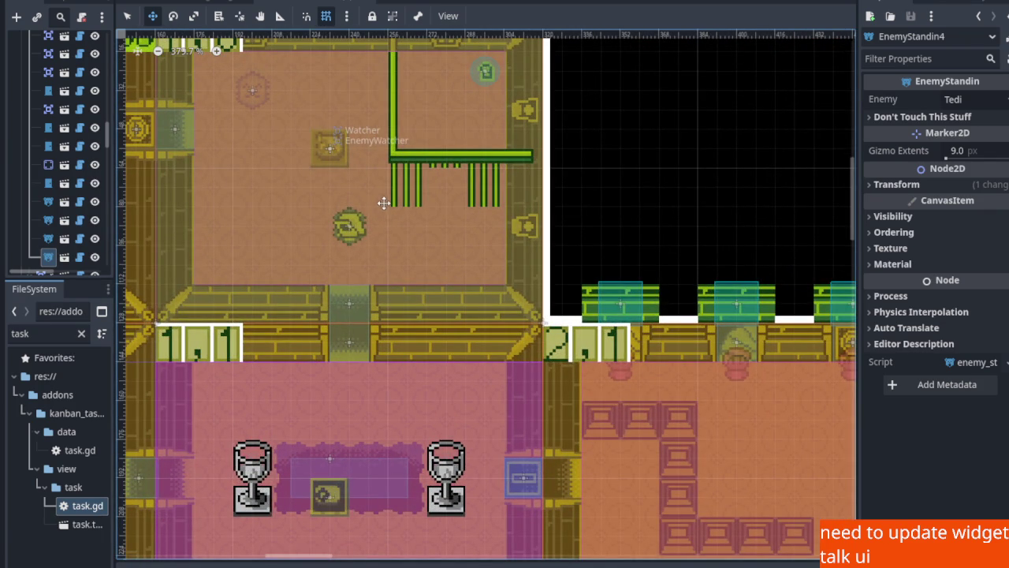
scroll(383, 202, down, 5)
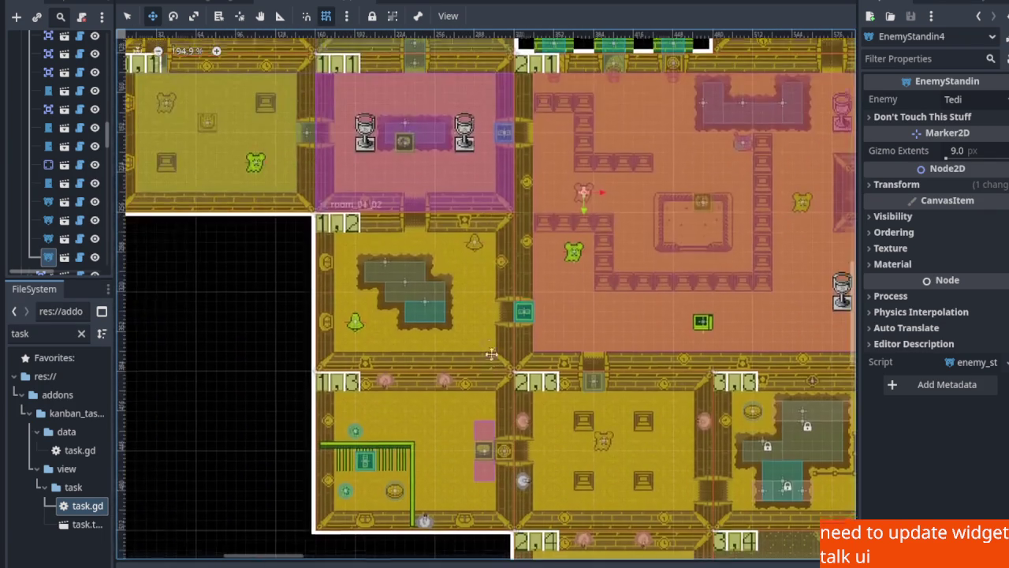
drag(491, 354, 474, 249)
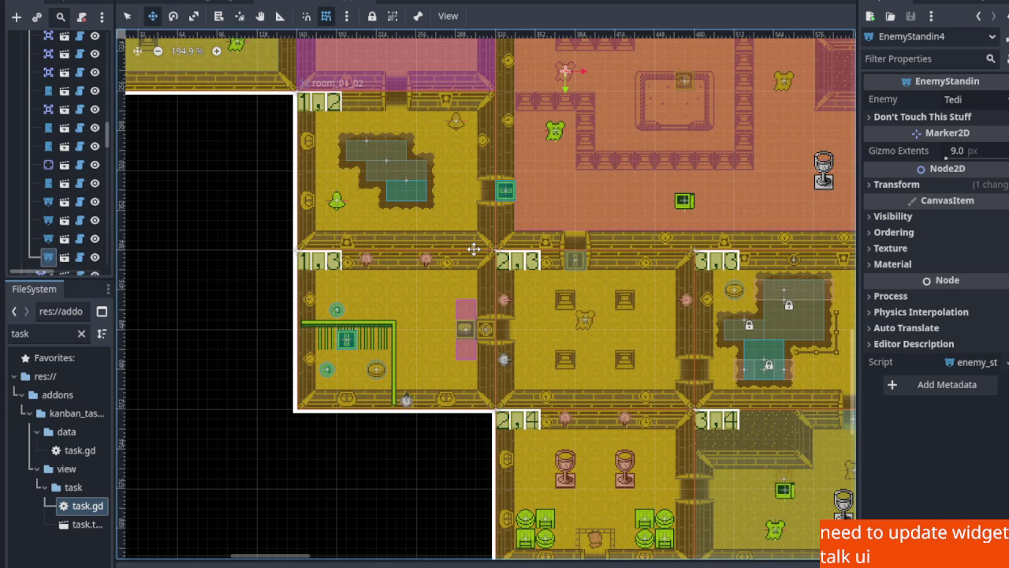
scroll(510, 262, down, 3)
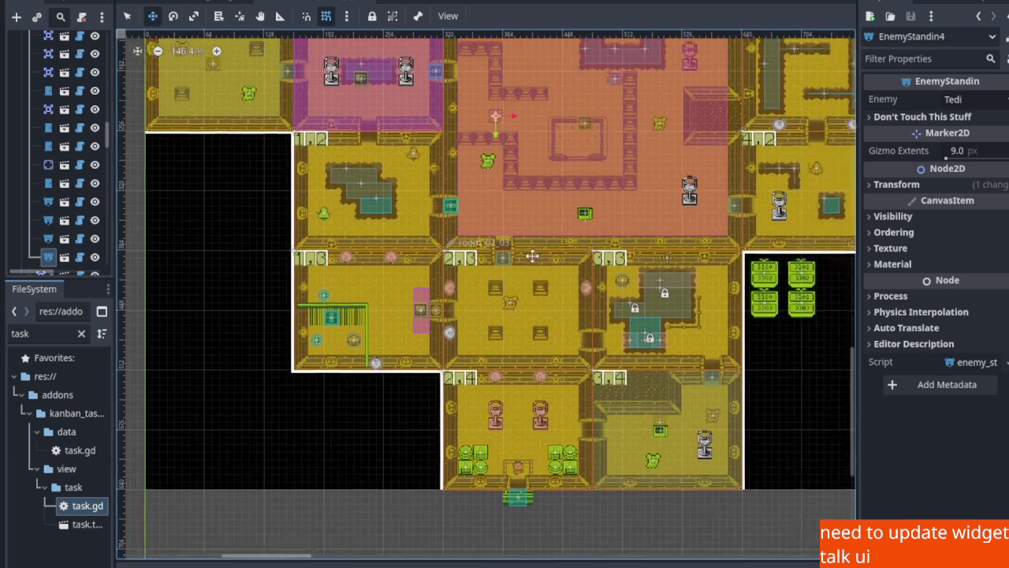
scroll(448, 252, up, 2)
scroll(445, 250, up, 3)
scroll(426, 237, up, 2)
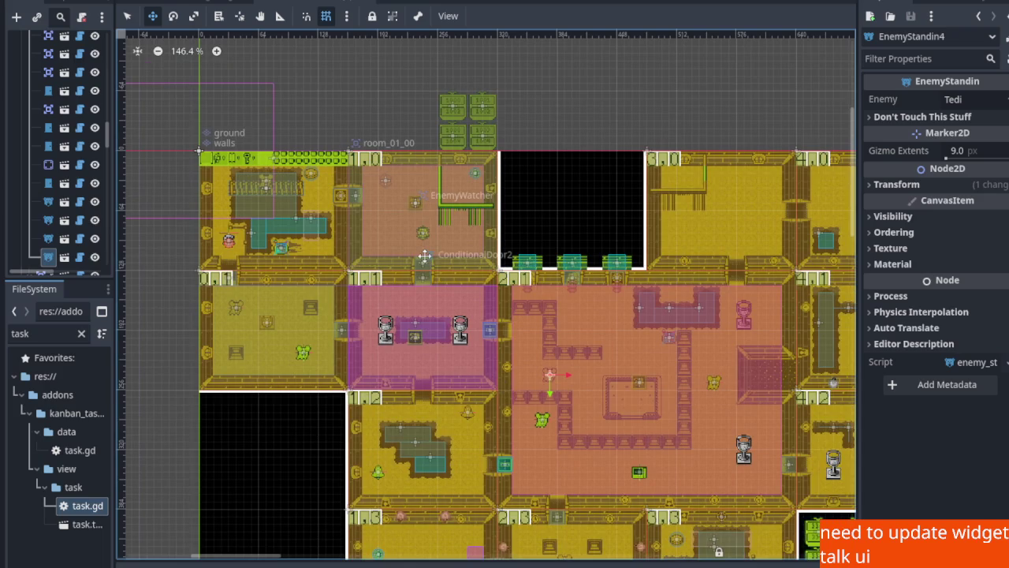
scroll(413, 202, up, 3)
scroll(413, 201, up, 2)
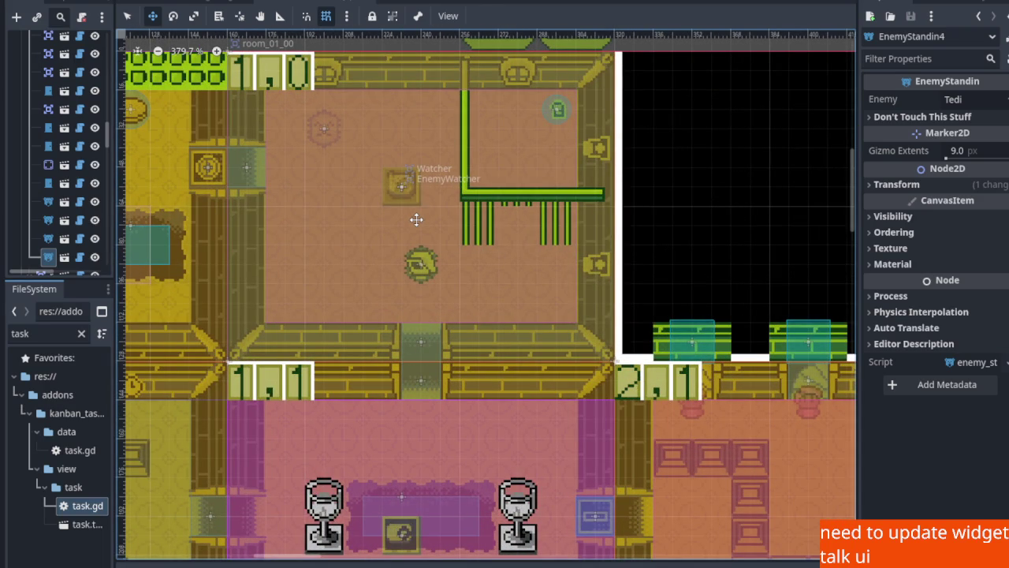
scroll(417, 219, up, 3)
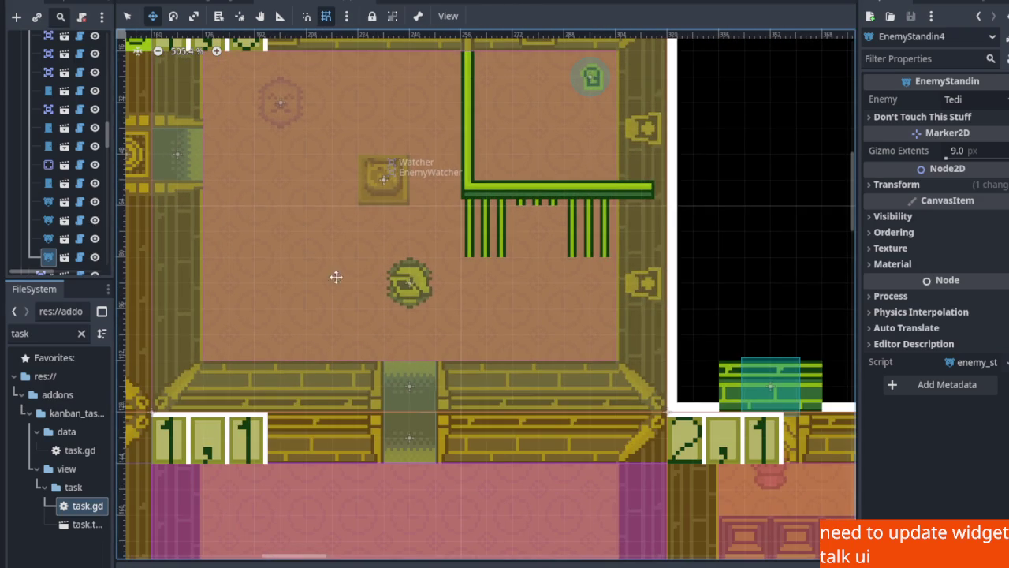
scroll(417, 394, down, 8)
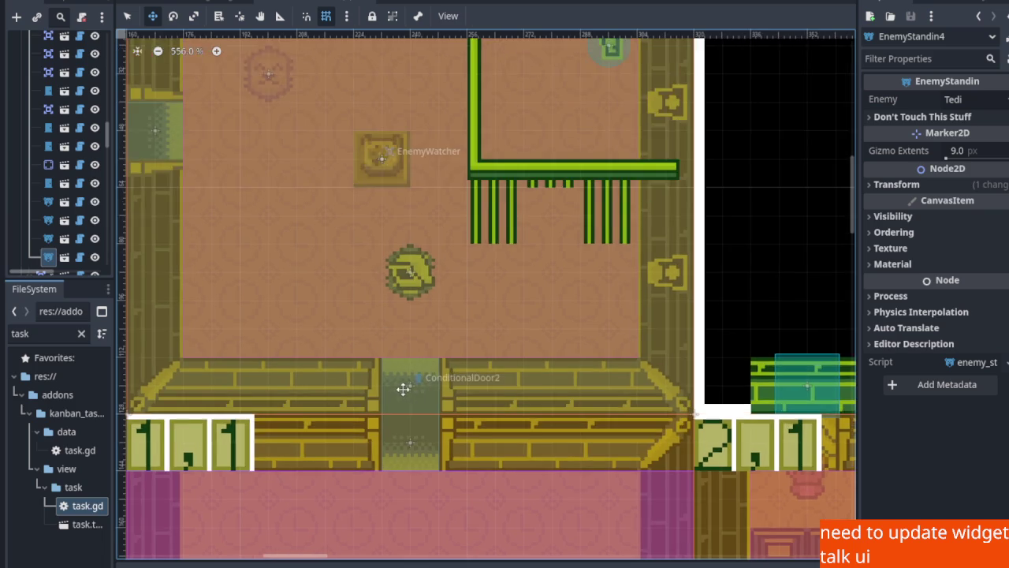
scroll(420, 357, up, 5)
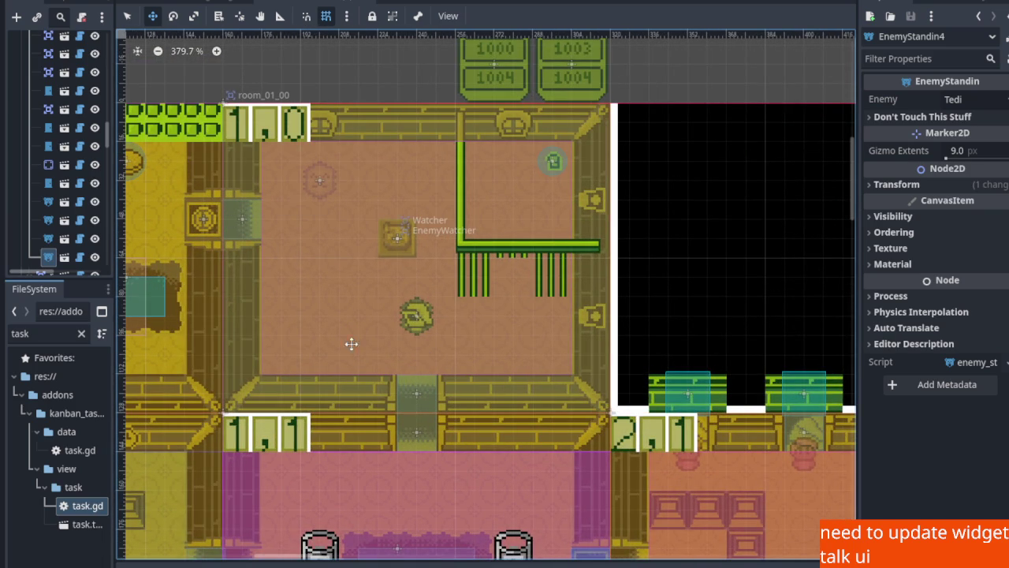
Select the EnemyWatcher, widen the Scene dock to show full node names, and bring up room_01_00's node menu
click(127, 17)
click(397, 236)
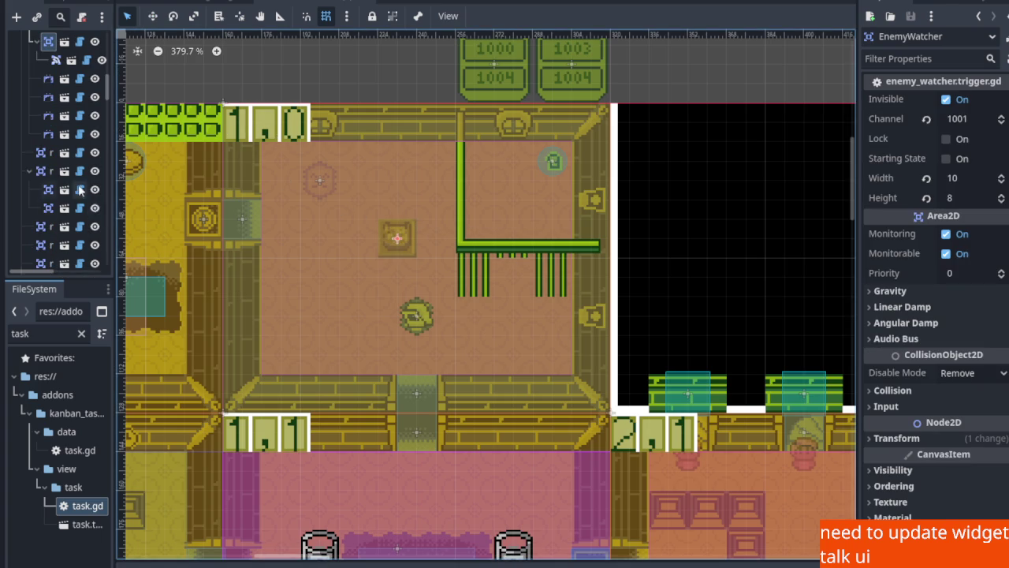
scroll(67, 167, up, 2)
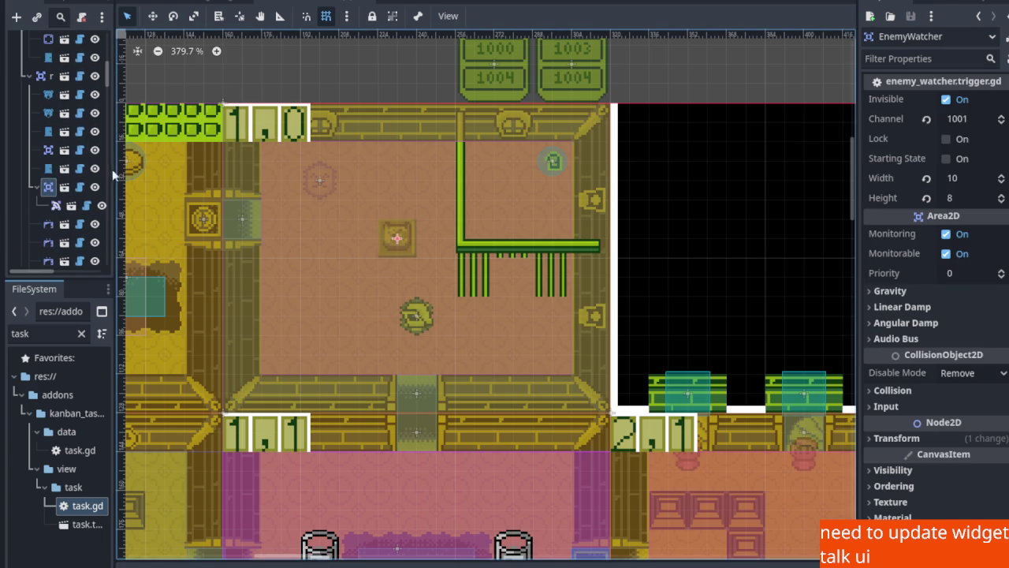
drag(114, 171, 272, 171)
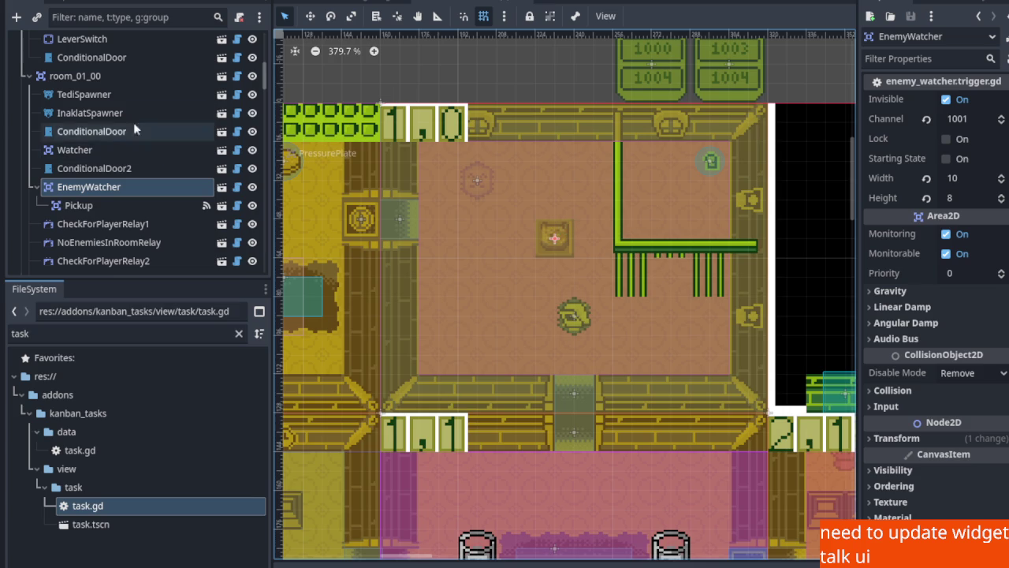
click(98, 77)
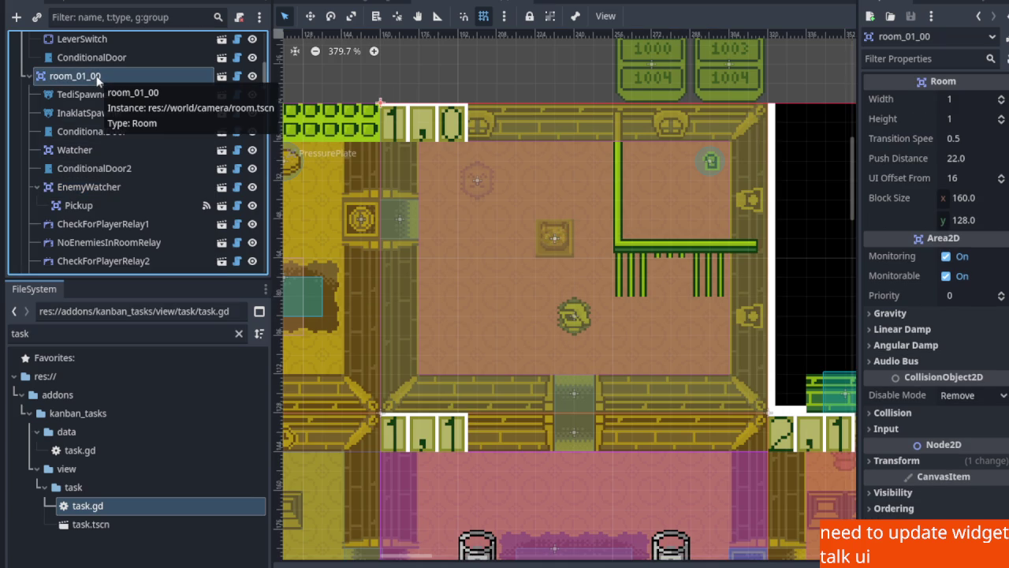
right_click(93, 75)
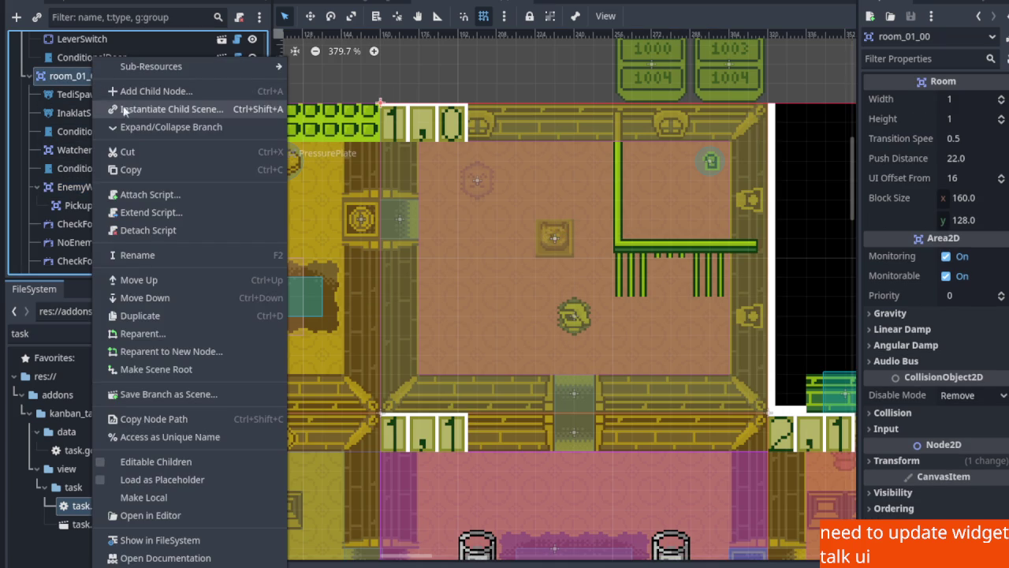
Instance conditional_door.widget.tscn beside the green bars and order ConditionalDoor3 right after ConditionalDoor2
click(126, 113)
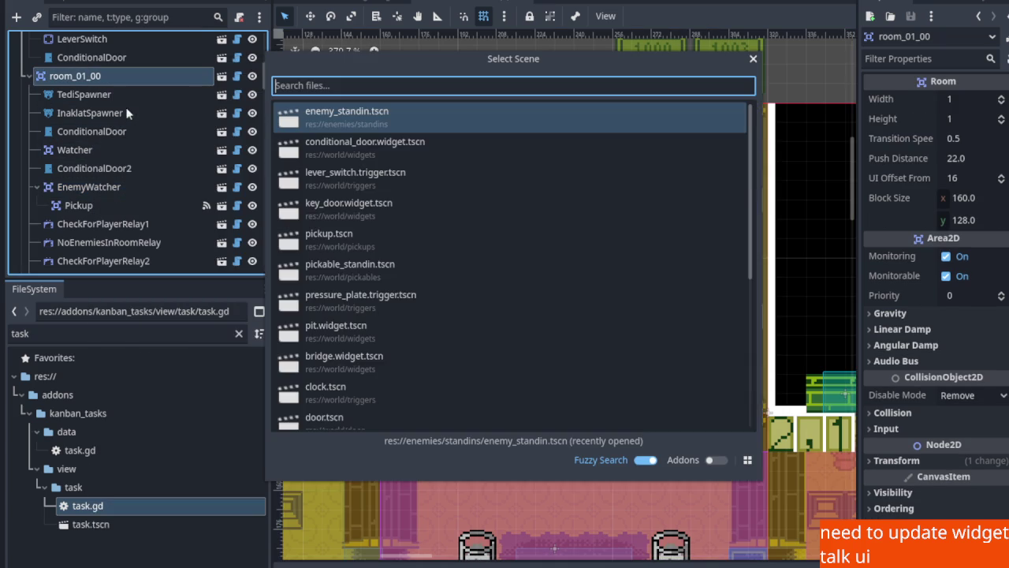
double_click(367, 149)
key(w)
drag(358, 95, 659, 270)
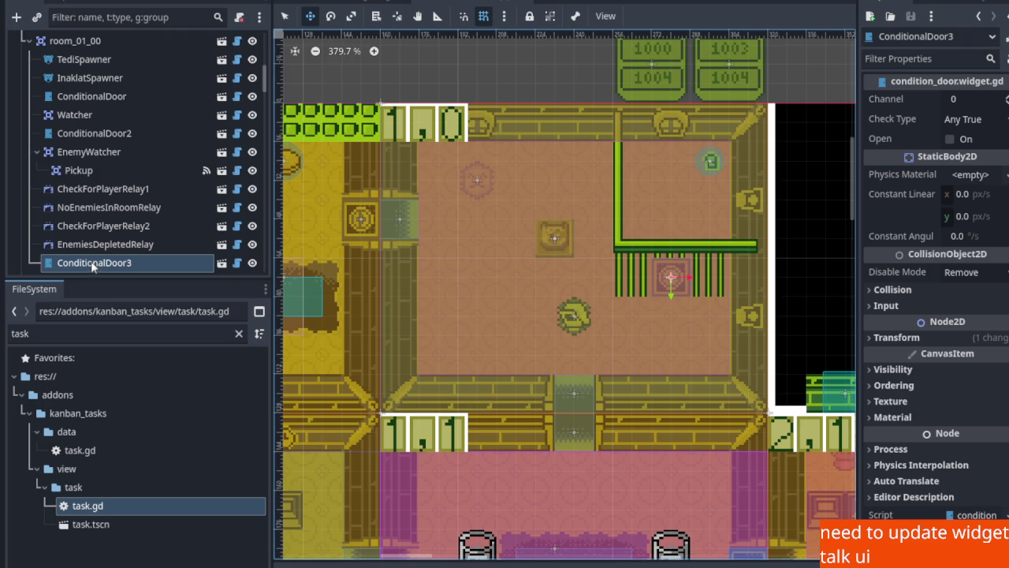
mouse_move(93, 268)
mouse_down()
mouse_move(87, 137)
mouse_move(86, 146)
mouse_up()
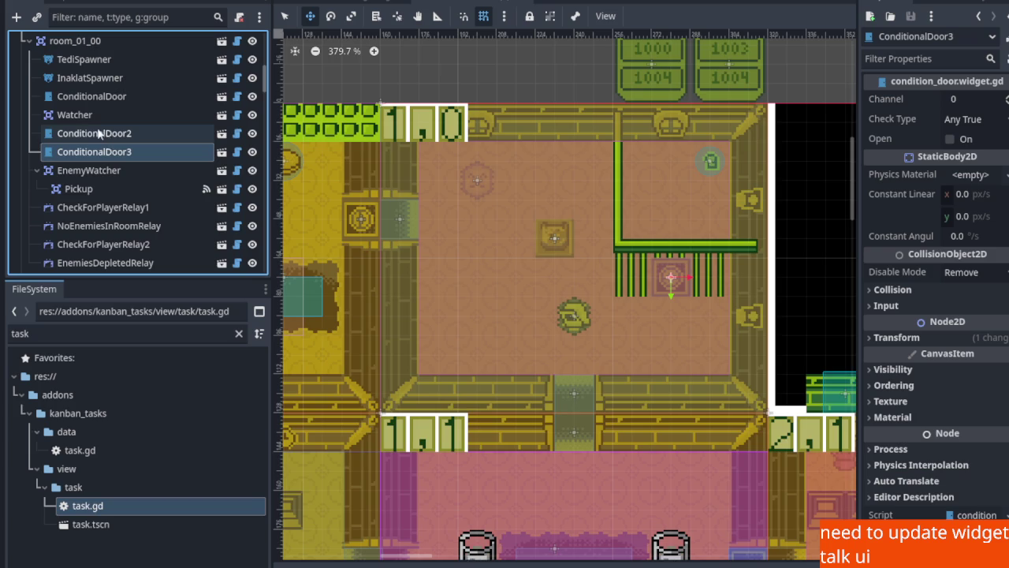
scroll(95, 132, up, 1)
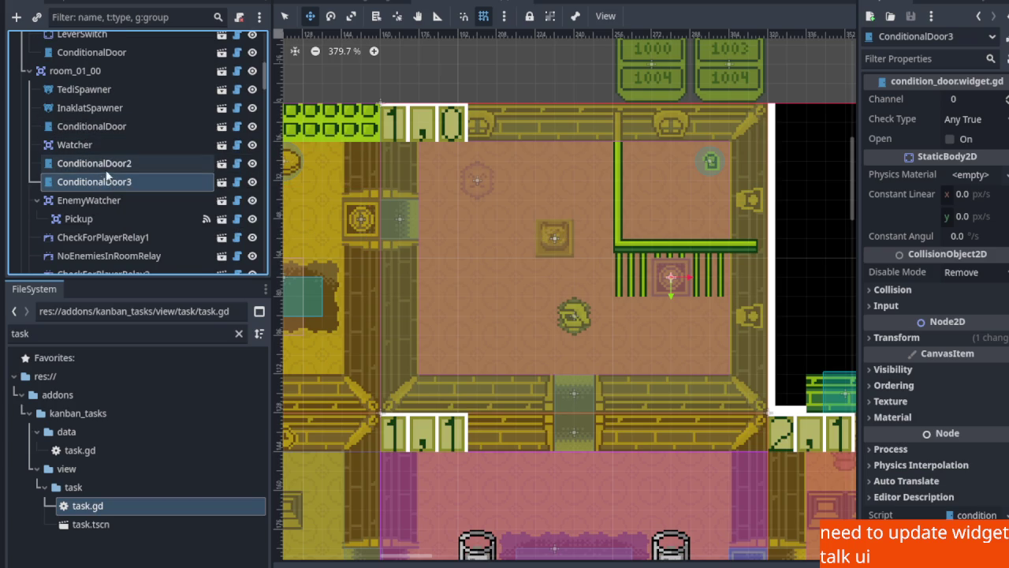
click(103, 167)
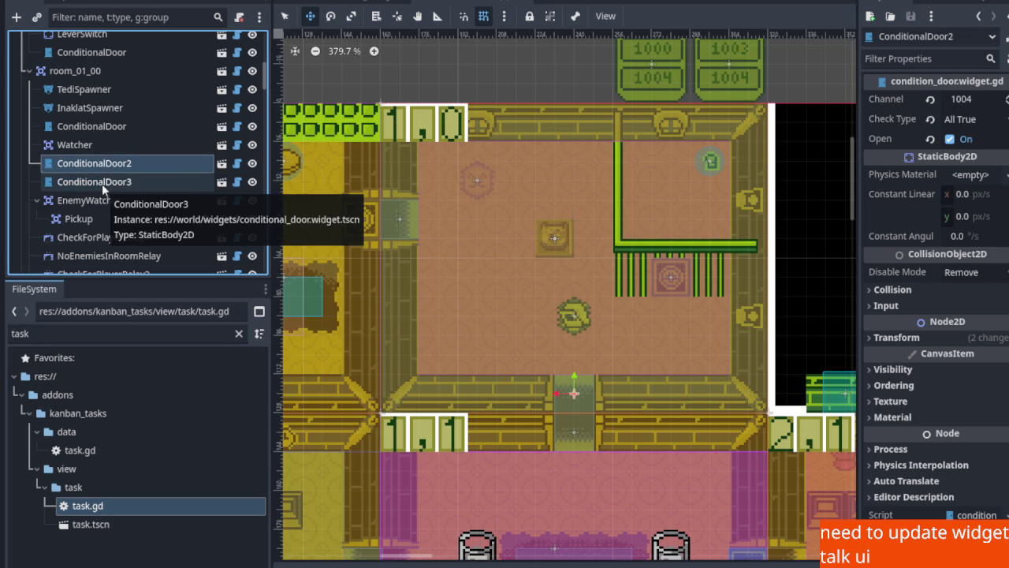
Set ConditionalDoor3's Channel to 1004 and save
click(102, 184)
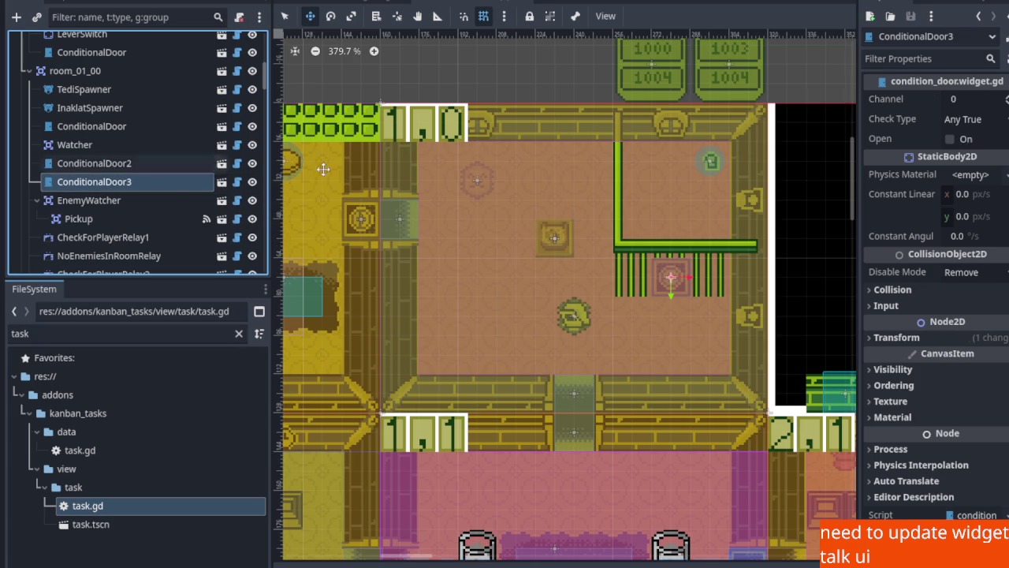
click(967, 105)
text(1004)
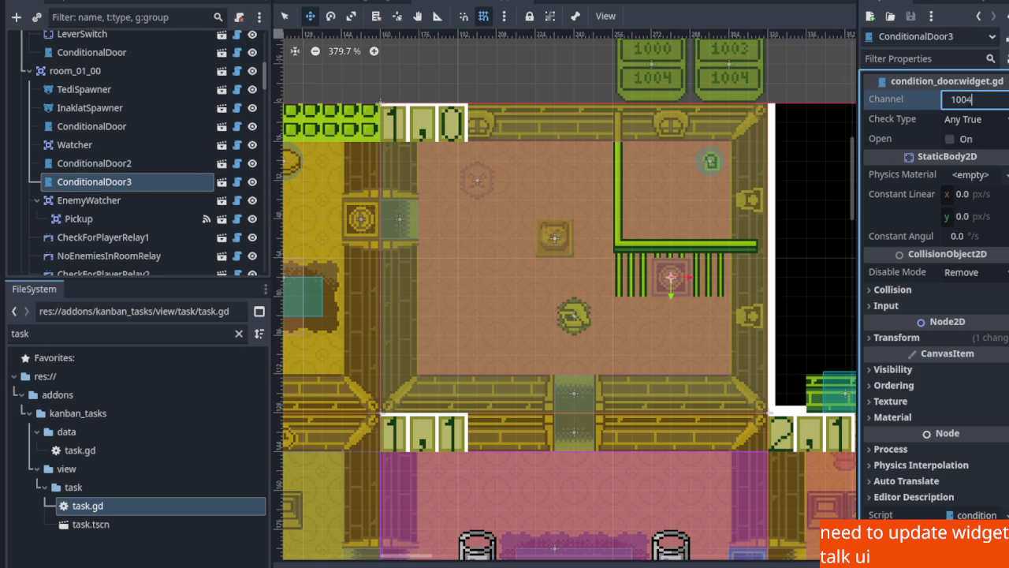
key(ctrl+s)
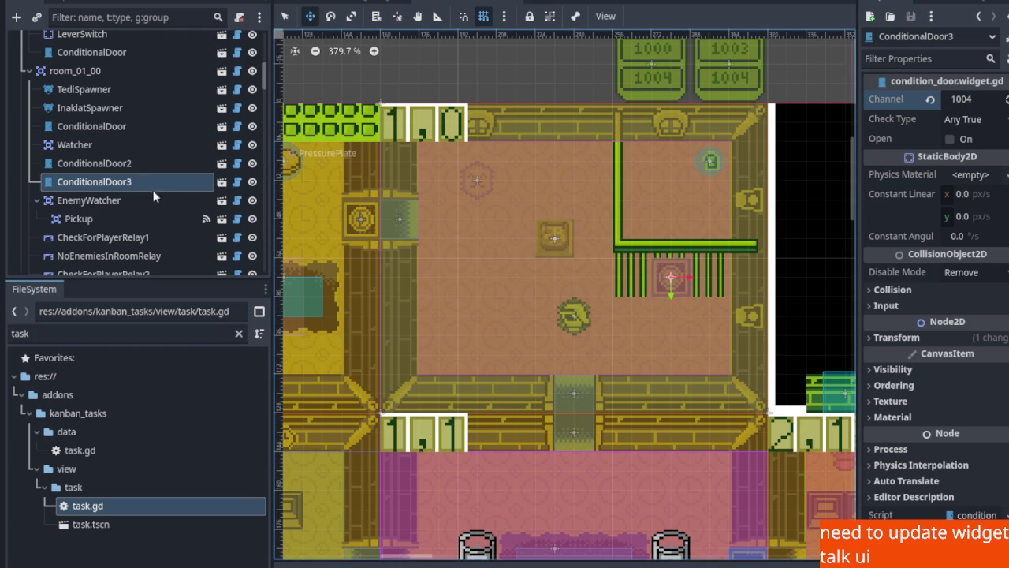
click(123, 165)
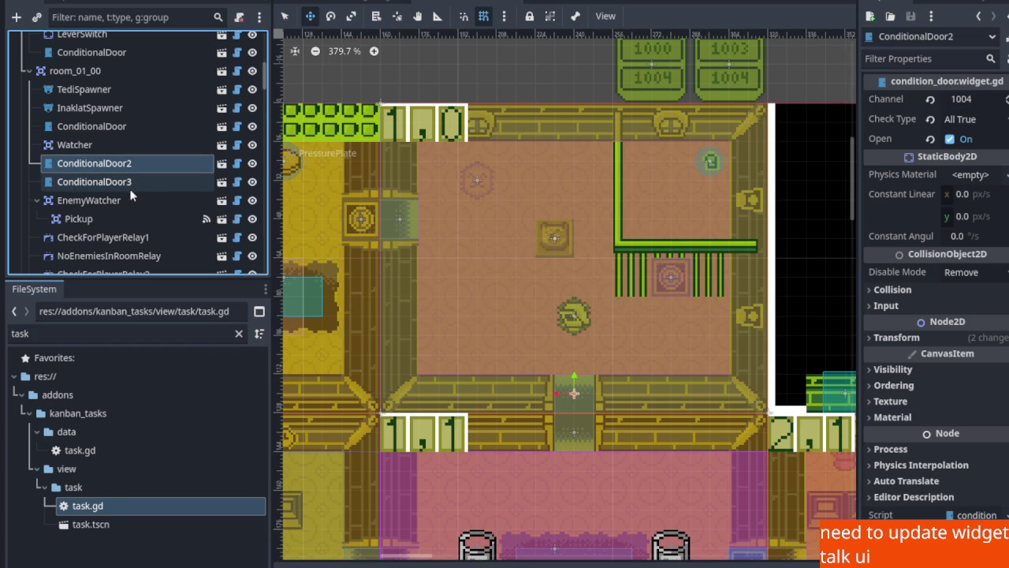
click(129, 188)
Give ConditionalDoor3 Check Type All True and make it start open, saving after each change
click(986, 120)
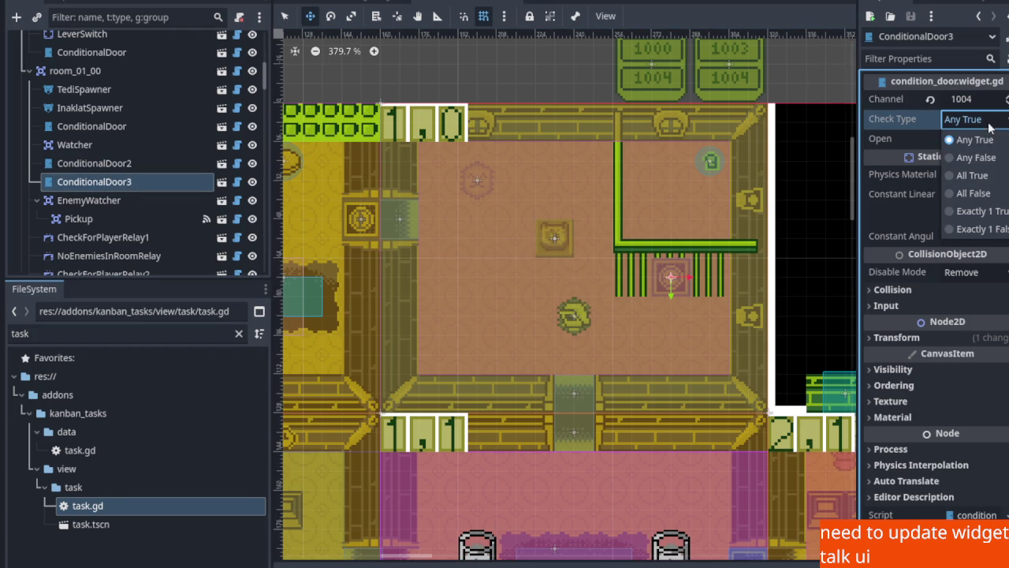
click(972, 175)
key(ctrl+s)
click(118, 164)
click(122, 183)
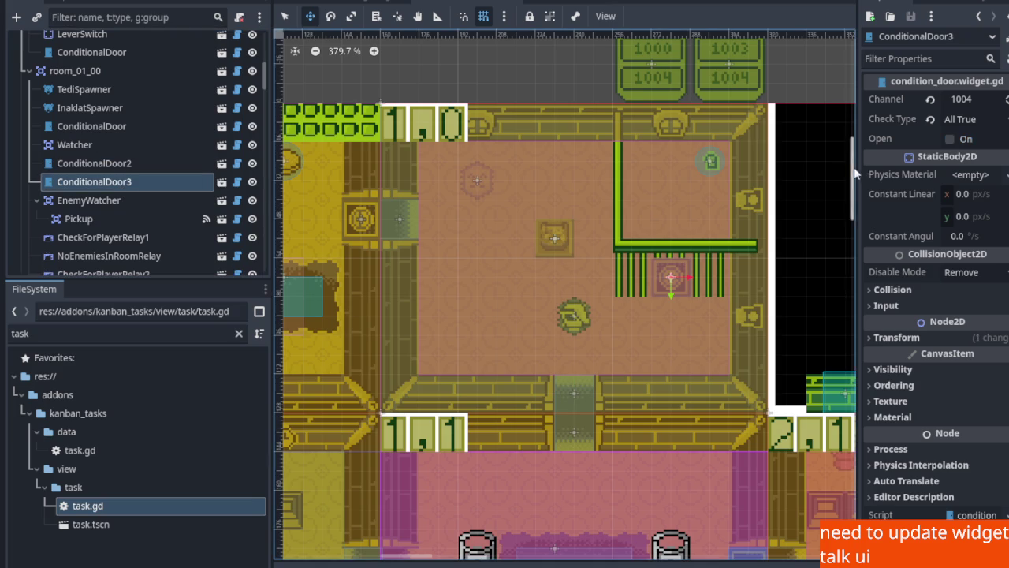
click(950, 140)
key(ctrl+s)
click(115, 167)
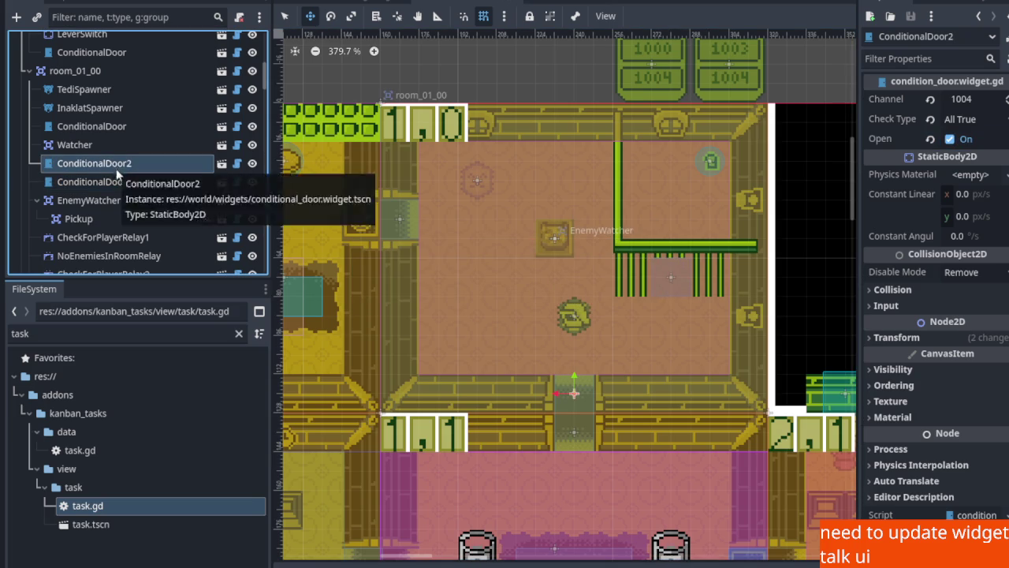
Zoom around the clocktower map to review the rooms, then select gulo_gulo in the Scene dock
scroll(668, 268, up, 2)
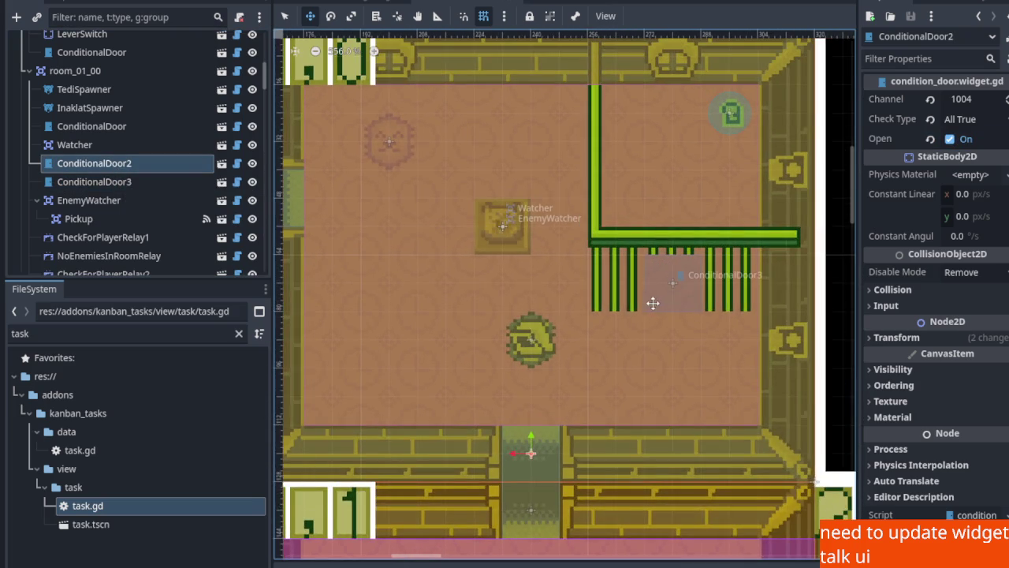
scroll(654, 302, down, 5)
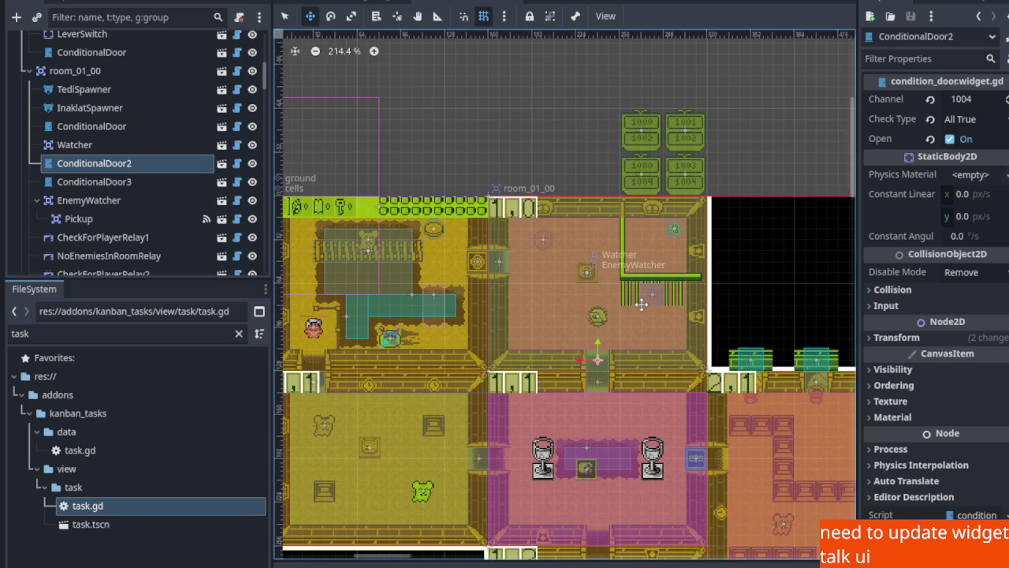
scroll(570, 318, down, 3)
scroll(548, 308, up, 5)
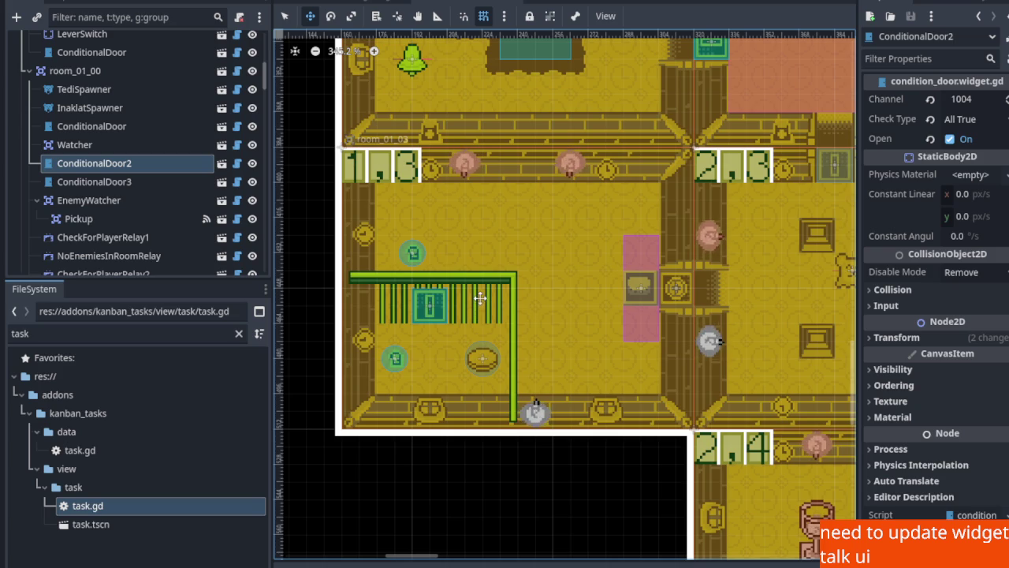
scroll(504, 261, down, 8)
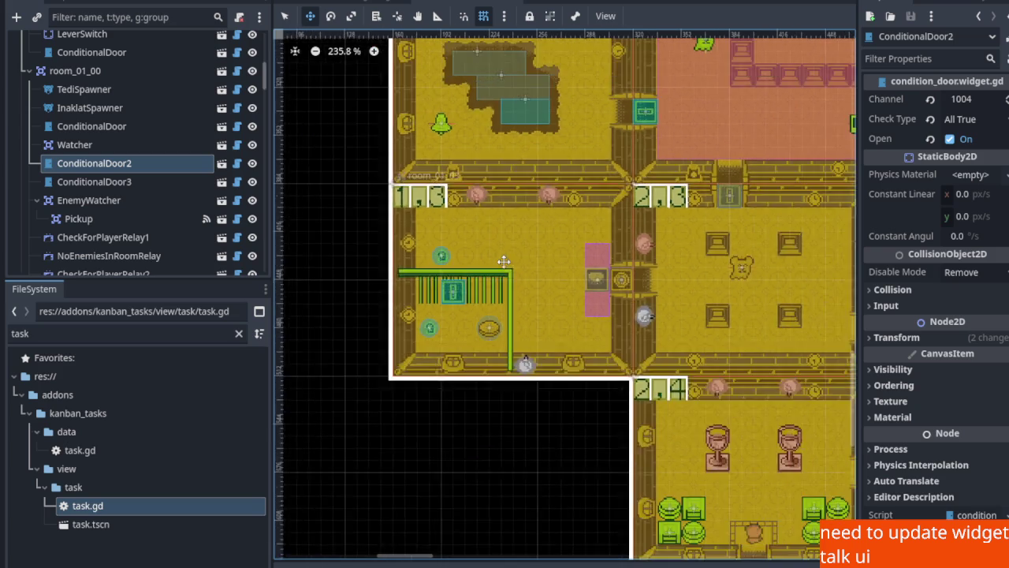
scroll(611, 308, up, 3)
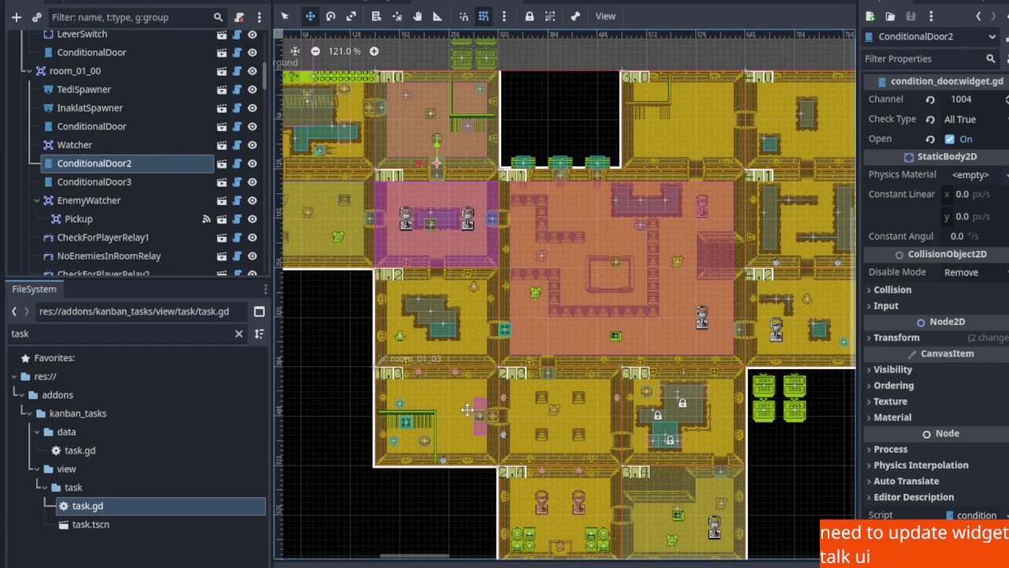
scroll(465, 316, up, 2)
scroll(426, 205, up, 3)
scroll(417, 203, down, 5)
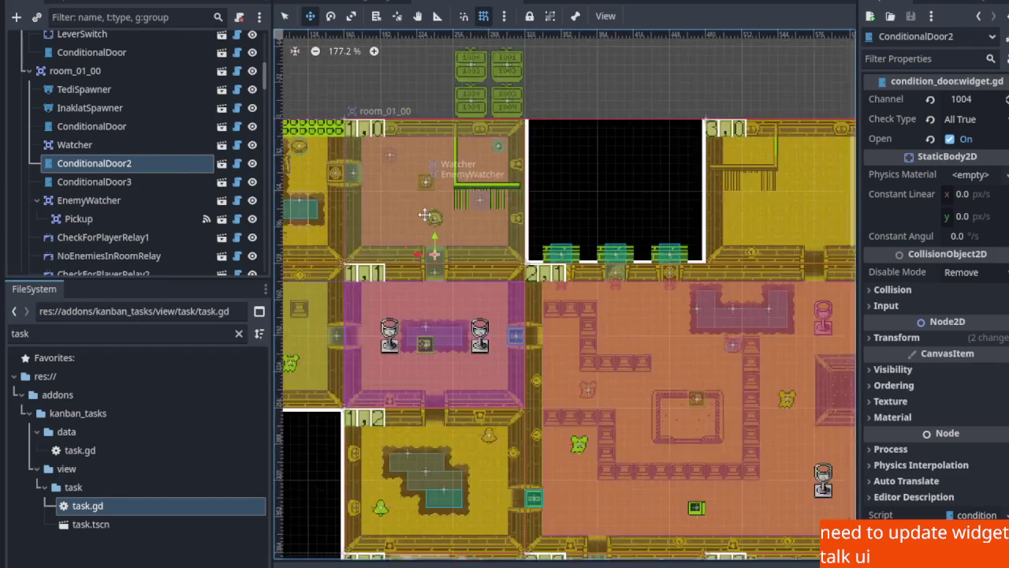
scroll(125, 101, up, 8)
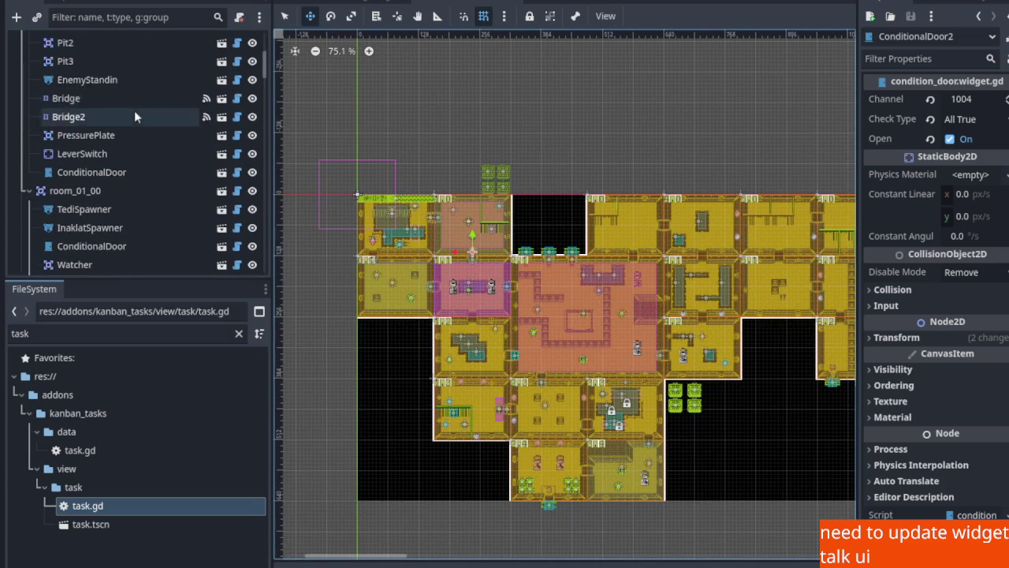
click(105, 98)
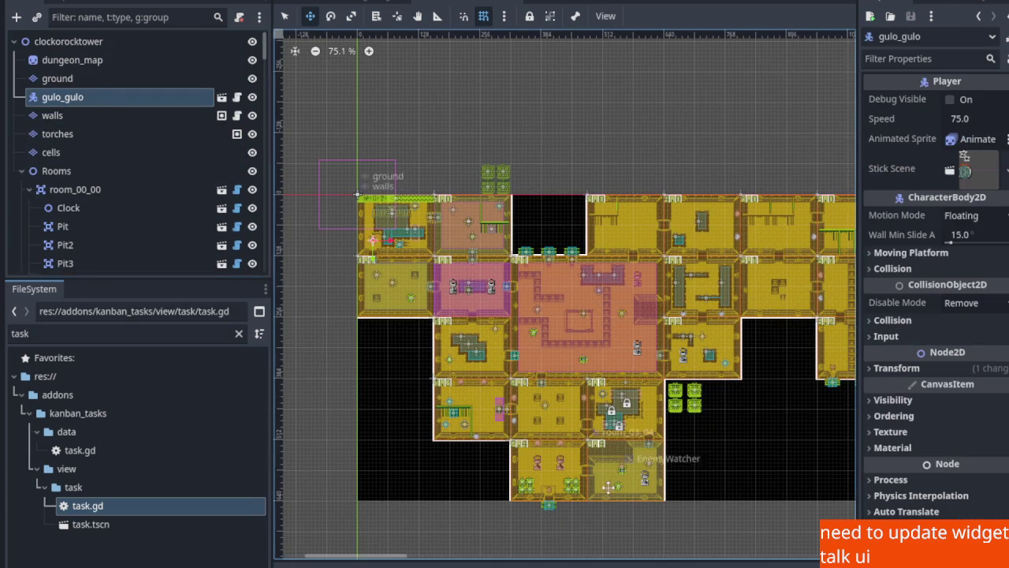
Move the gulo_gulo player start into room 1,0 and save the scene
scroll(390, 257, up, 6)
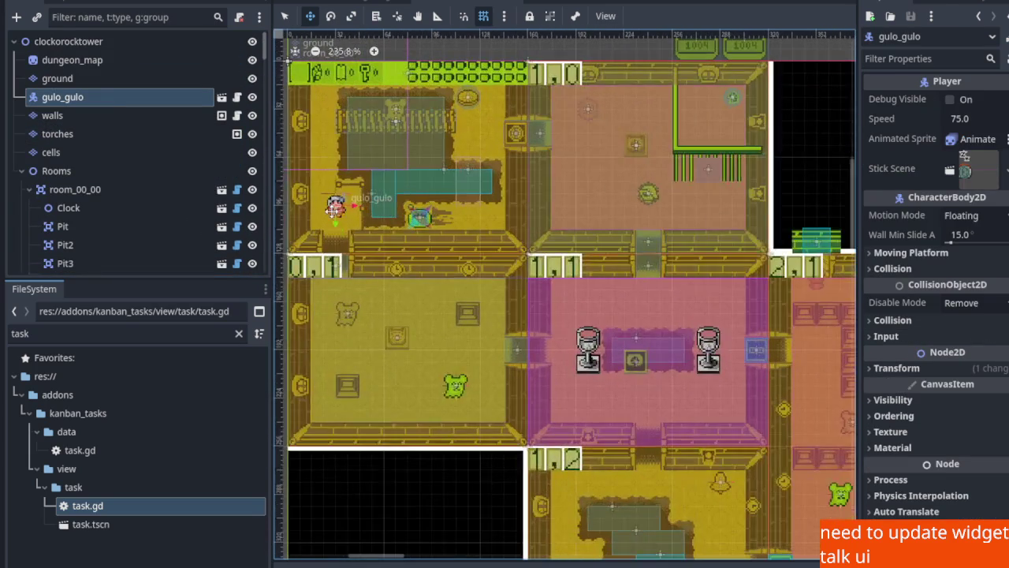
drag(334, 203, 576, 162)
key(ctrl+s)
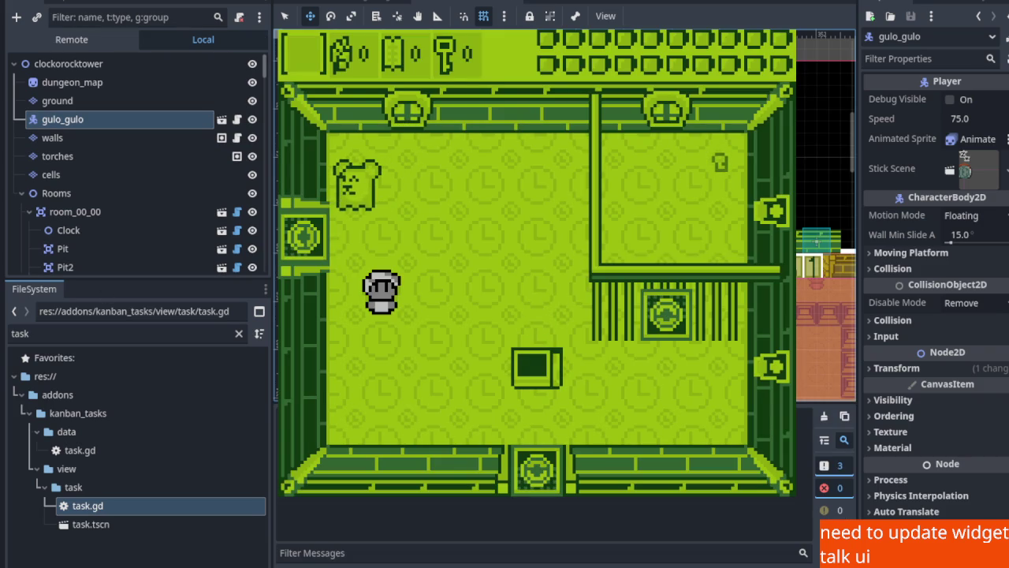
In the playtest, defeat the room's bear, dome, TV and remaining enemies with sword strikes
key(Up)
key(x)
key(Up)
key(Right)
key(Down)
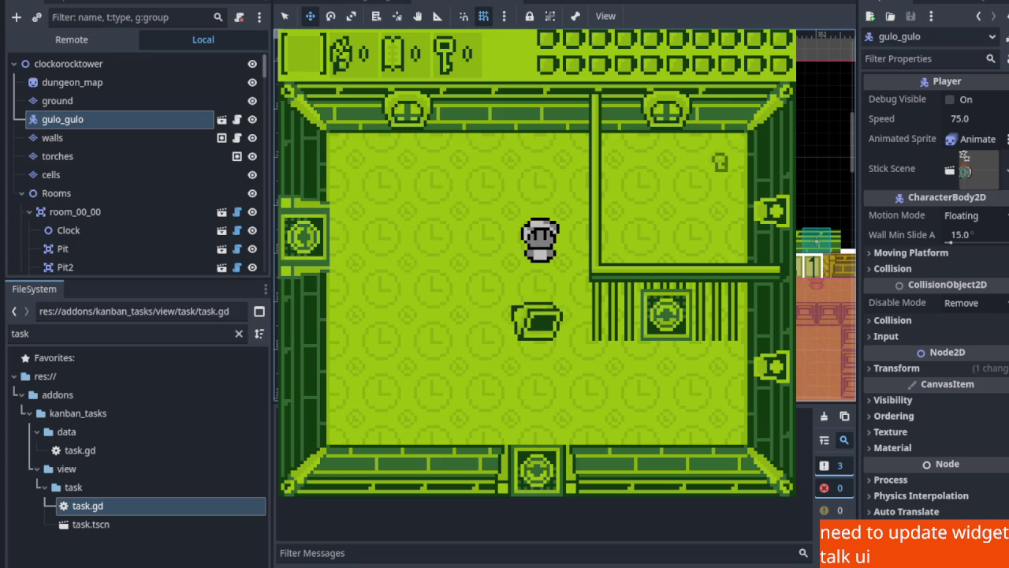
key(Up)
key(x)
key(Down)
key(Left)
key(Right)
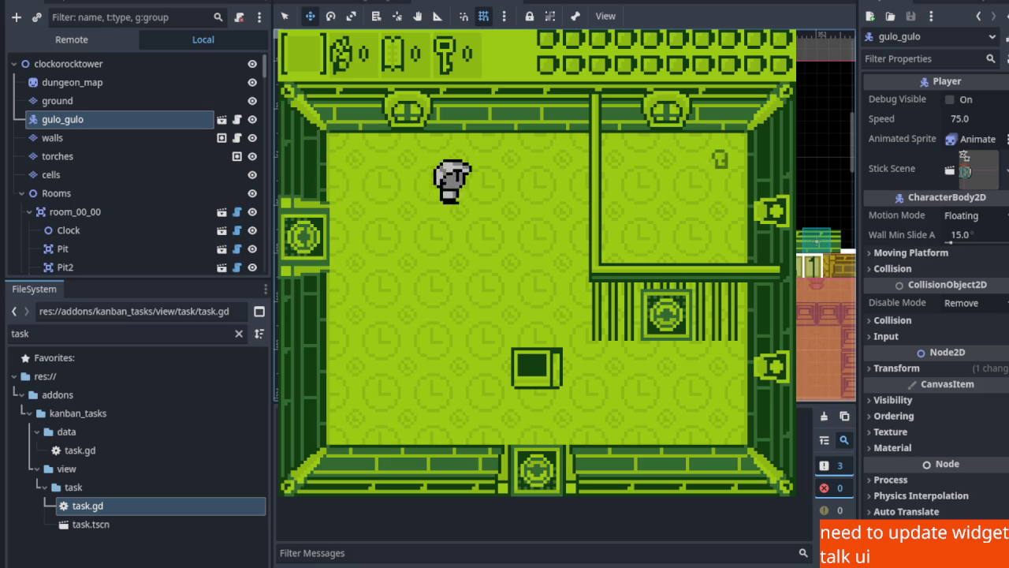
key(Down)
key(x)
key(Up)
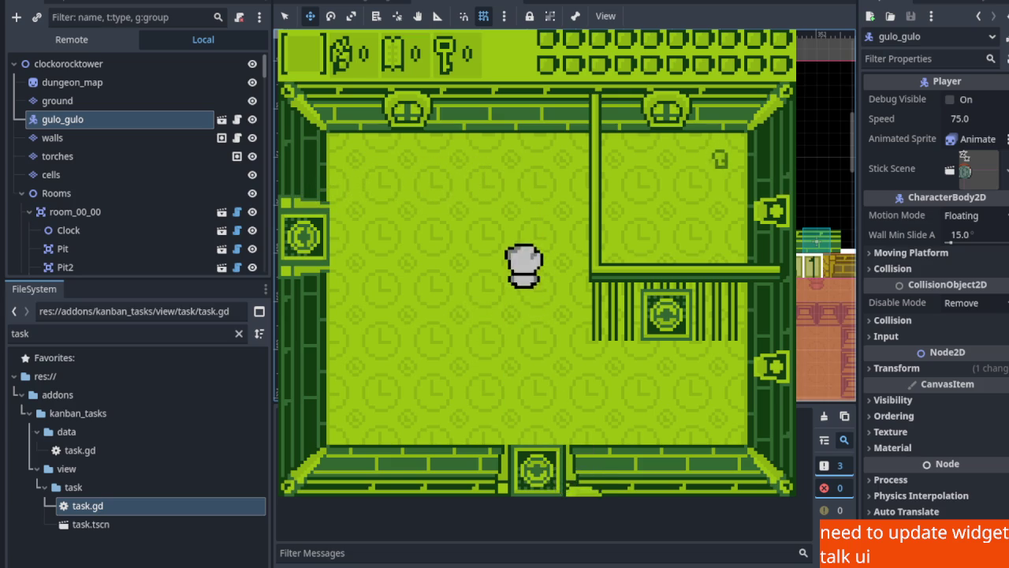
key(Down)
key(Right)
key(x)
key(Left)
key(x)
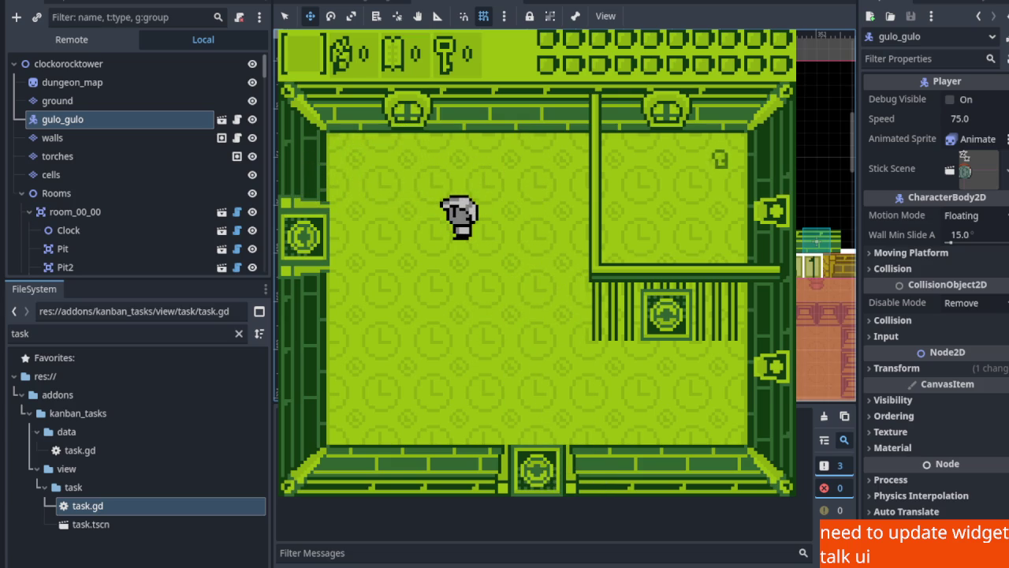
Walk through the opened doors to collect the key in the top-right room, then close the game
key(Down)
key(Right)
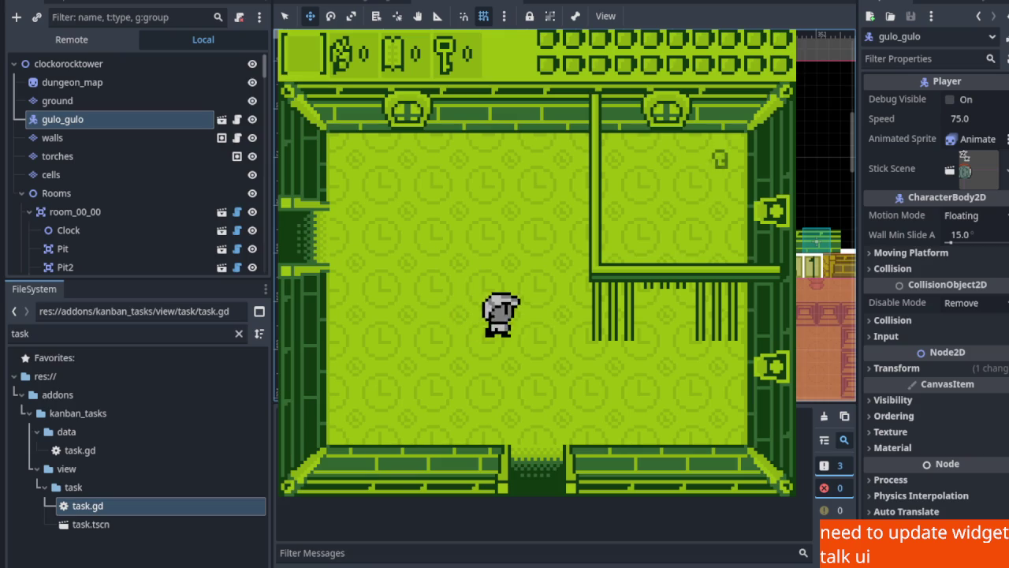
key(Up)
key(Right)
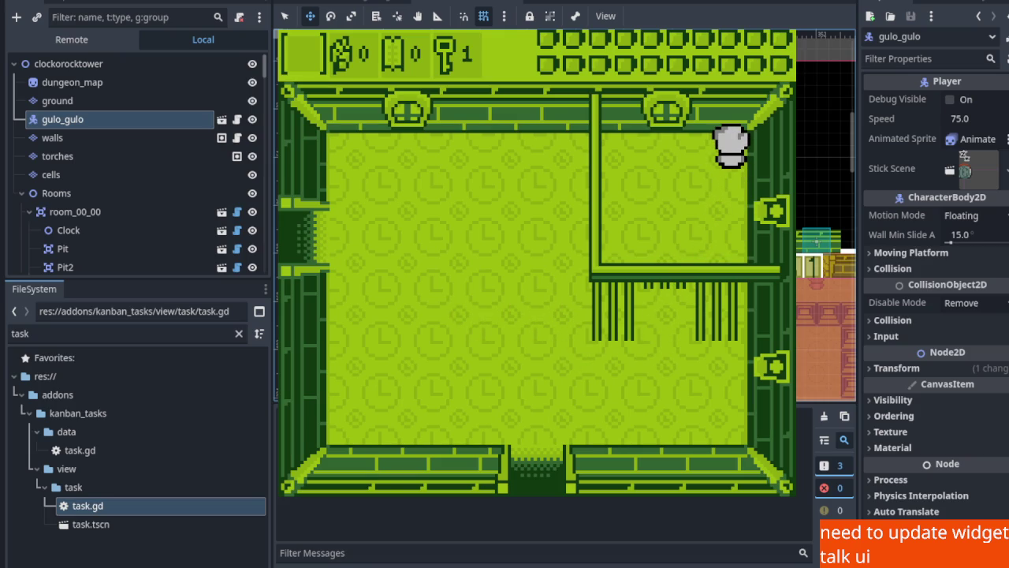
key(F8)
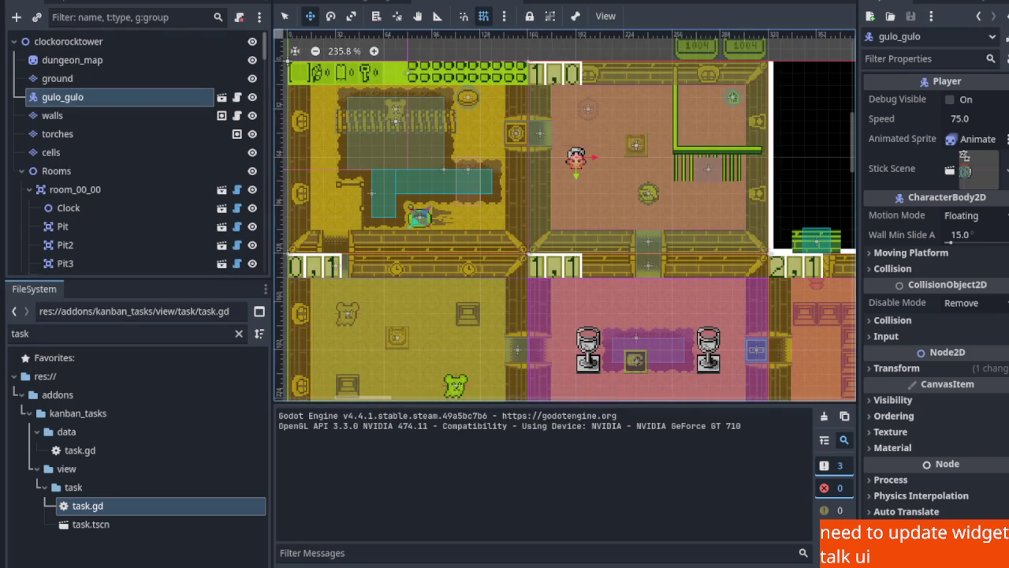
scroll(573, 352, down, 3)
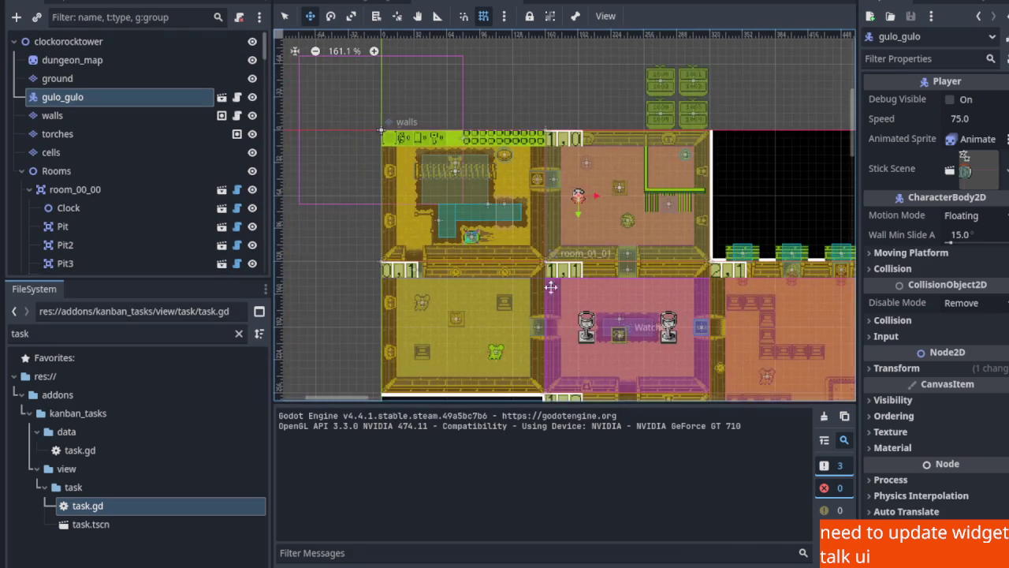
Hide the output log to enlarge the map view and scroll around it
key(ctrl+j)
scroll(573, 351, down, 4)
scroll(424, 355, up, 2)
scroll(453, 154, up, 4)
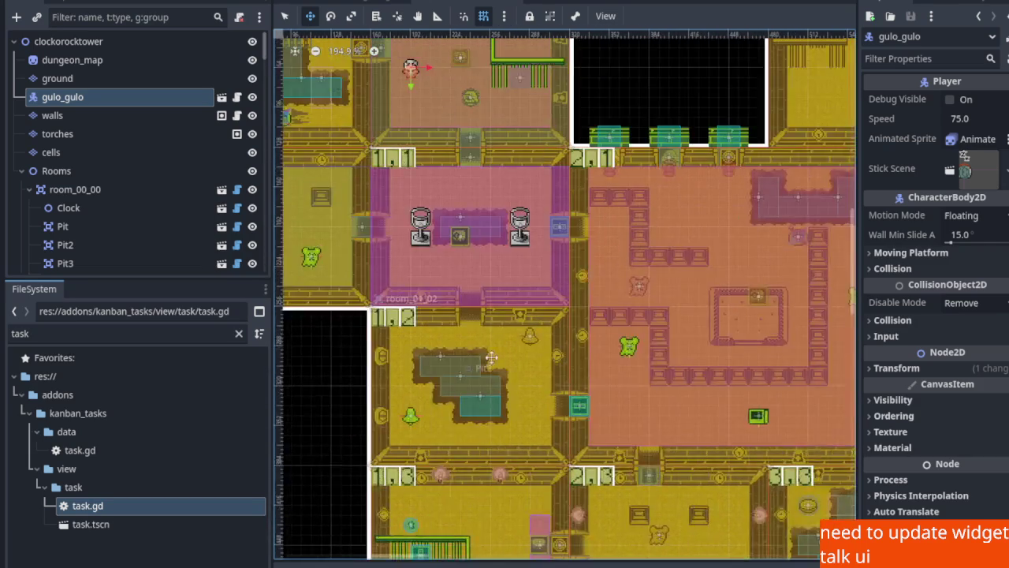
scroll(453, 154, down, 2)
scroll(483, 391, down, 1)
scroll(483, 391, up, 1)
scroll(479, 349, up, 6)
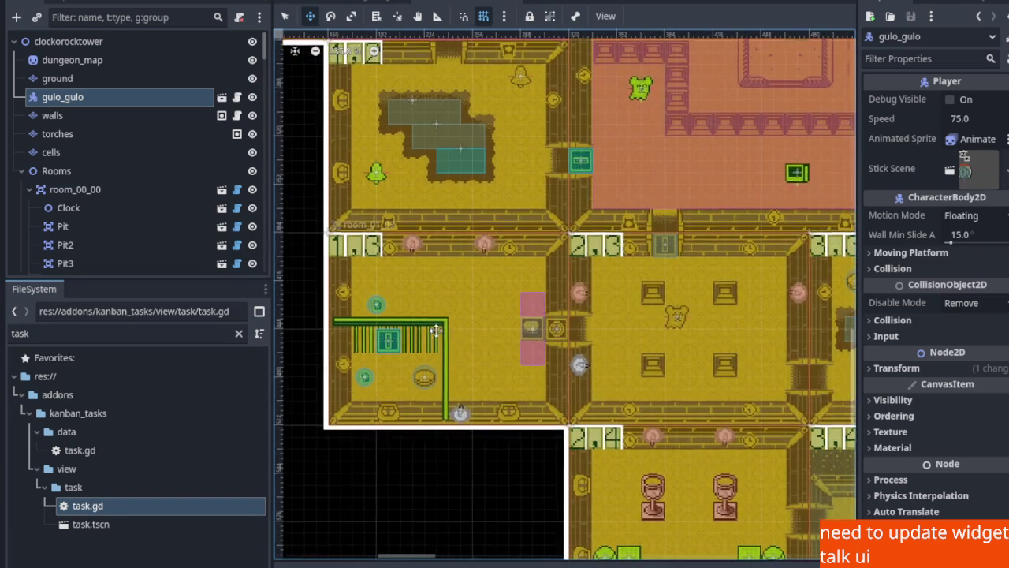
scroll(462, 292, up, 1)
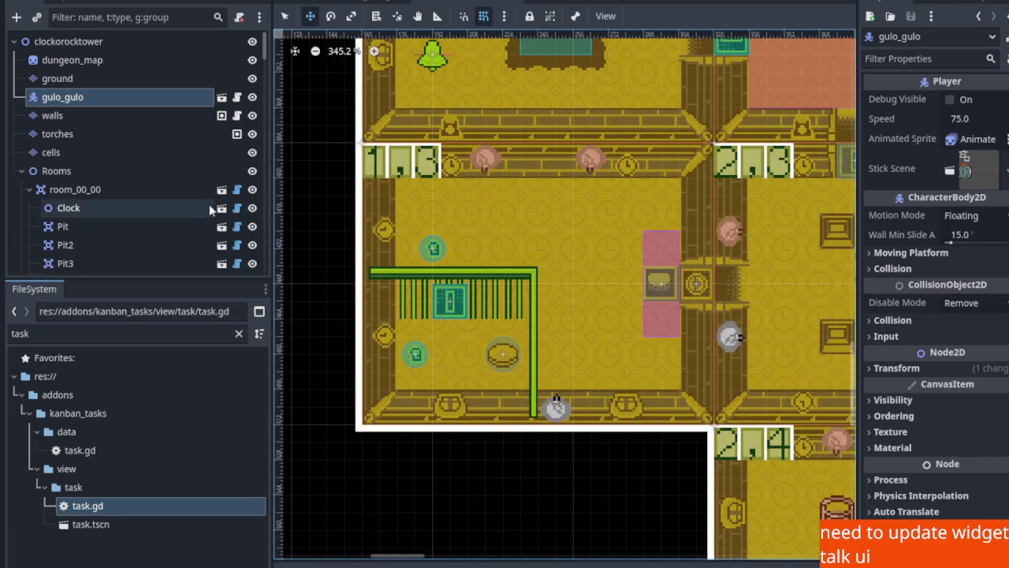
Select room_01_03 on the map and bring up Pickup2's properties and actions
click(284, 16)
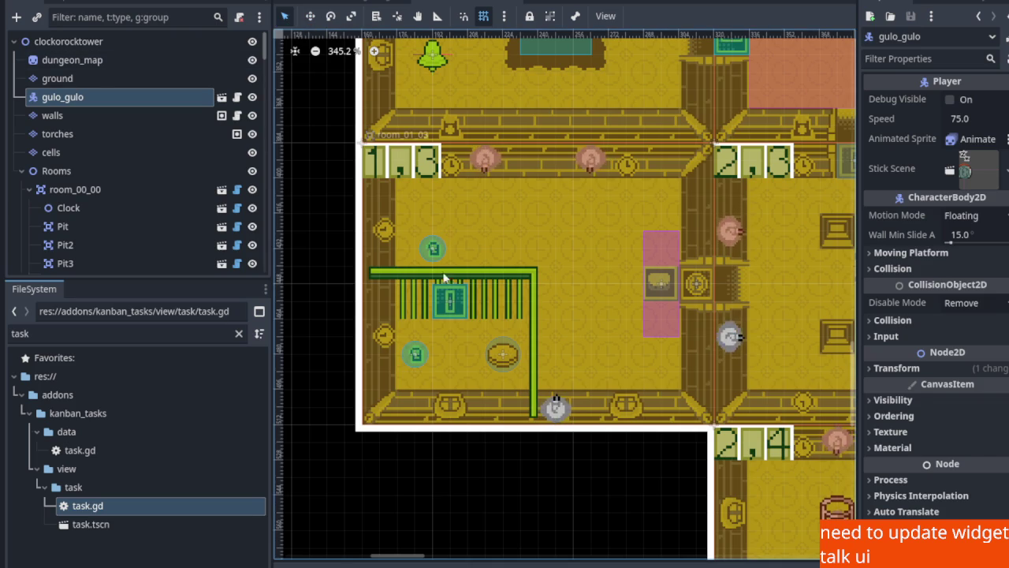
click(447, 281)
scroll(108, 241, down, 5)
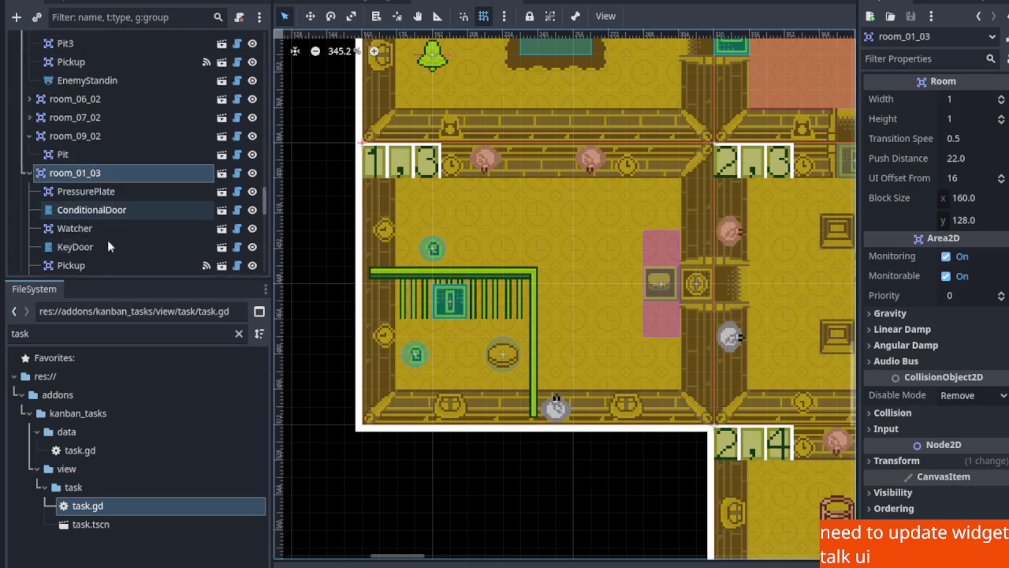
scroll(104, 228, down, 1)
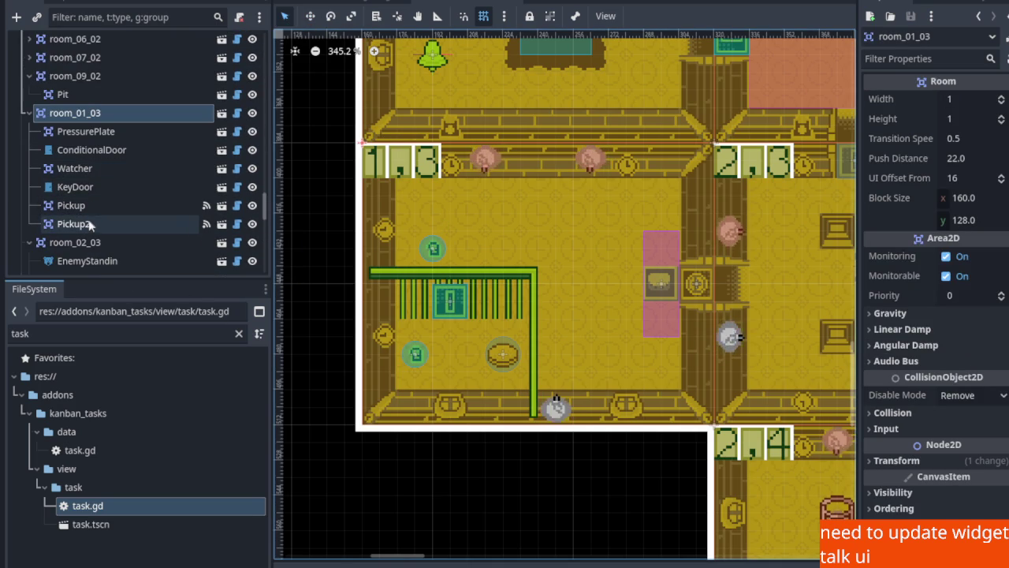
click(90, 226)
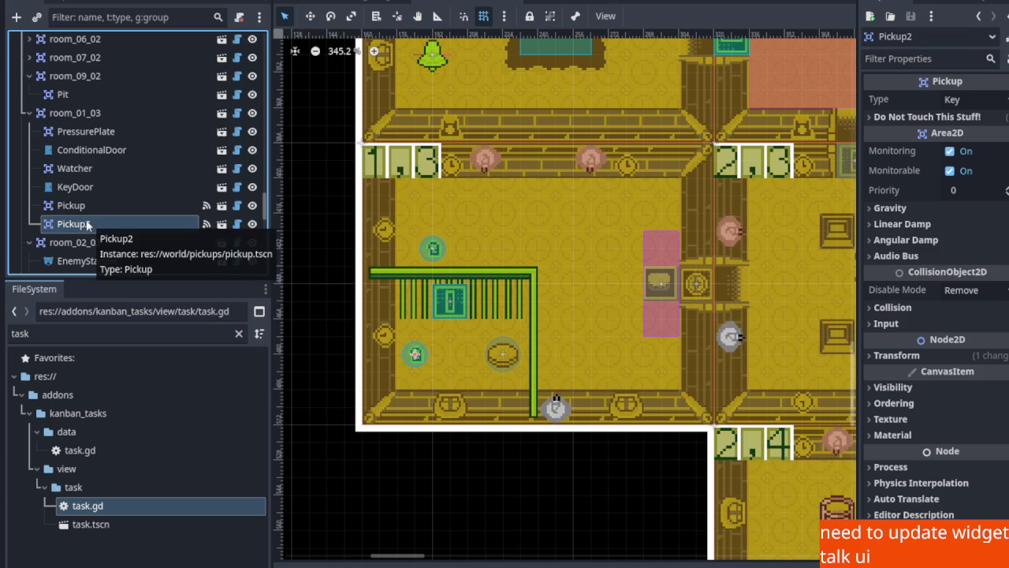
right_click(88, 222)
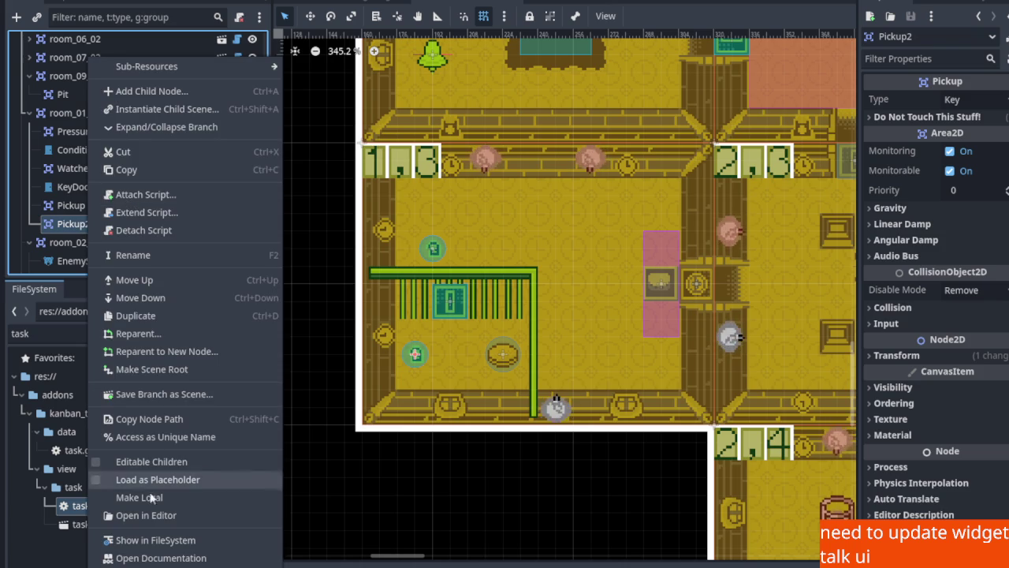
Delete the Pickup2 node from room_01_03
key(Delete)
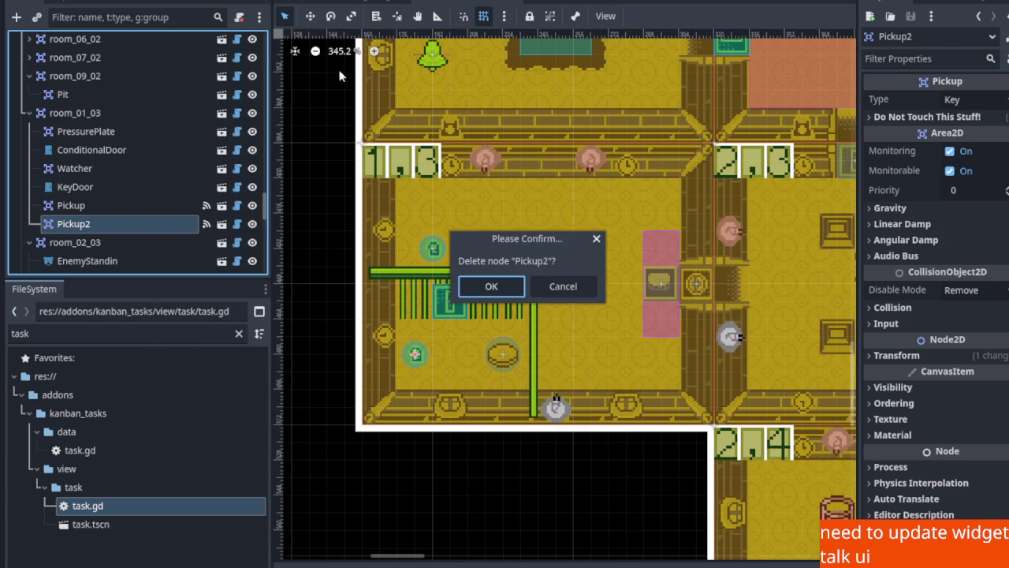
key(Tab)
key(shift+Tab)
key(Return)
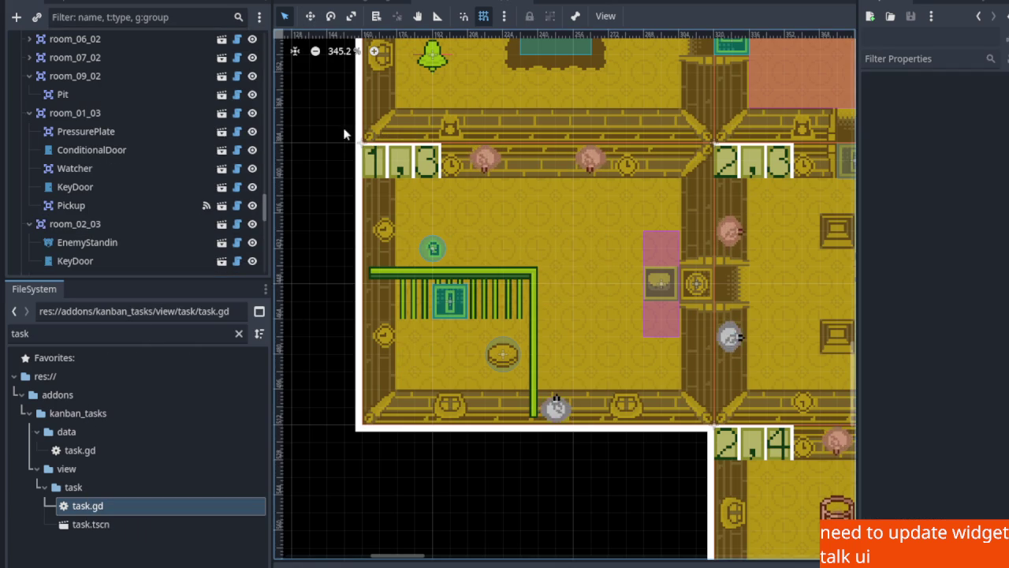
Move the remaining key Pickup down to the room's lower-left beside the pressure plate
click(310, 15)
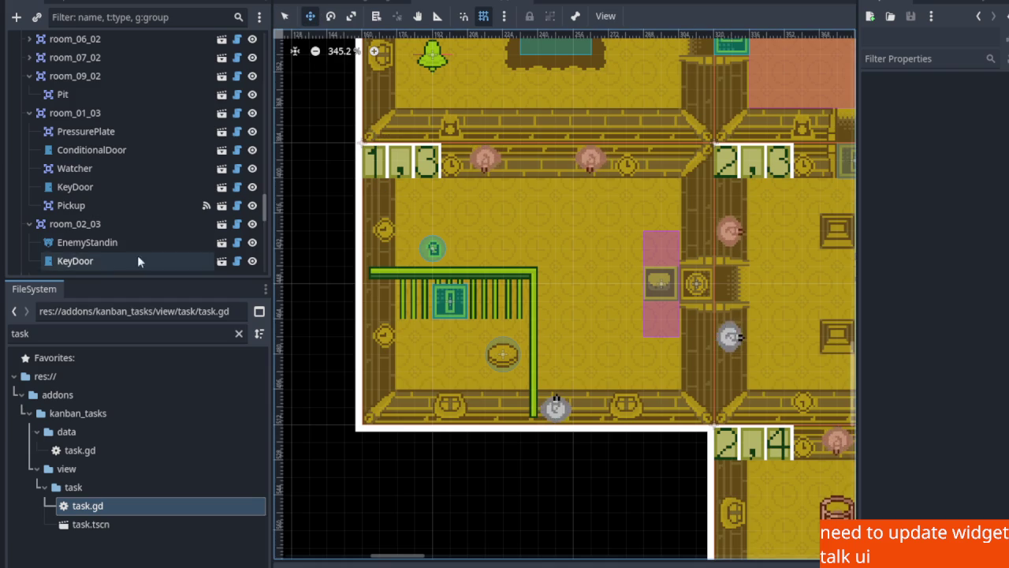
click(99, 226)
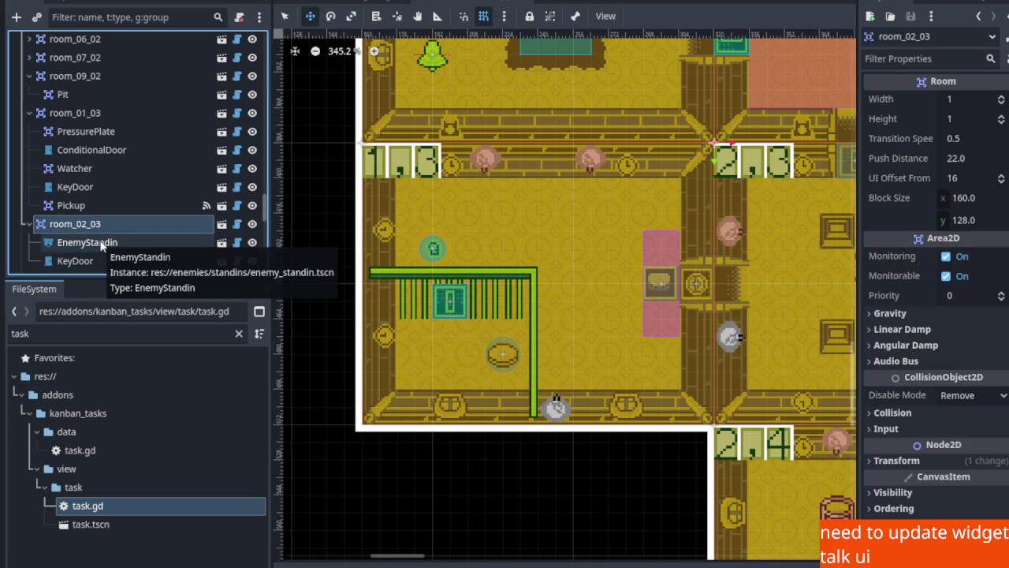
click(75, 206)
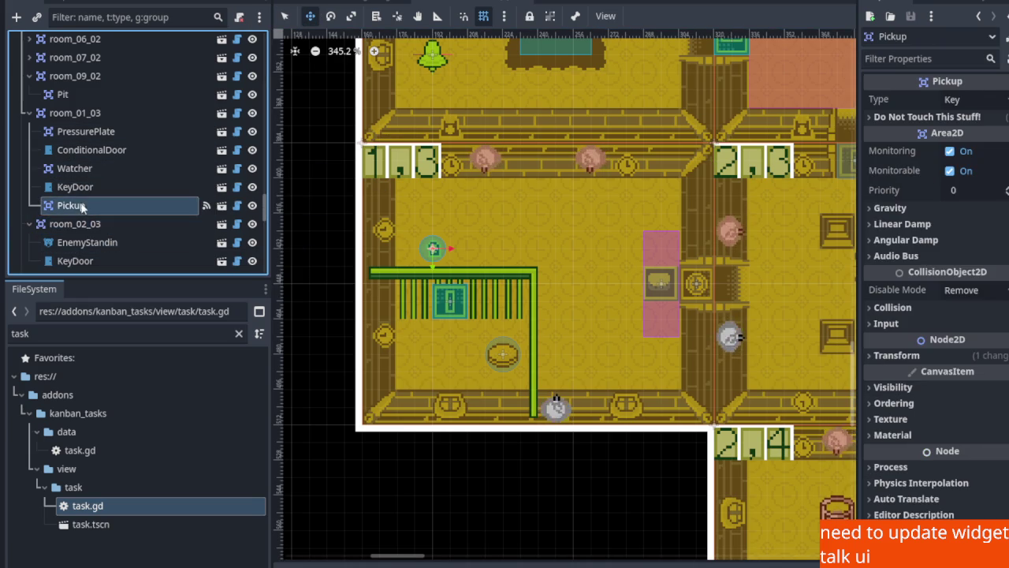
mouse_move(434, 248)
mouse_down()
mouse_move(405, 347)
mouse_move(416, 354)
mouse_up()
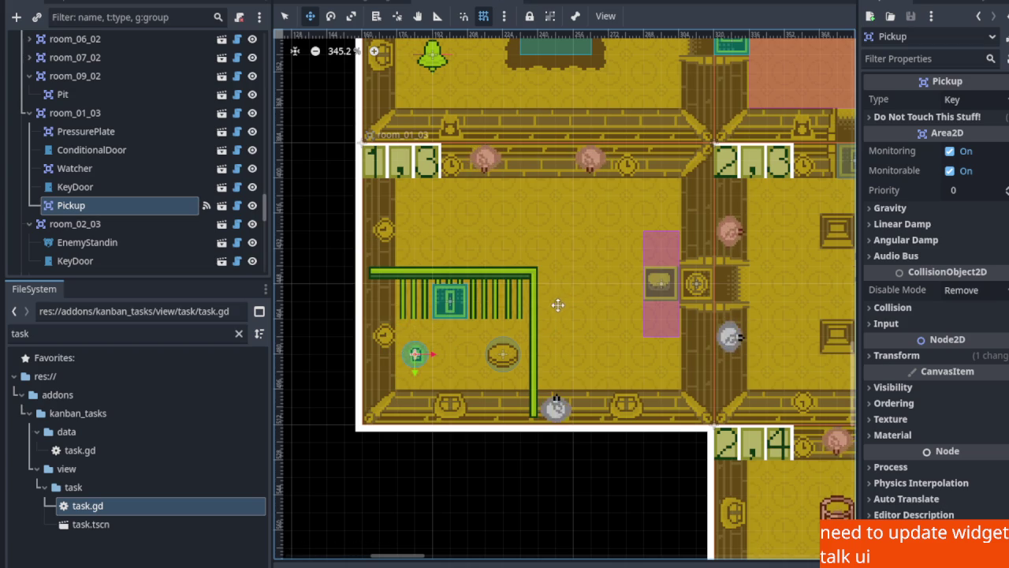
scroll(550, 303, down, 2)
scroll(541, 316, up, 3)
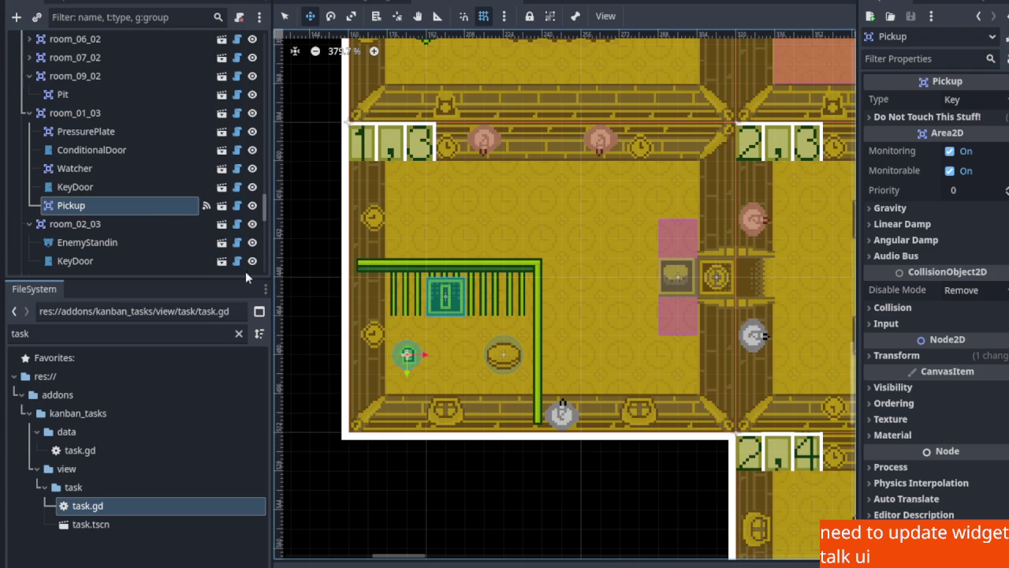
Delete the KeyDoor from room_01_03
click(132, 189)
right_click(131, 189)
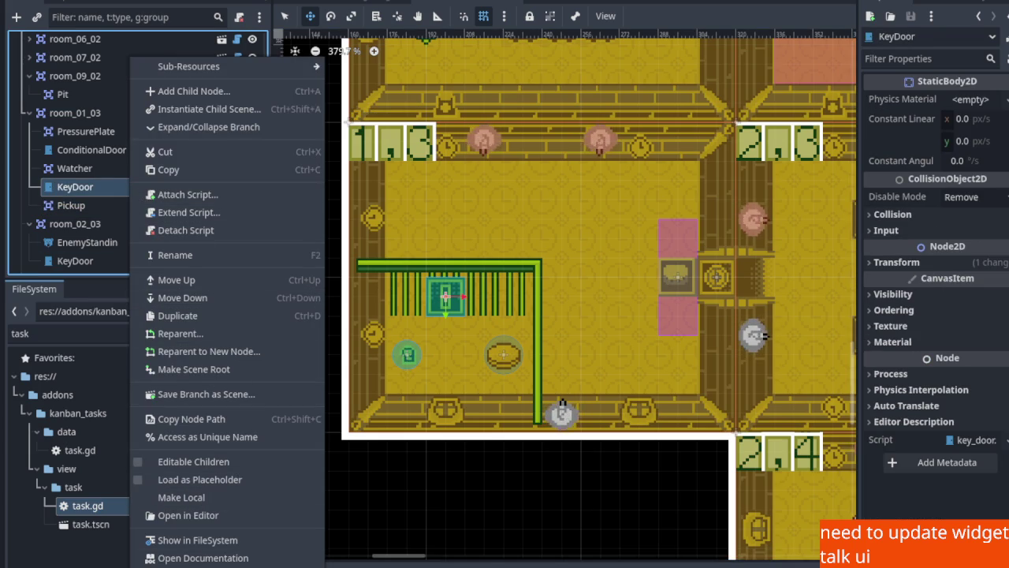
key(Delete)
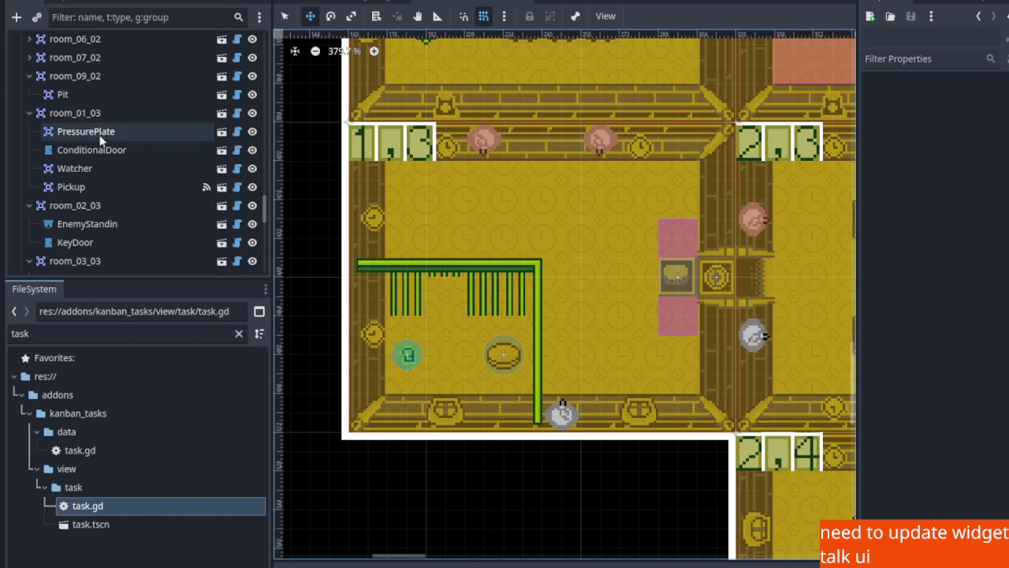
Instantiate the conditional_door.widget.tscn scene as a child of room_01_03
right_click(79, 114)
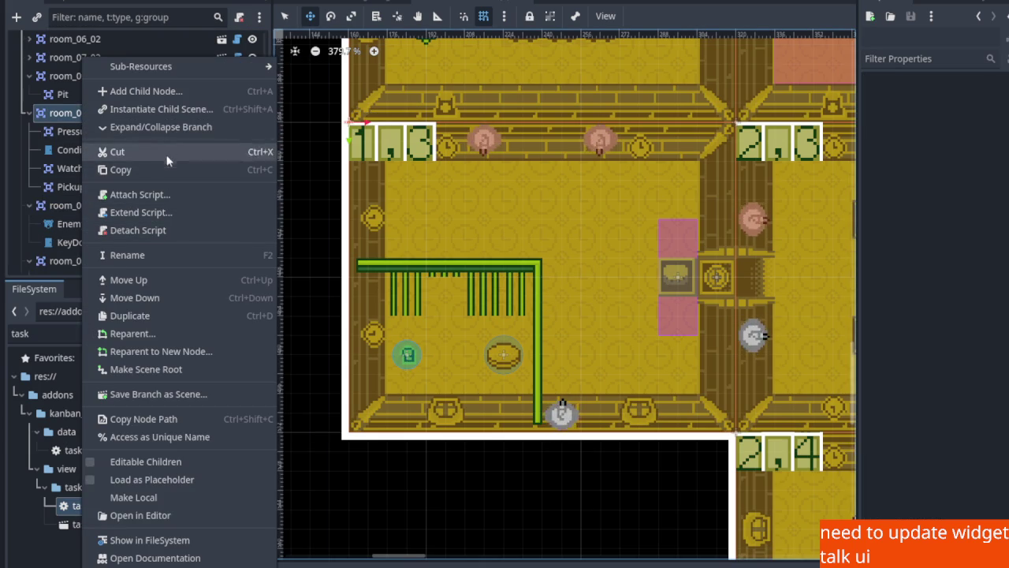
click(177, 93)
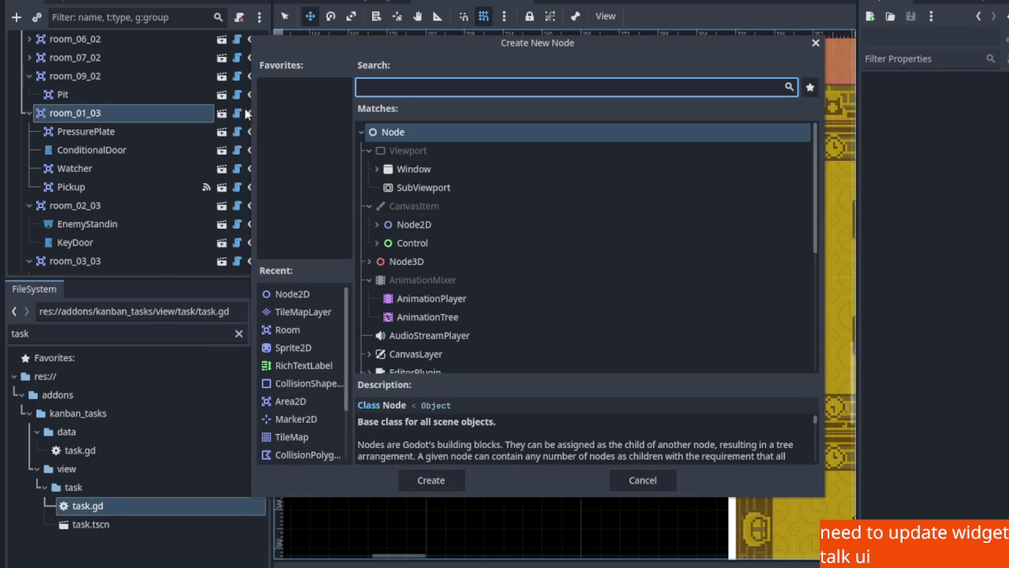
click(641, 479)
right_click(96, 112)
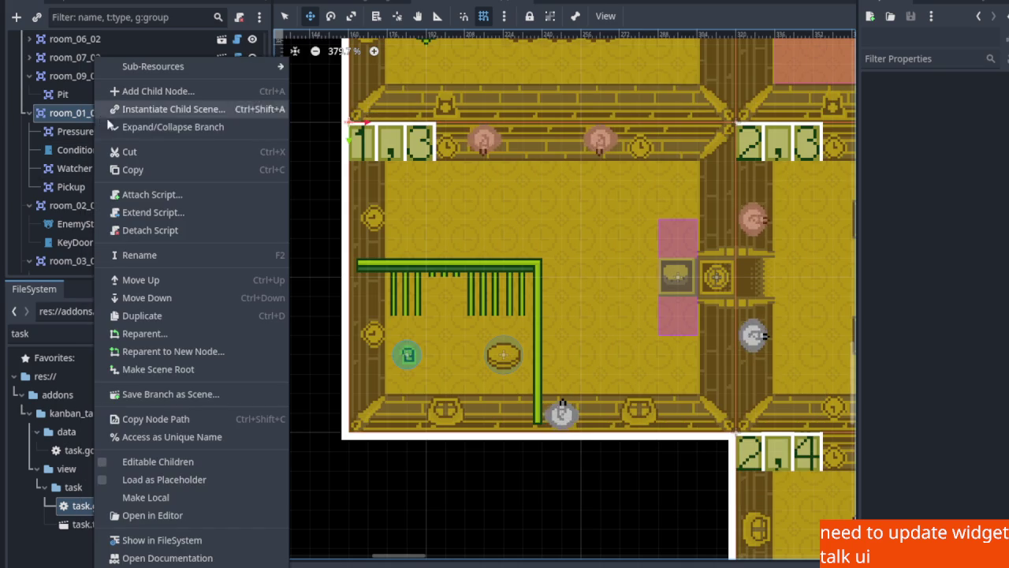
click(138, 108)
text(door)
key(BackSpace)
key(BackSpace)
key(BackSpace)
double_click(364, 126)
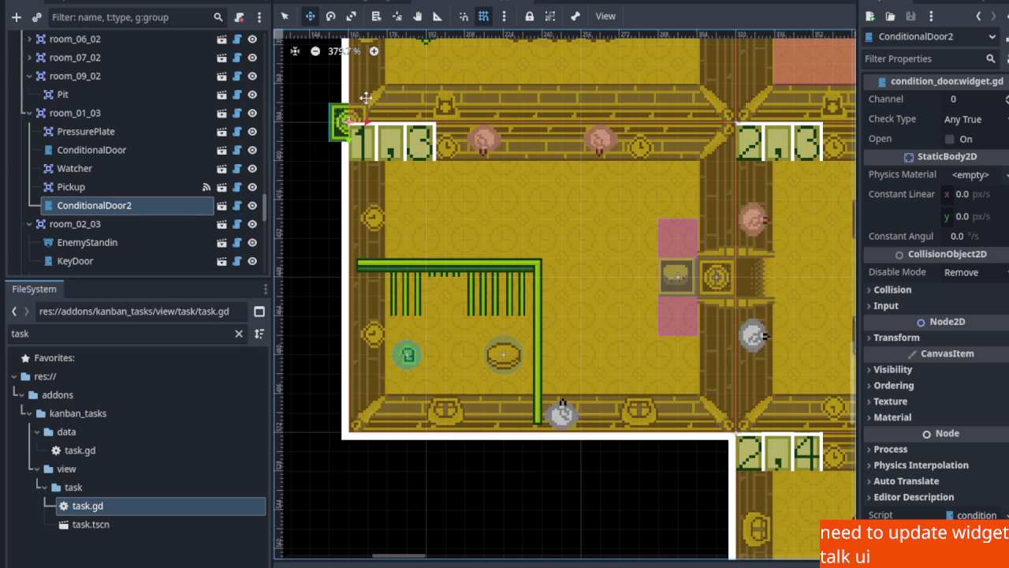
Place ConditionalDoor2 inside the green-barred fenced pen and save the scene
drag(345, 123, 446, 299)
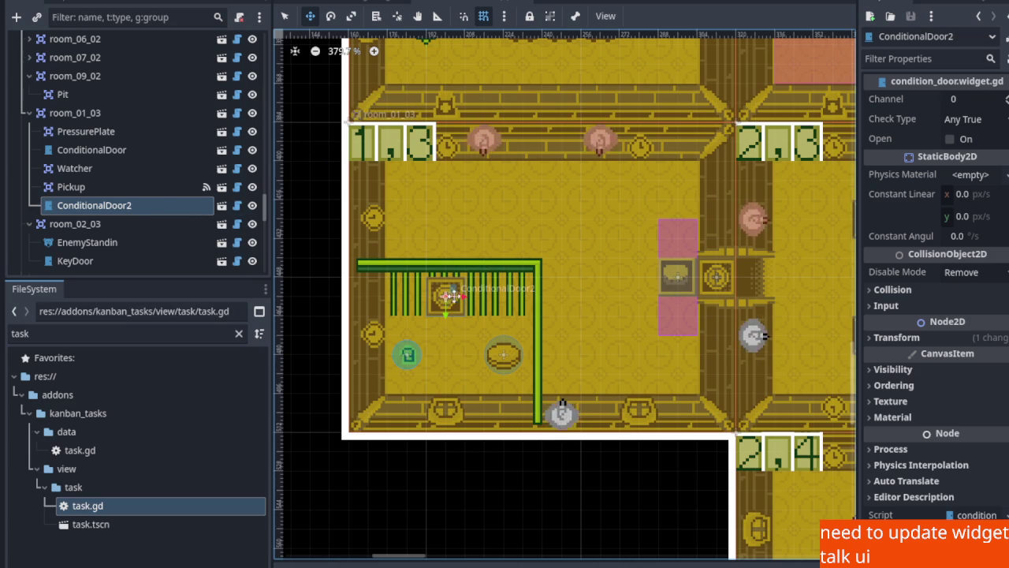
key(ctrl+s)
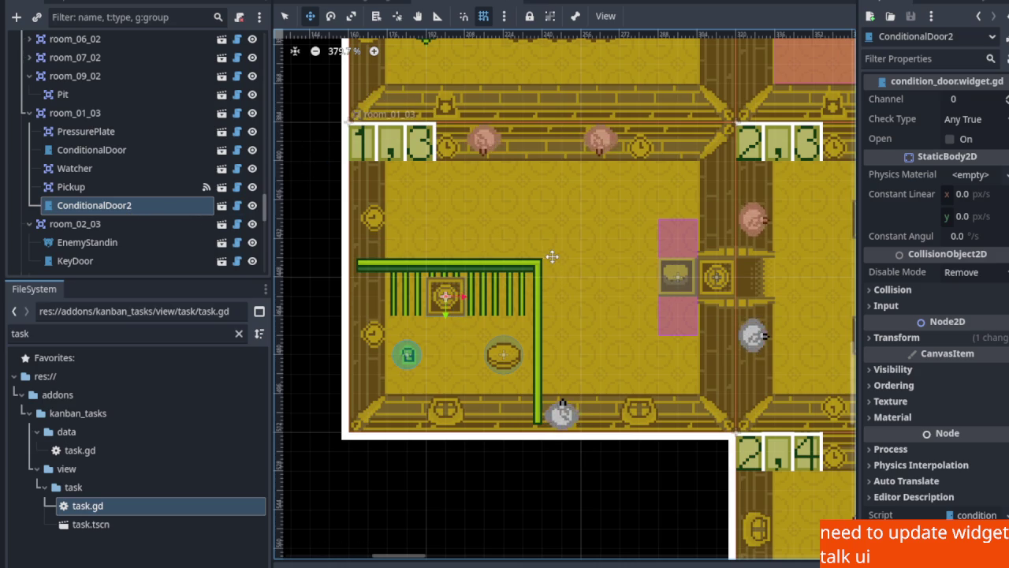
scroll(544, 259, down, 4)
mouse_move(578, 279)
mouse_down()
mouse_move(559, 376)
mouse_move(576, 316)
mouse_move(572, 275)
mouse_up()
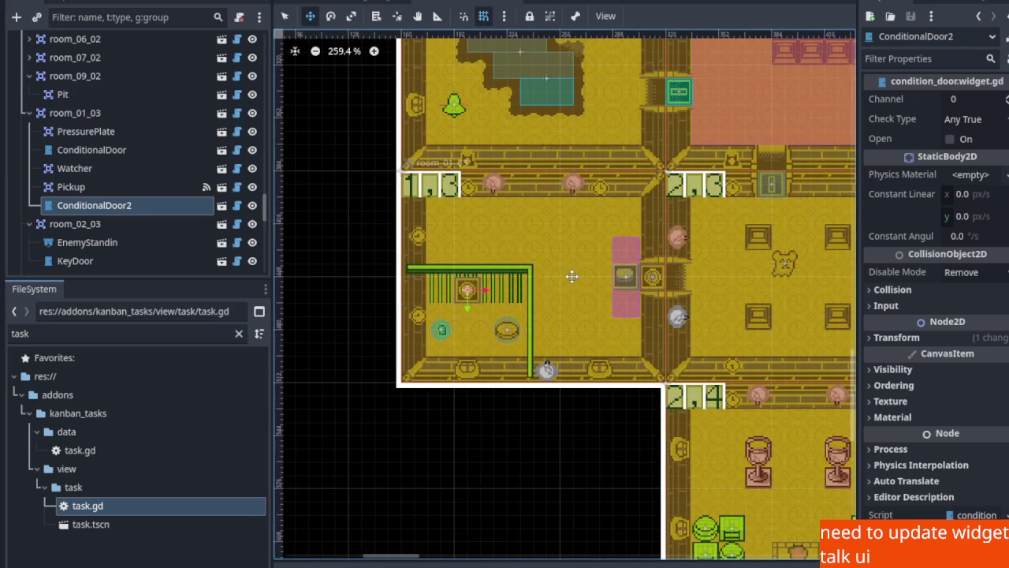
scroll(635, 297, up, 3)
scroll(508, 339, up, 4)
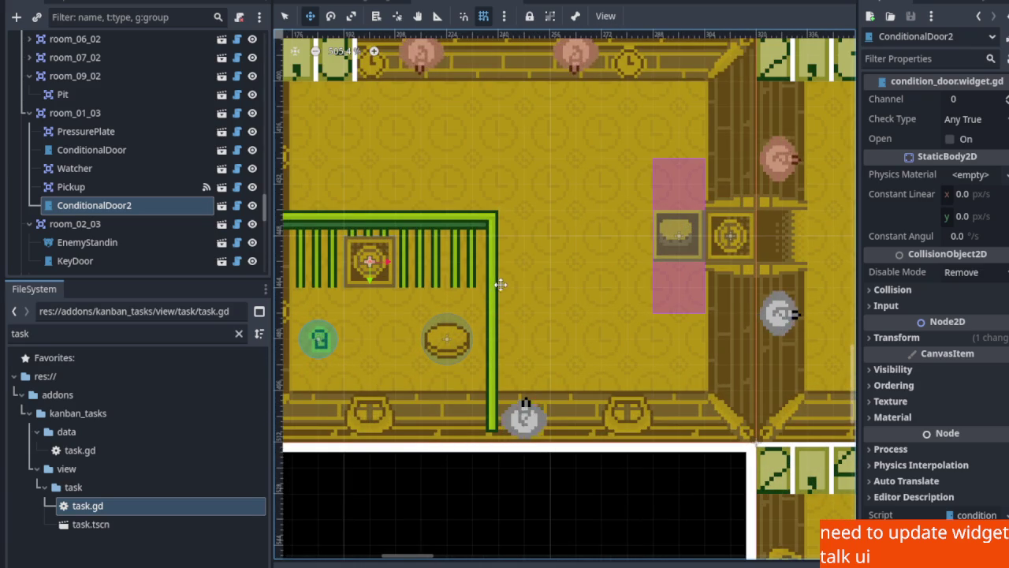
scroll(488, 294, down, 4)
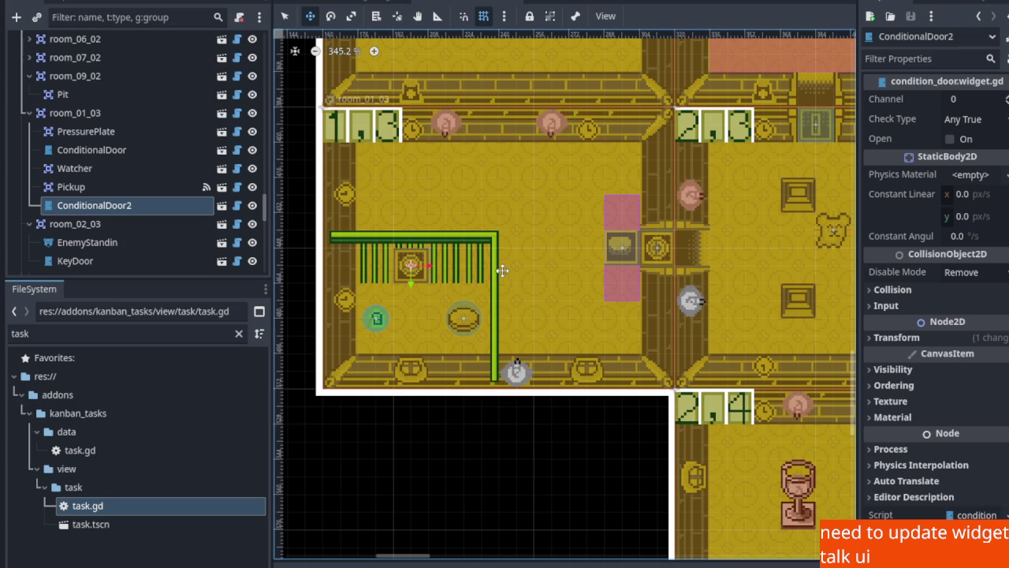
Undo twice to bring back the KeyDoor and Pickup2 in room_01_03
key(ctrl+z)
key(ctrl+z)
key(ctrl+z)
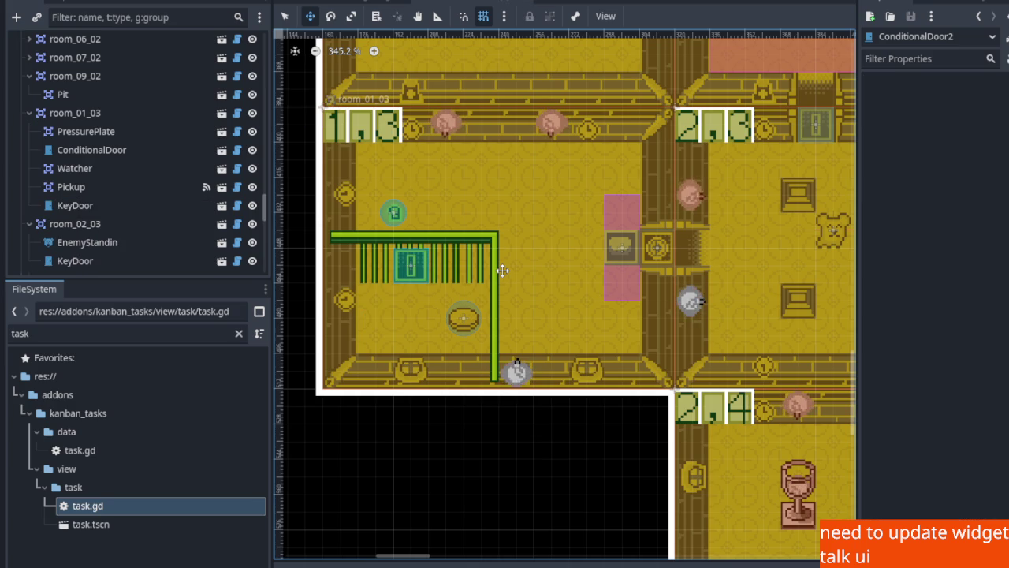
key(ctrl+z)
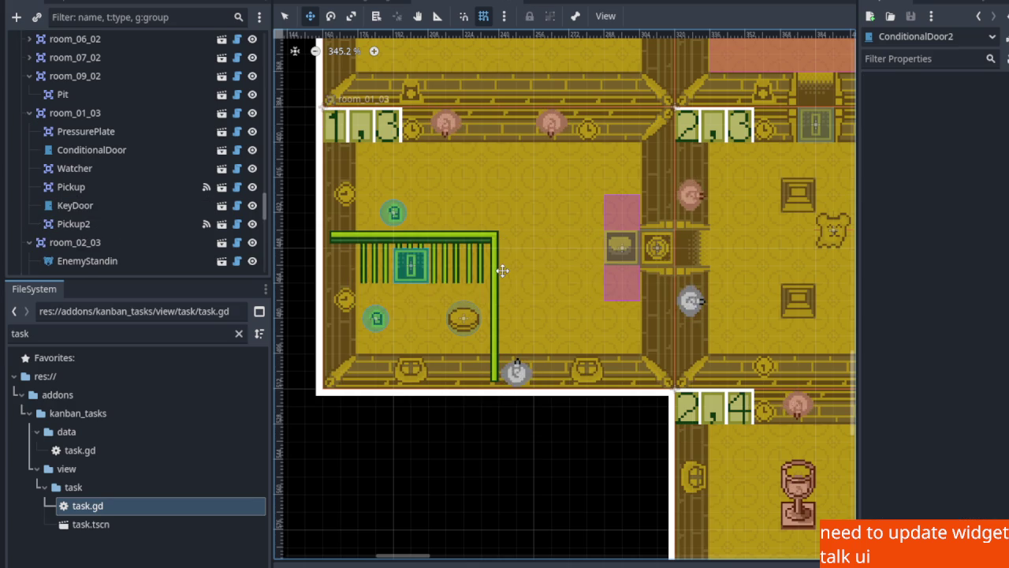
scroll(502, 270, down, 3)
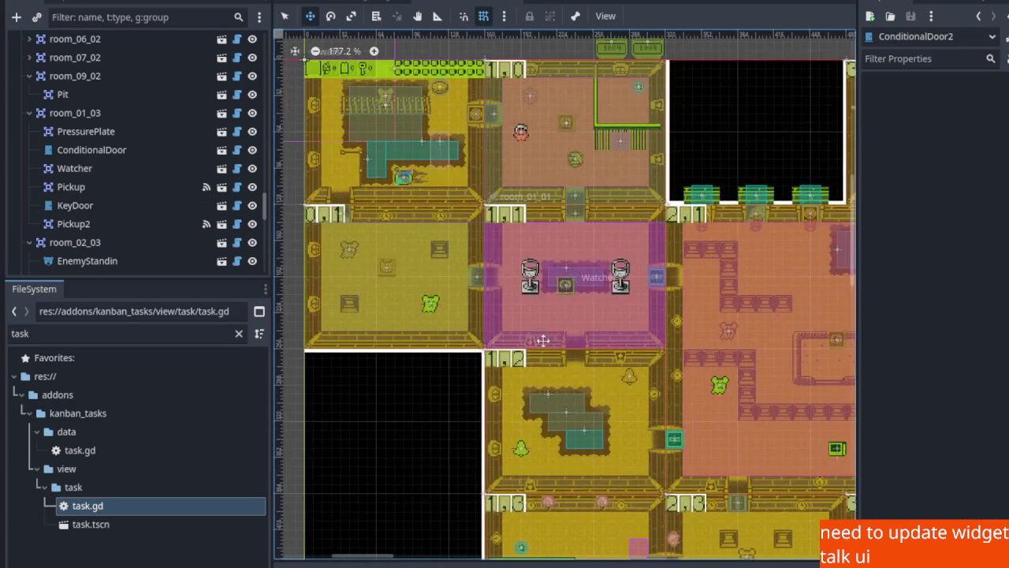
scroll(607, 297, up, 3)
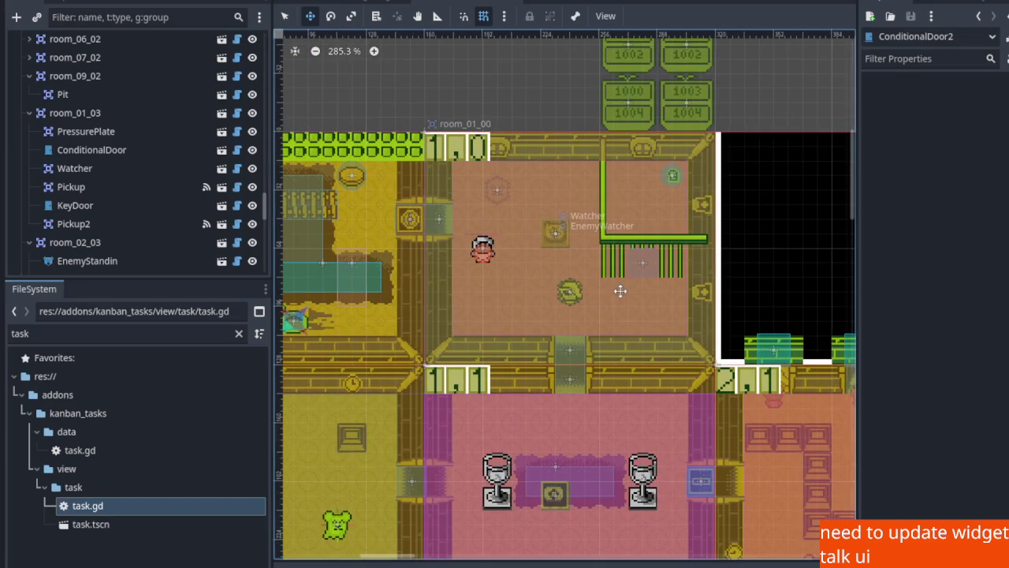